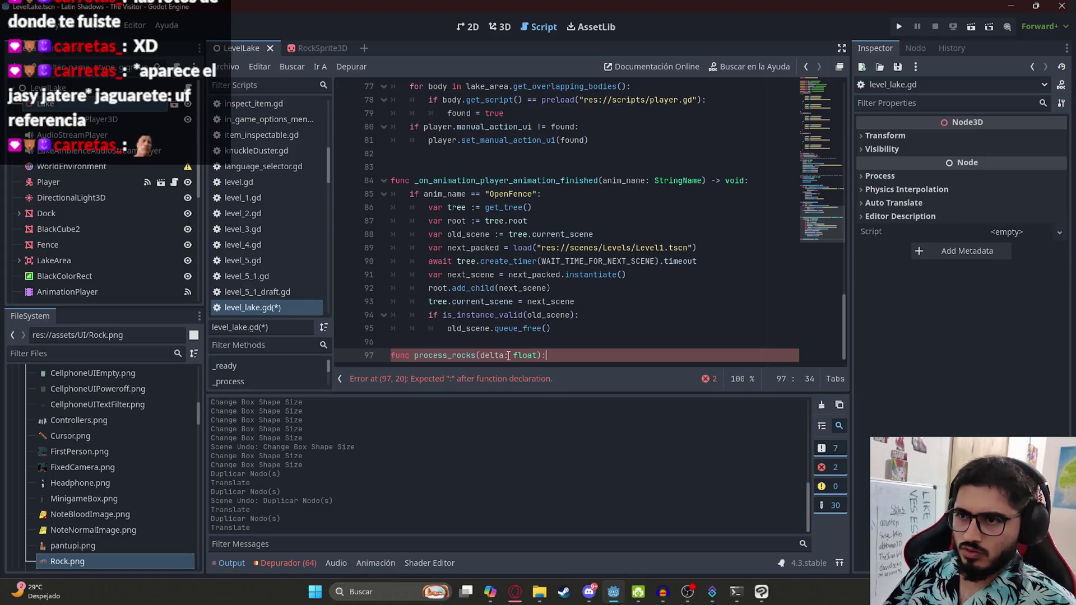
# Find the process_rocks call and change it to process_rocks(delta)
pyautogui.hotkey('ctrl', 'shift', 'Left')
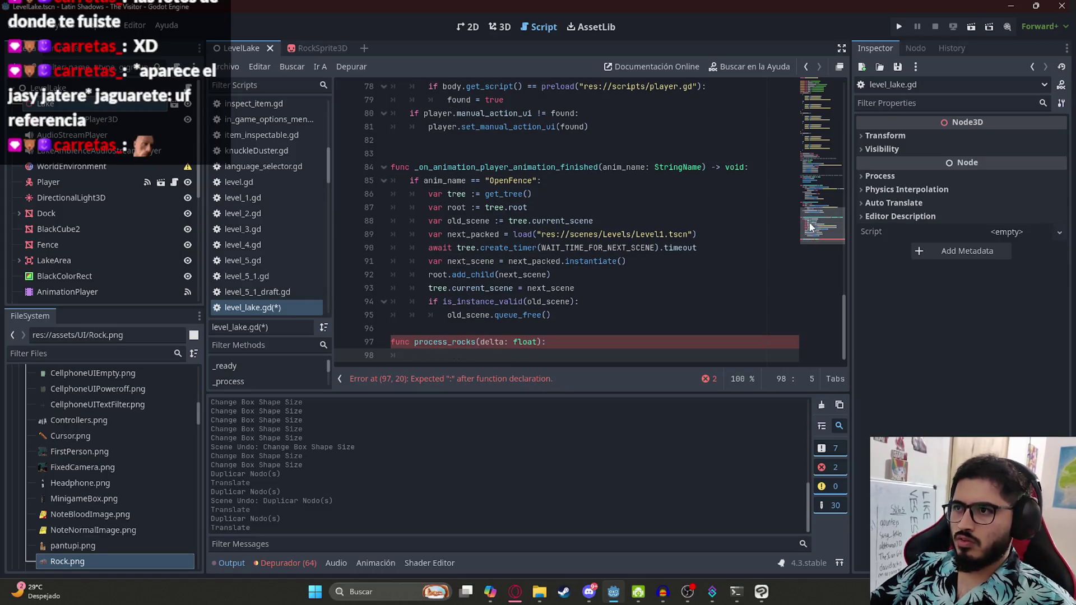
pyautogui.hotkey('ctrl', 'f')
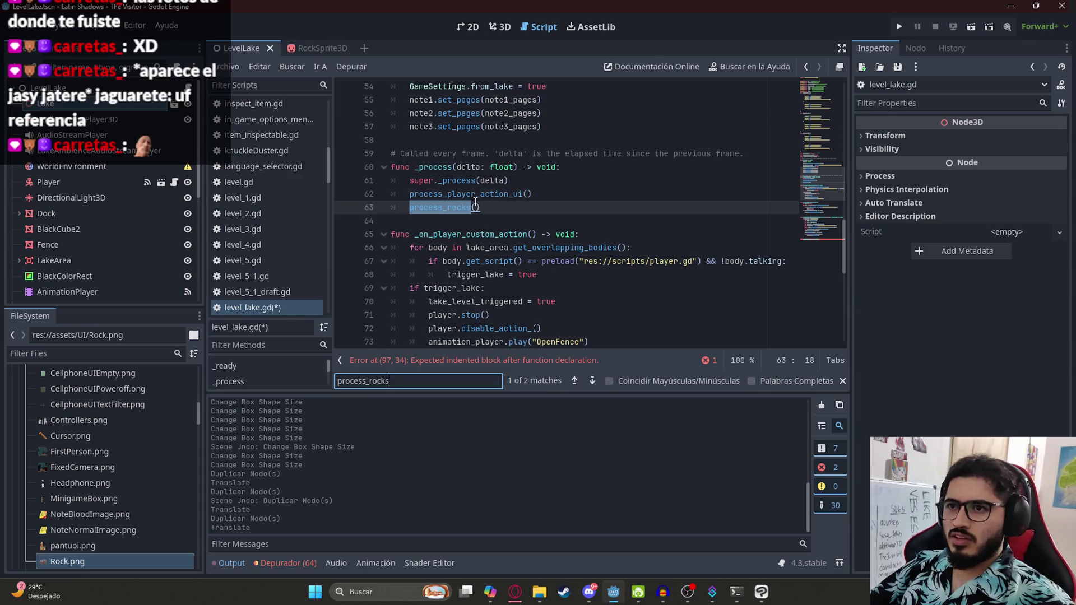
pyautogui.click(475, 208)
pyautogui.write('delta')
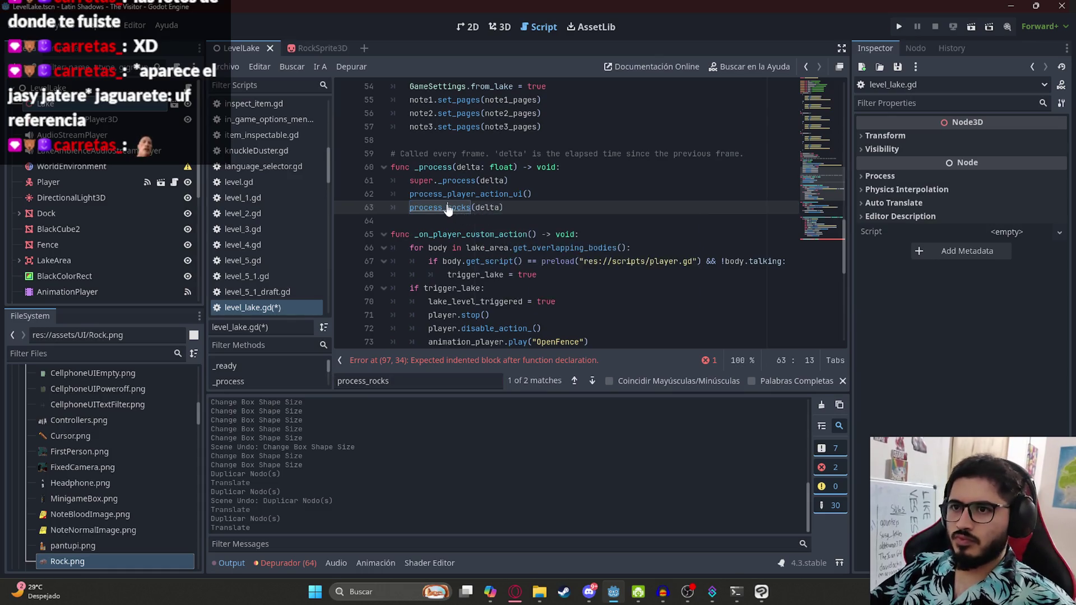
pyautogui.keyDown('ctrl'); pyautogui.click(465, 207); pyautogui.keyUp('ctrl')
pyautogui.click(484, 329)
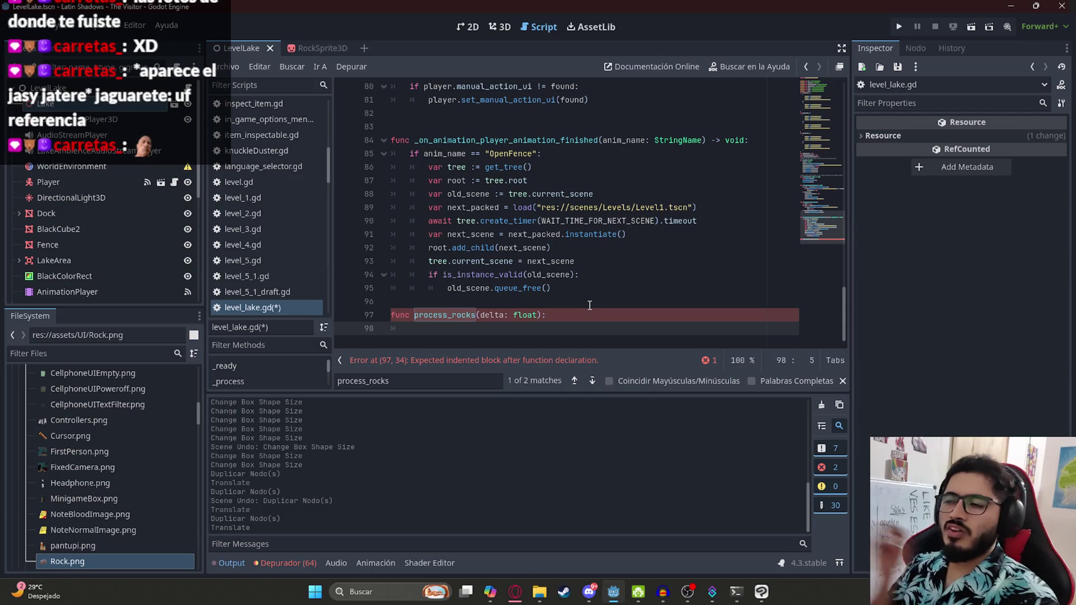
pyautogui.click(803, 99)
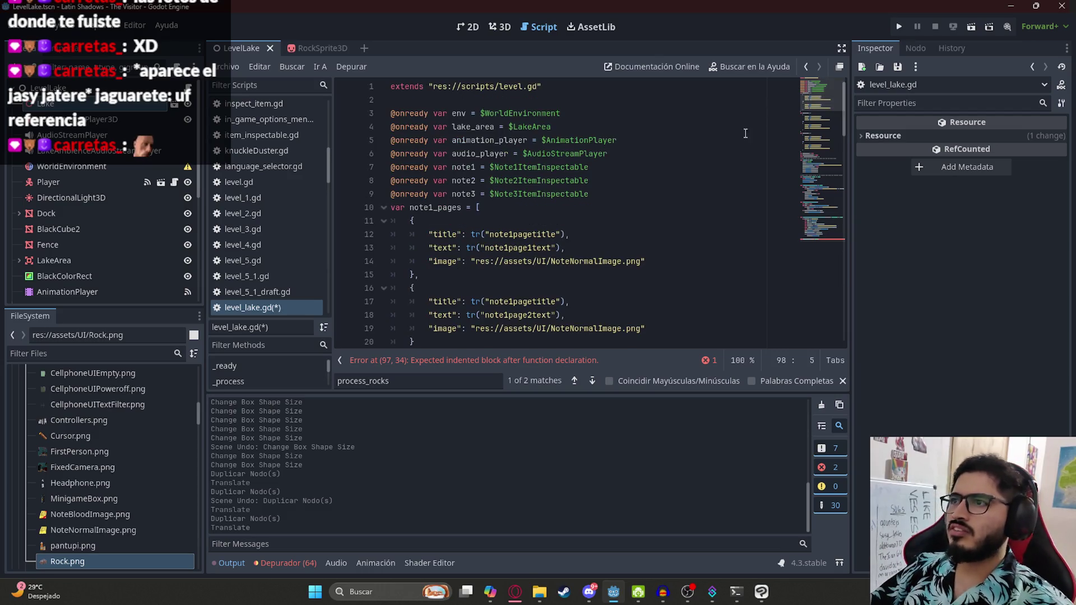
pyautogui.click(607, 189)
pyautogui.press('Return')
pyautogui.write('@')
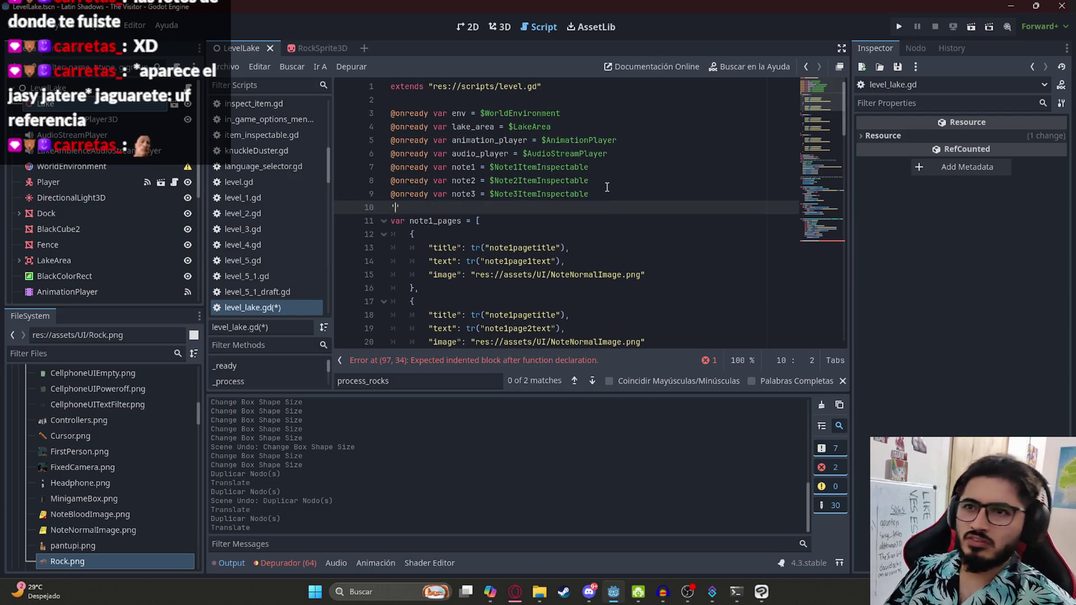
pyautogui.write('onready var ar')
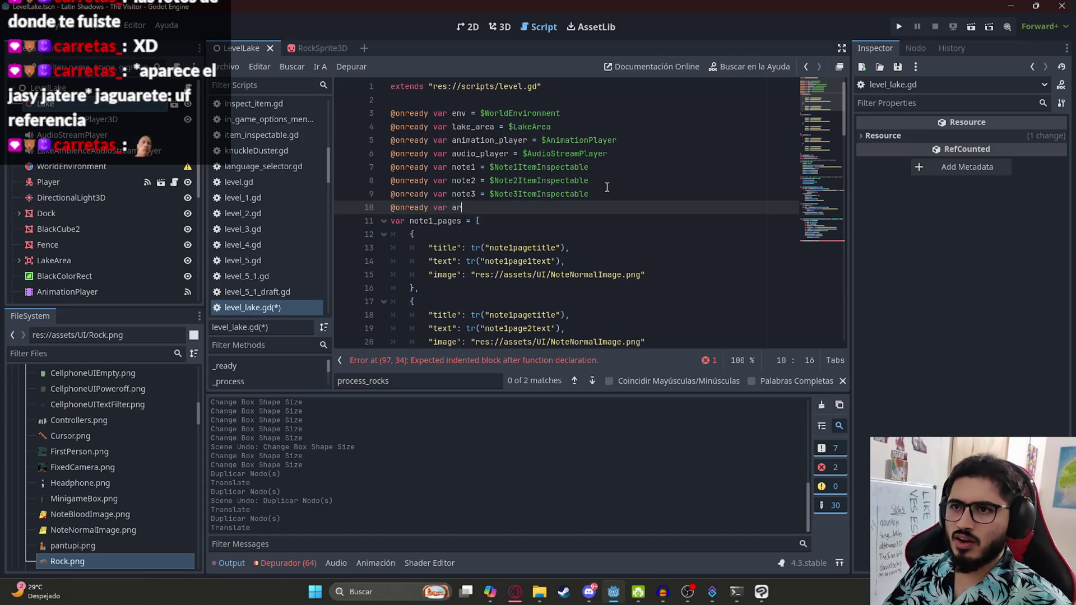
pyautogui.press('BackSpace')
pyautogui.write('rocks')
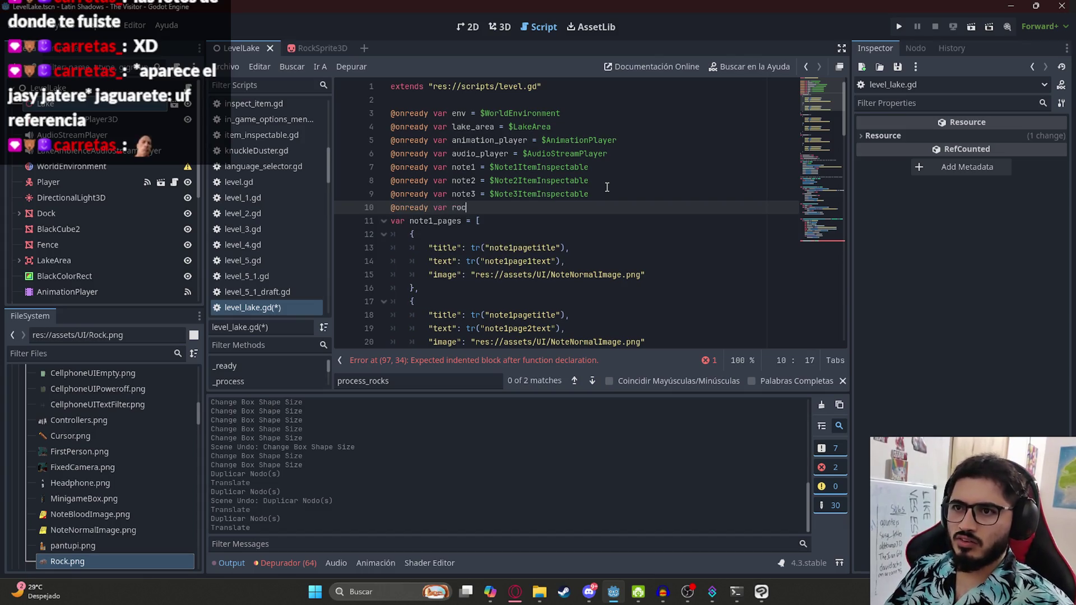
pyautogui.write('_areas = ')
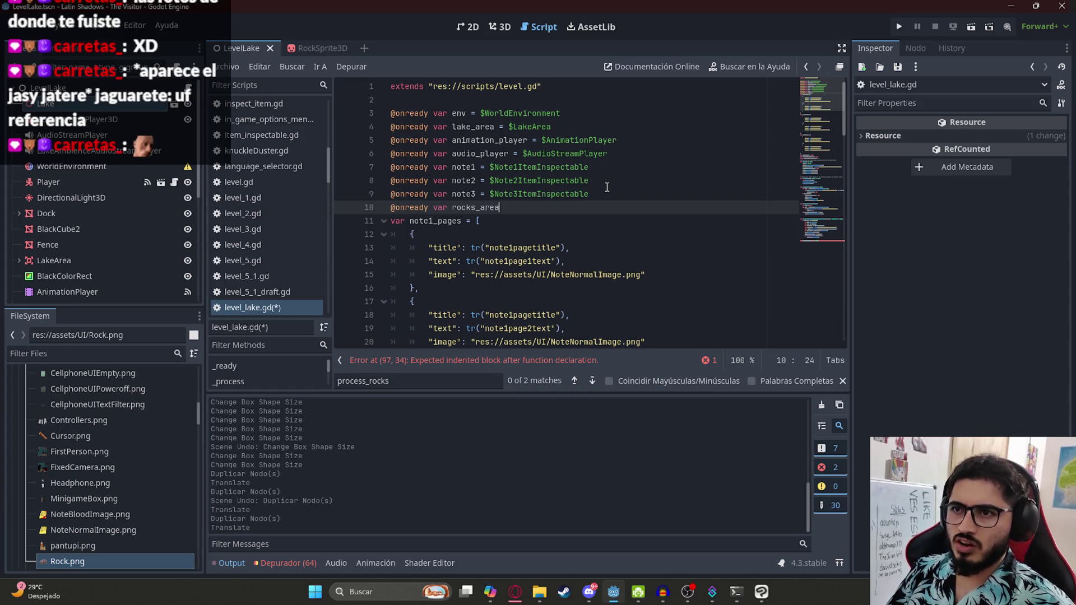
pyautogui.write('[')
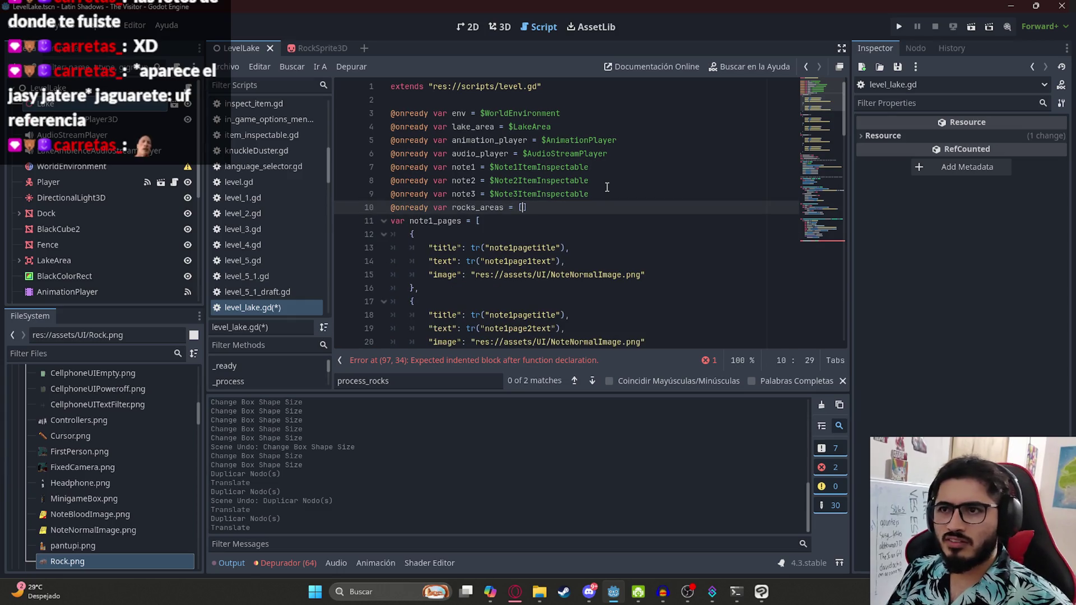
pyautogui.write('$Area3D, $Are')
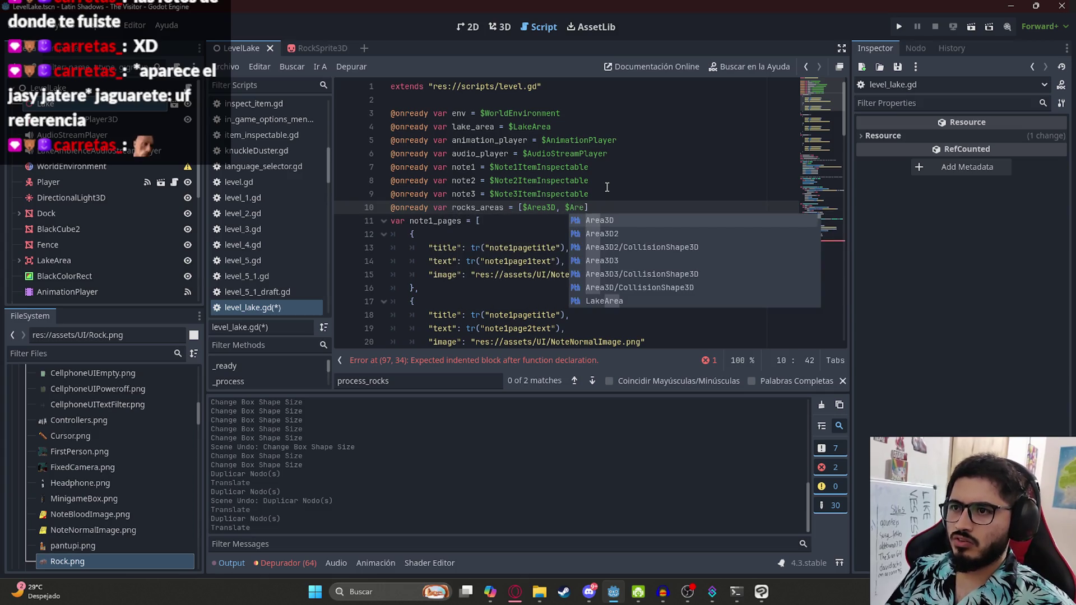
pyautogui.write('a3D2, $')
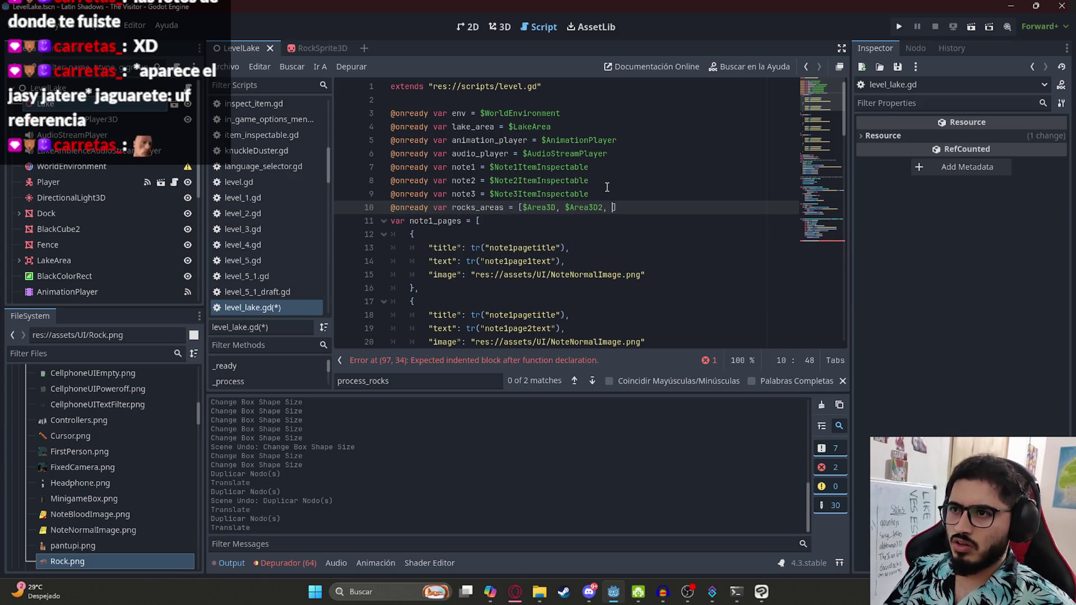
pyautogui.write('area3')
pyautogui.press('Down')
pyautogui.press('Down')
pyautogui.press('Down')
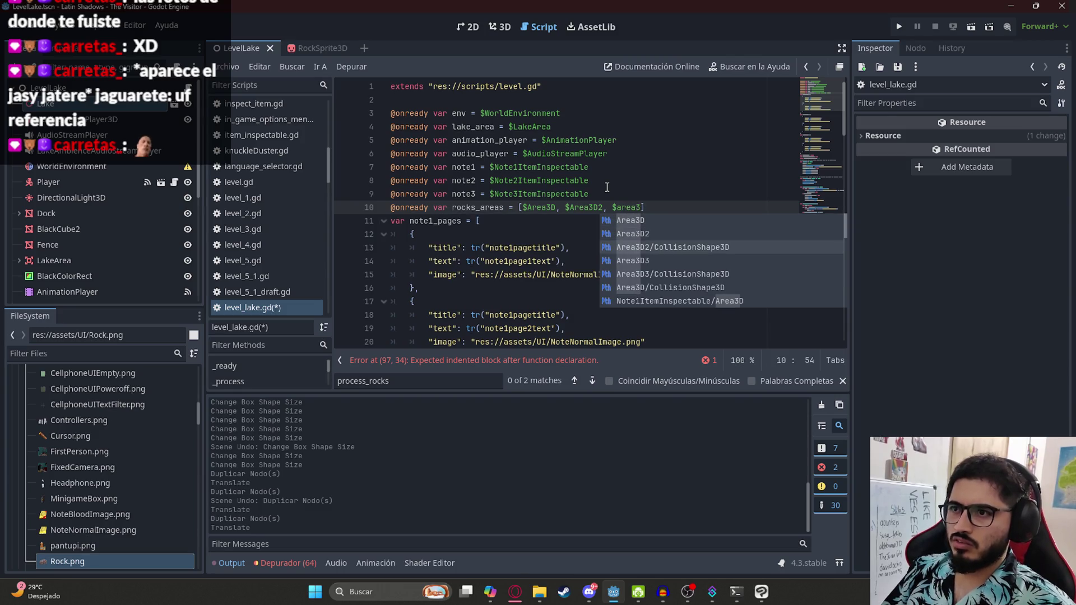
pyautogui.press('Return')
pyautogui.doubleClick(491, 208)
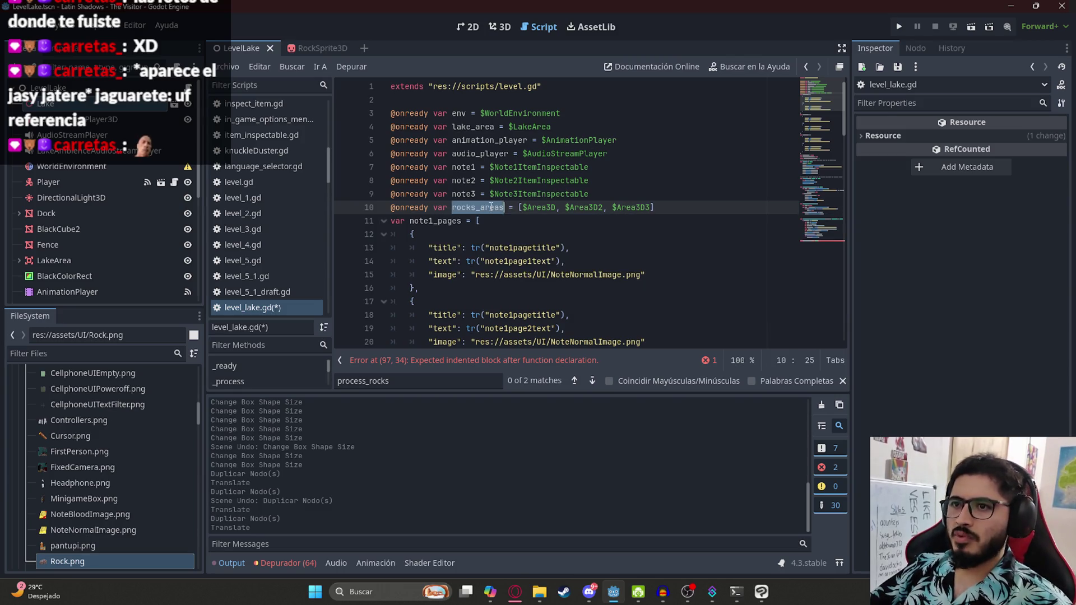
pyautogui.hotkey('ctrl', 'End')
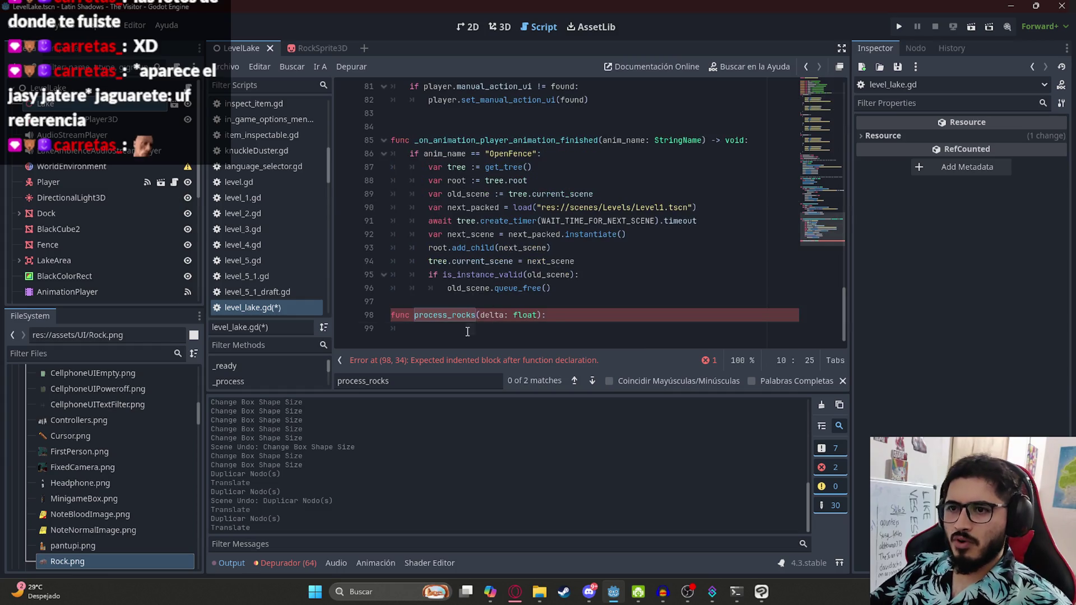
# Add a 'for area in rocks_areas' loop inside process_rocks
pyautogui.press('Return')
pyautogui.write('for are')
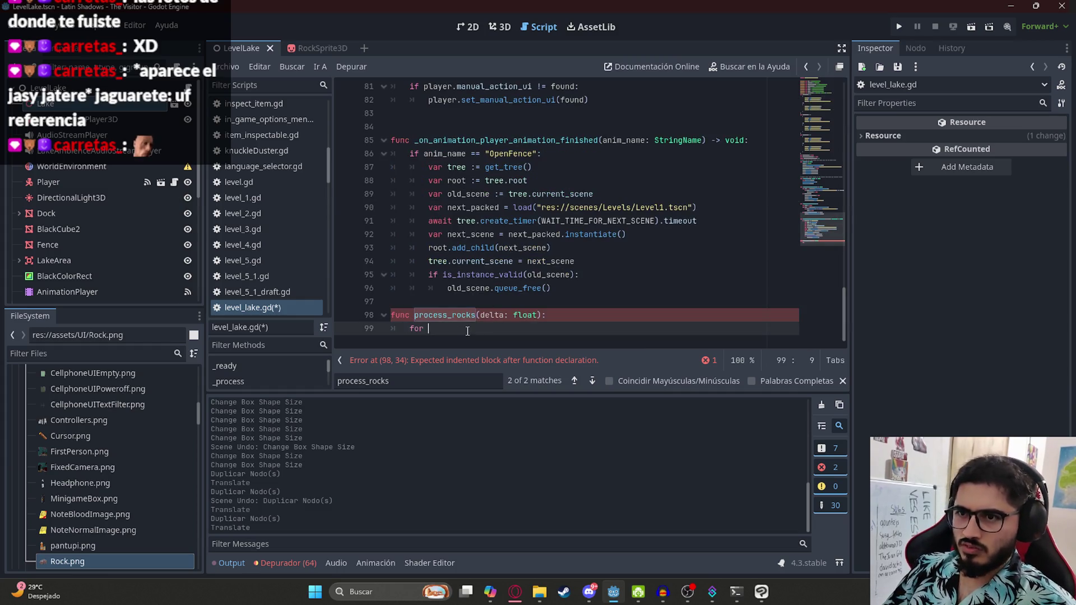
pyautogui.write('a in rocks_areas:')
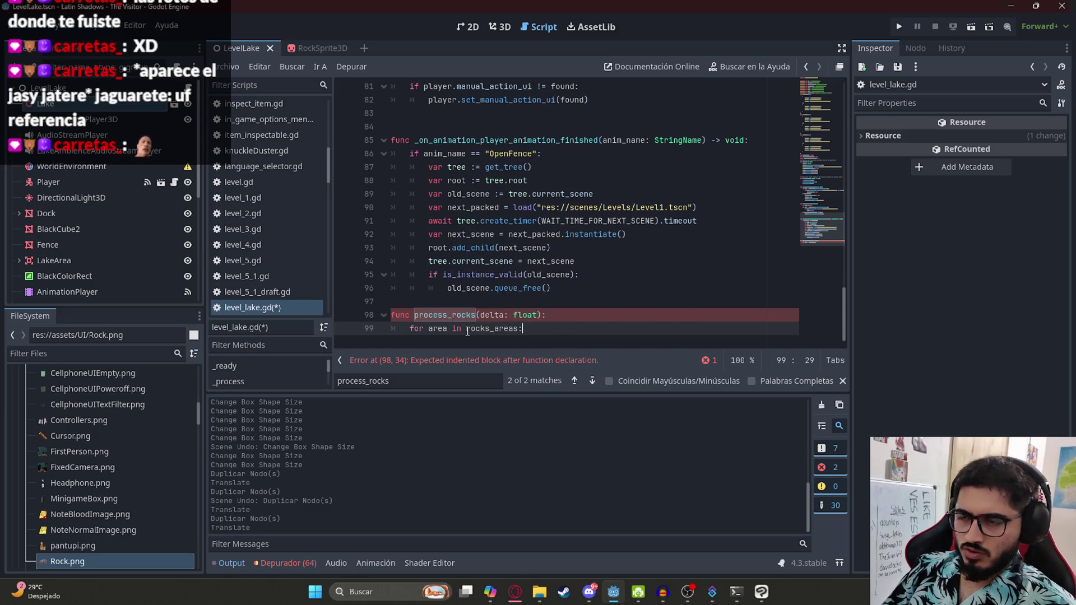
pyautogui.press('Return')
pyautogui.write('if are')
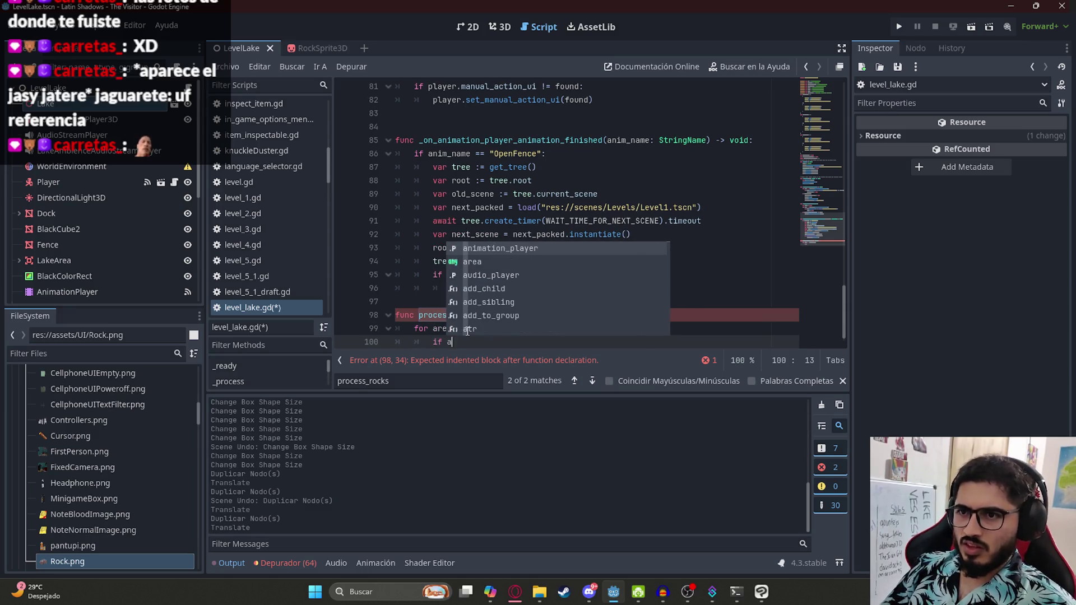
pyautogui.write('a.g')
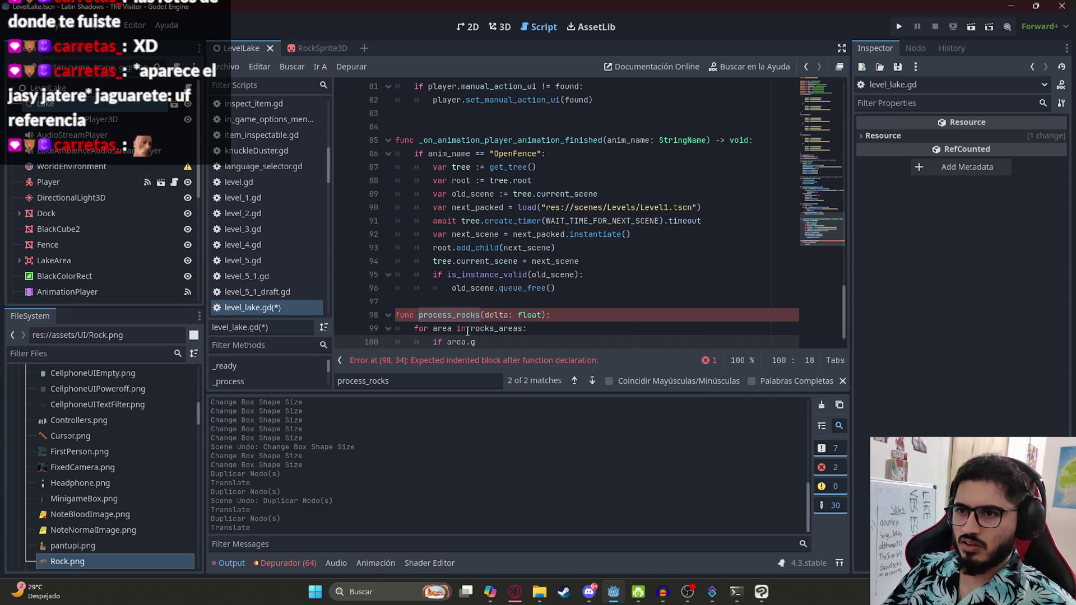
pyautogui.press('BackSpace')
pyautogui.press('BackSpace')
pyautogui.press('BackSpace')
pyautogui.write('$Area3D')
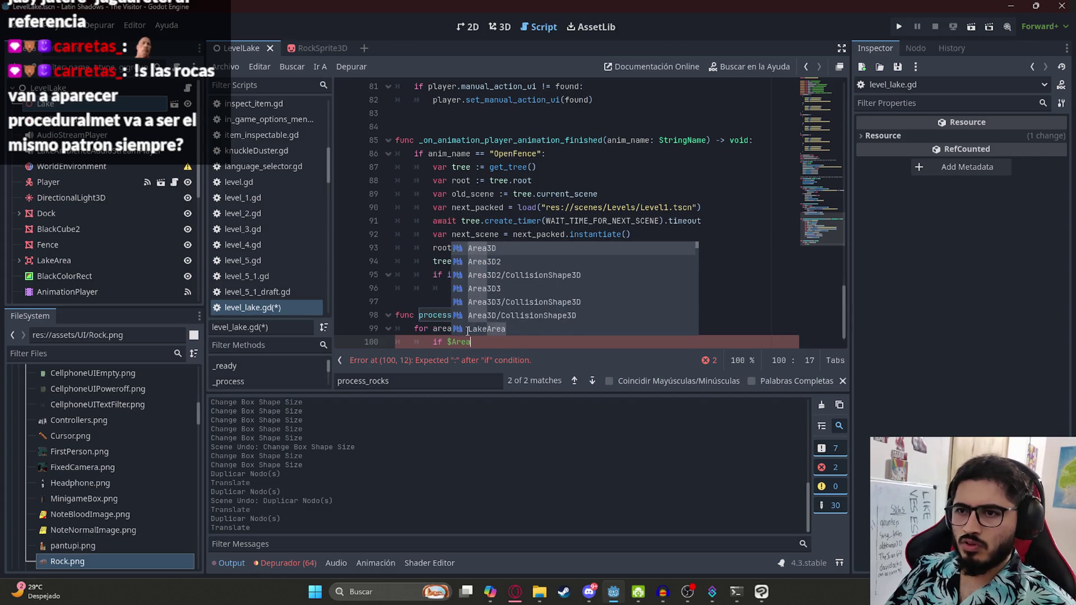
# Write an inner line calling get_overlapping_bodies() on area instead of $Area3D2
pyautogui.press('Down')
pyautogui.press('Return')
pyautogui.write('.get_')
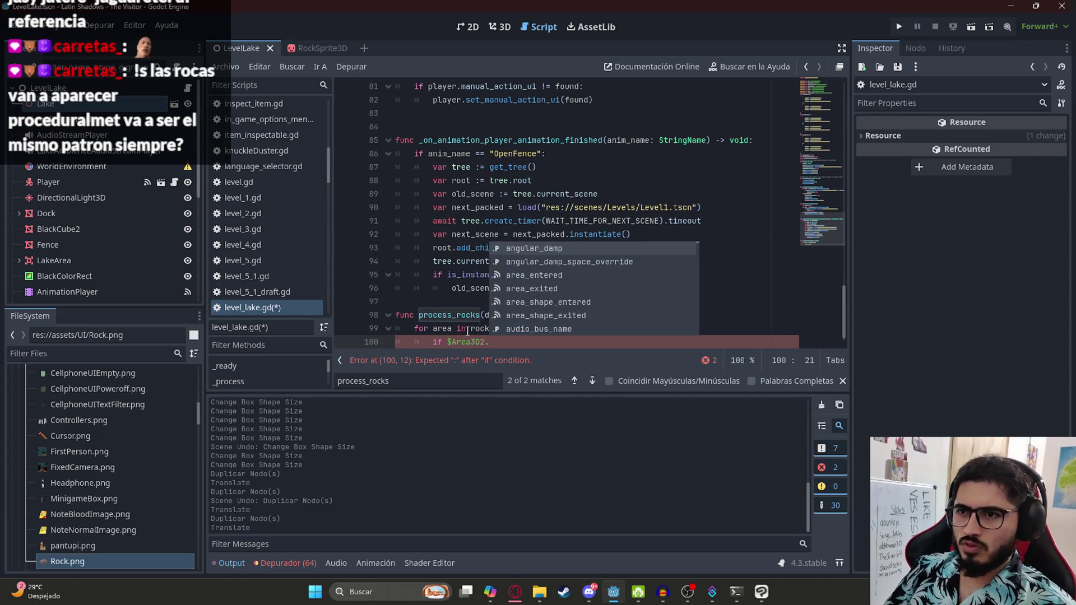
pyautogui.press('Down')
pyautogui.press('Return')
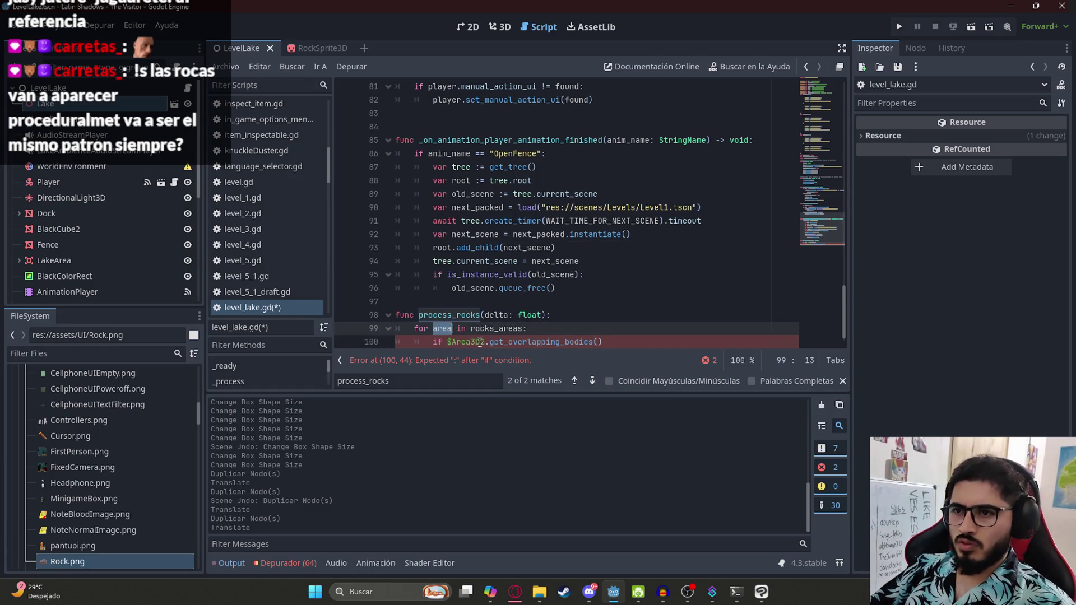
pyautogui.click(485, 342)
pyautogui.press('BackSpace')
pyautogui.press('BackSpace')
pyautogui.press('BackSpace')
pyautogui.write('area')
pyautogui.click(614, 340)
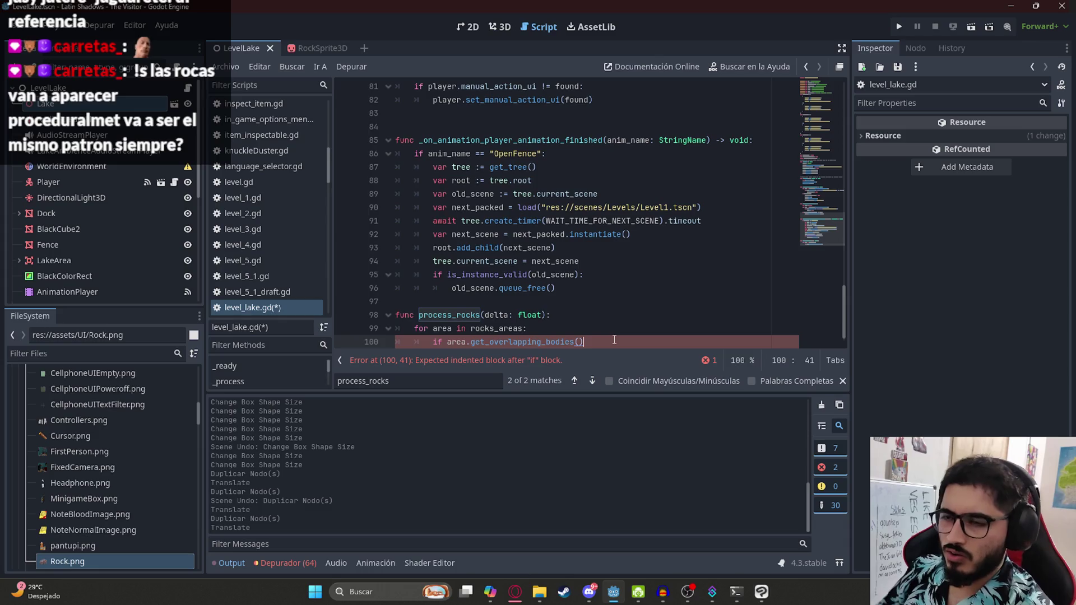
# Make it 'for body in area.get_overlapping_bodies()' with a pass placeholder, and save
pyautogui.moveTo(448, 342); pyautogui.dragTo(434, 342)
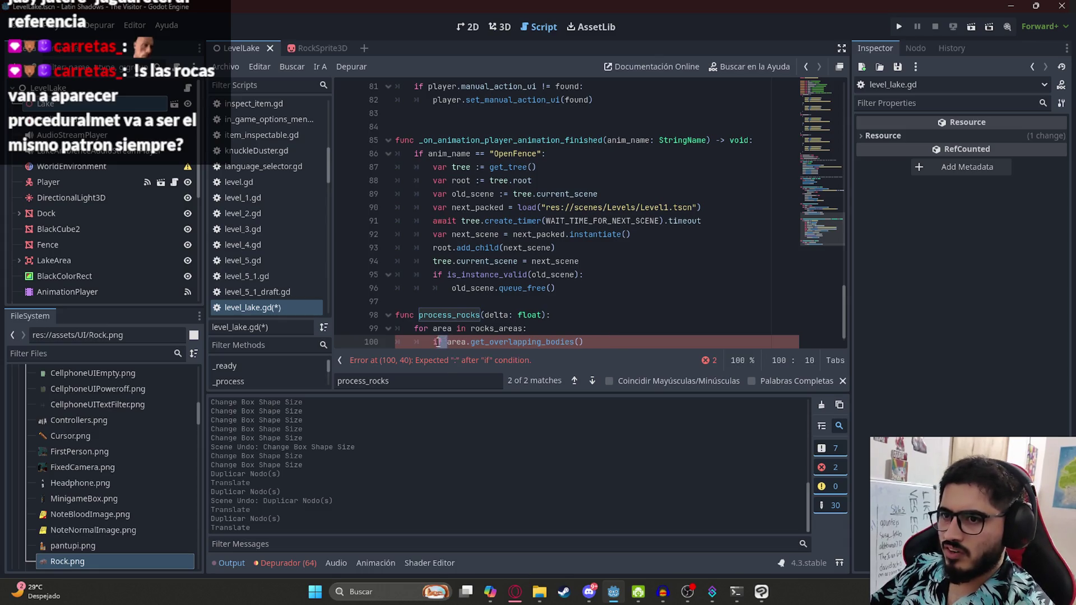
pyautogui.scroll(-1, 539, 337)
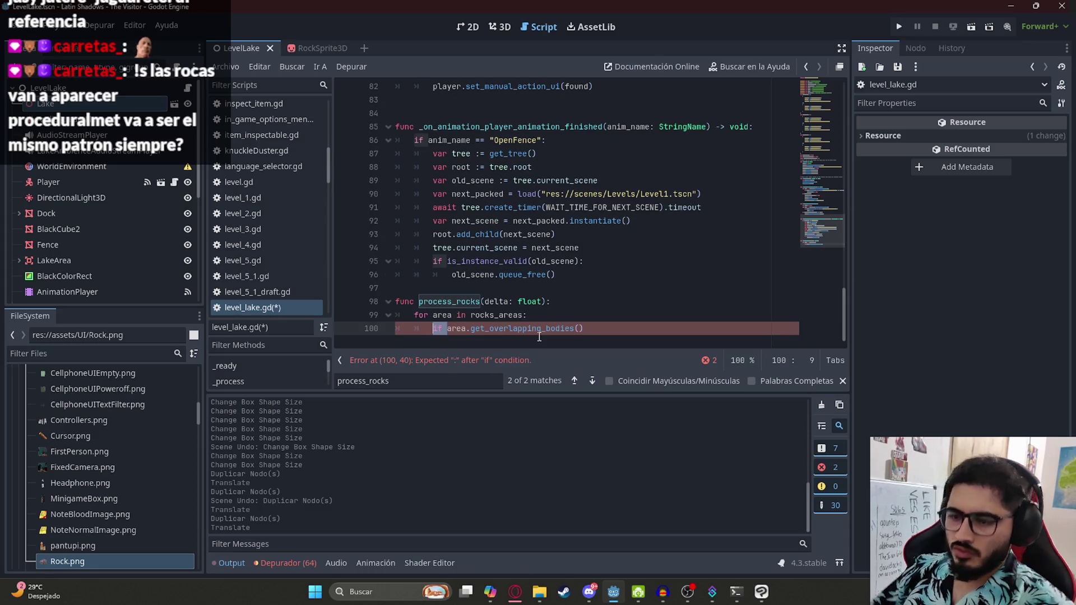
pyautogui.write('for body ')
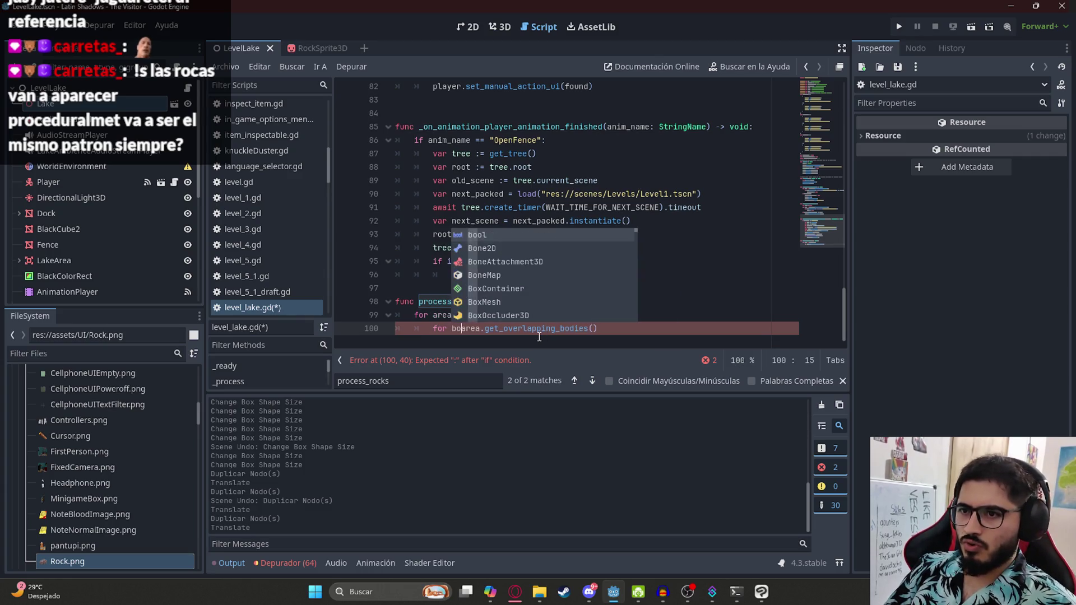
pyautogui.write('in')
pyautogui.click(660, 335)
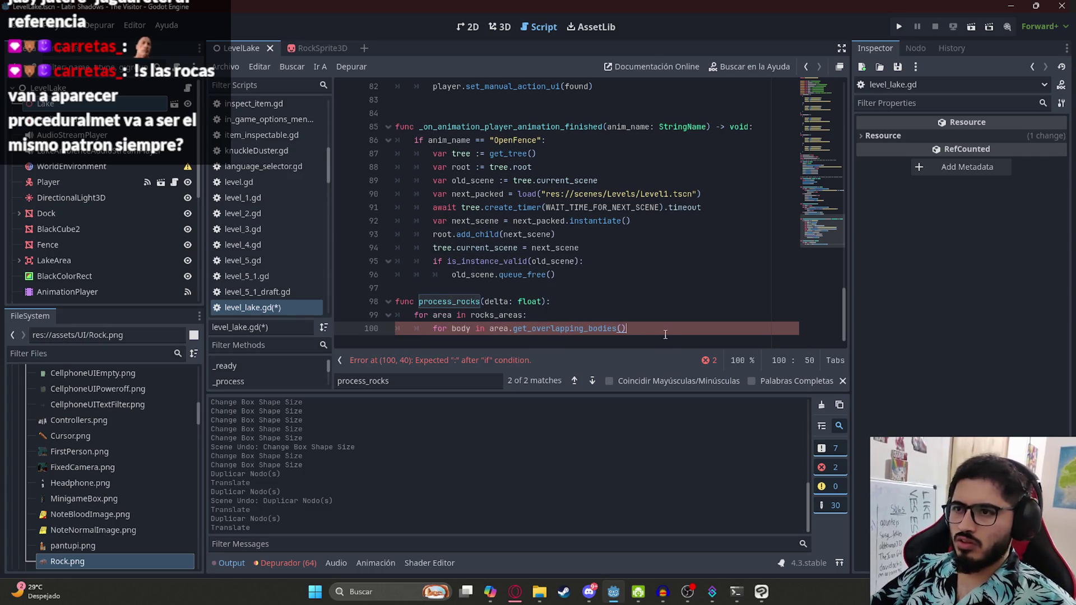
pyautogui.press('Return')
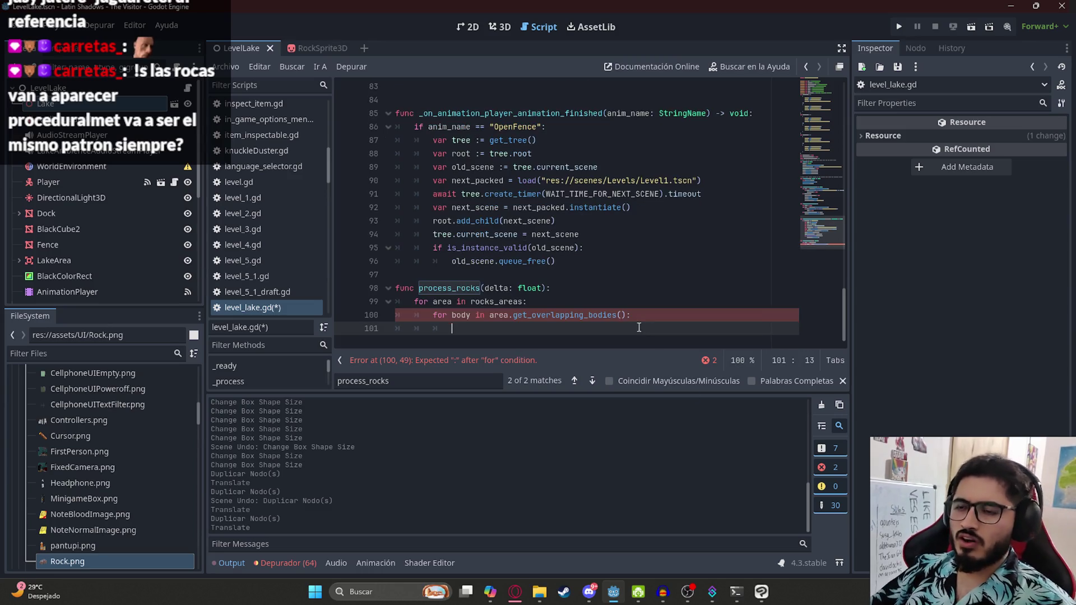
pyautogui.hotkey('ctrl', 's')
pyautogui.write('pass')
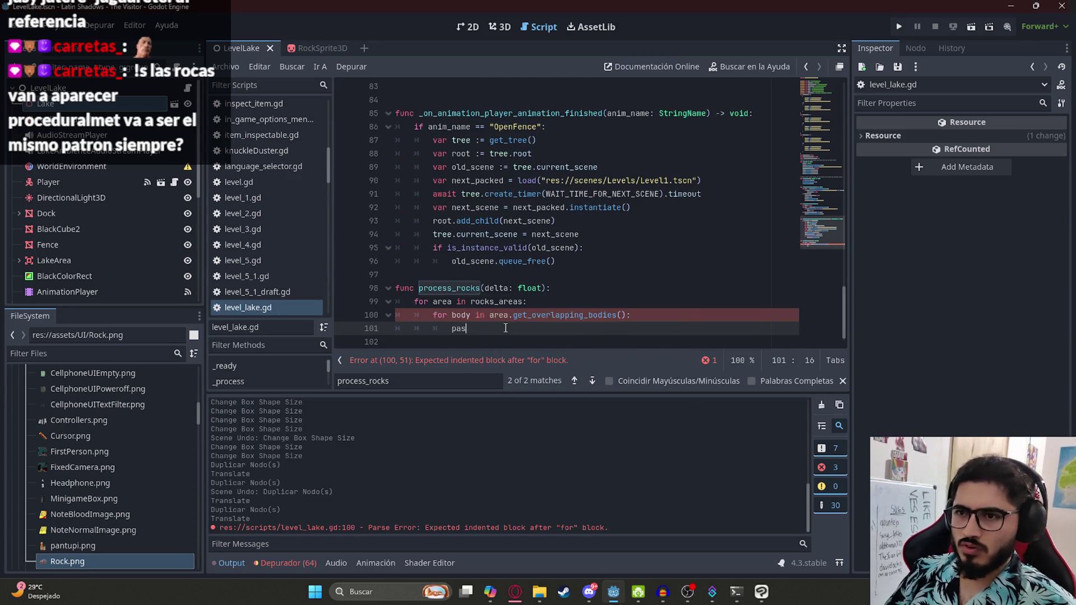
pyautogui.hotkey('ctrl', 's')
pyautogui.press('Up')
pyautogui.press('Up')
pyautogui.press('End')
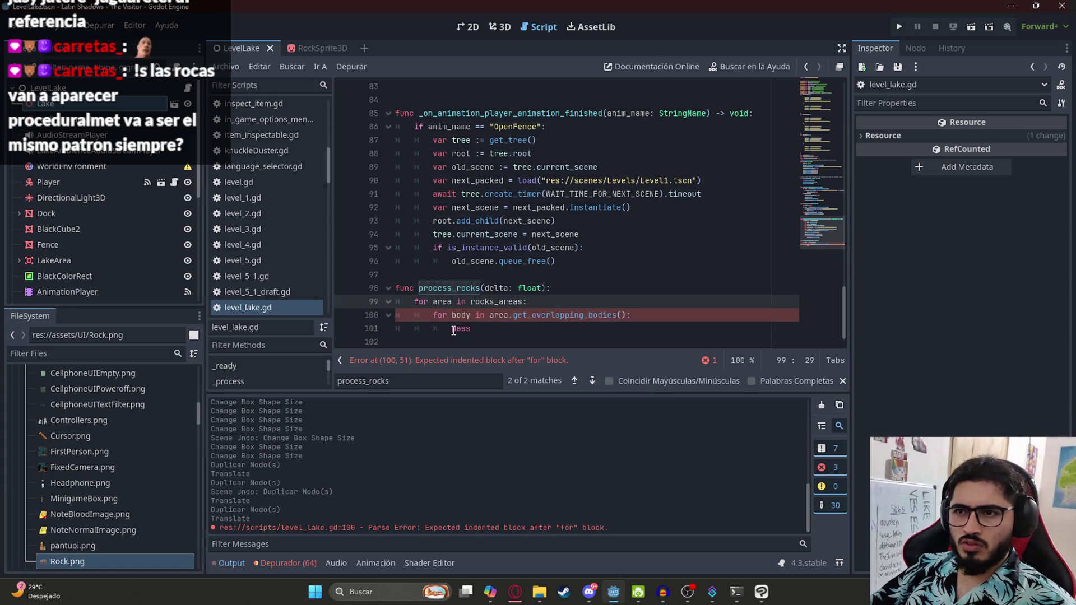
# Replace pass with an unfinished 'if body is preloa' check, undoing the ResourcePreloader autocomplete
pyautogui.click(454, 329)
pyautogui.doubleClick(455, 328)
pyautogui.write('i')
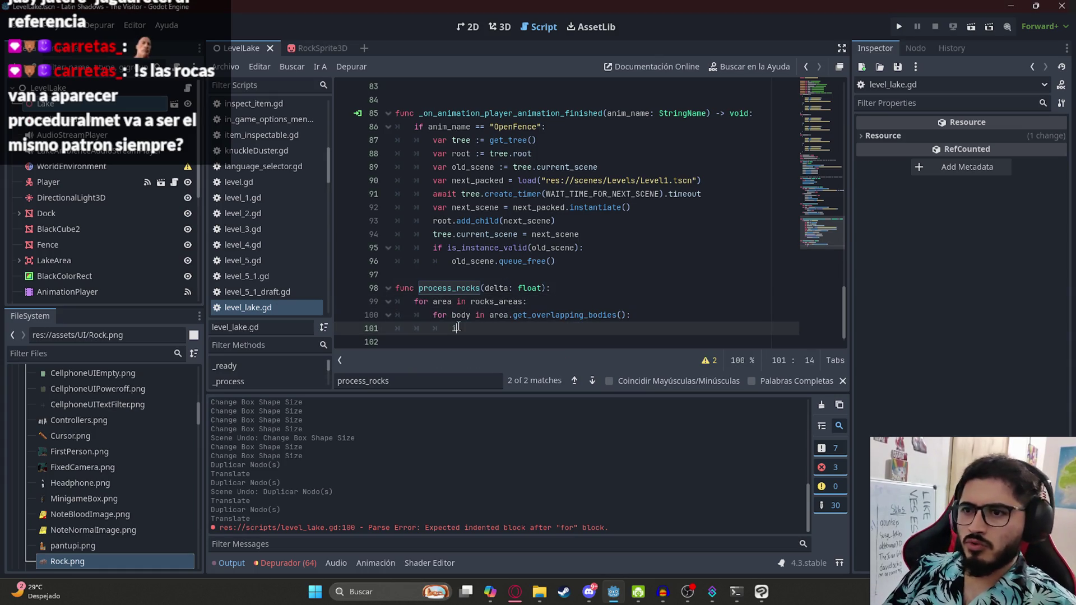
pyautogui.write('f body')
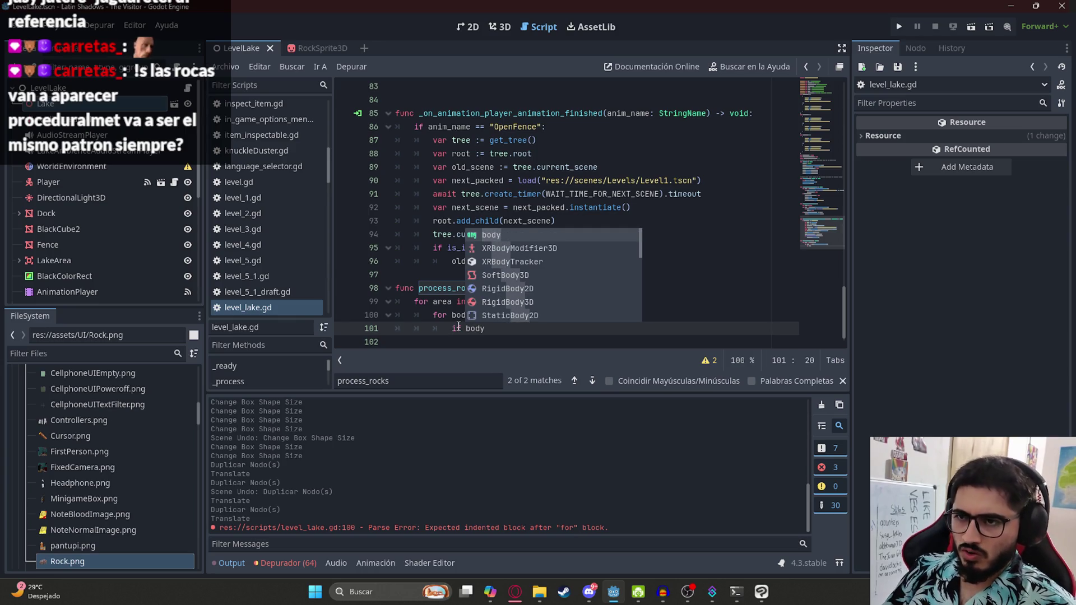
pyautogui.write(' is Re')
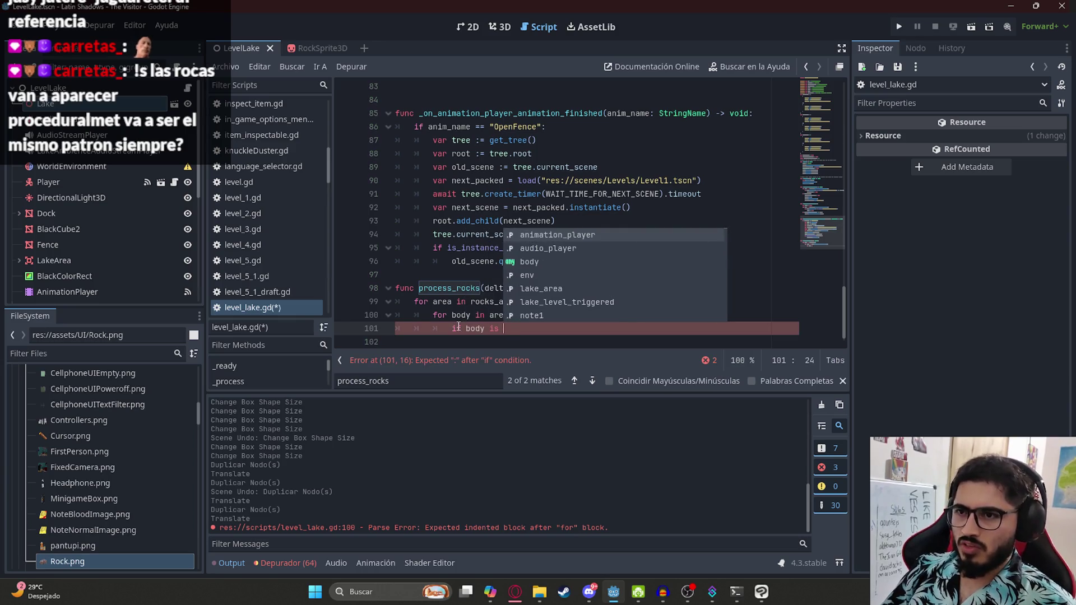
pyautogui.press('Return')
pyautogui.hotkey('ctrl', 'BackSpace')
pyautogui.write('preloa')
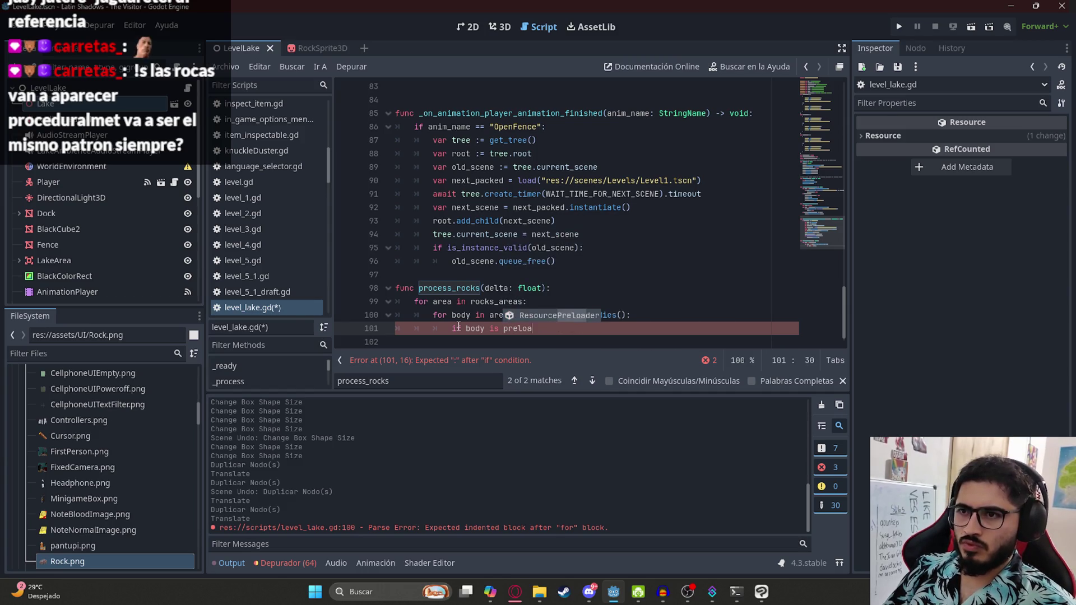
pyautogui.click(276, 213)
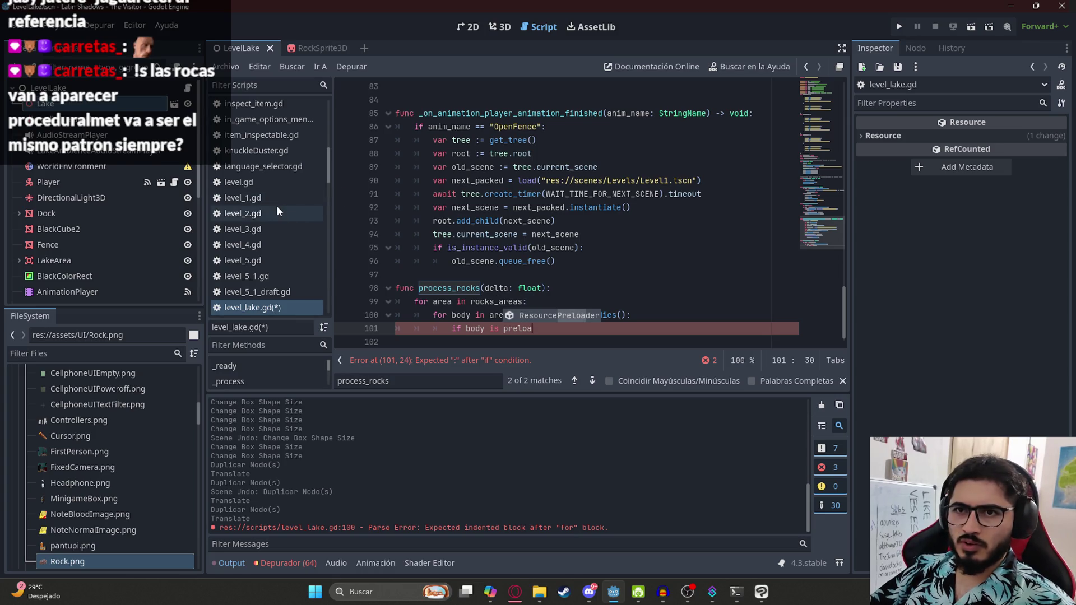
pyautogui.click(276, 198)
pyautogui.hotkey('ctrl', 'f')
pyautogui.write('get_scrip')
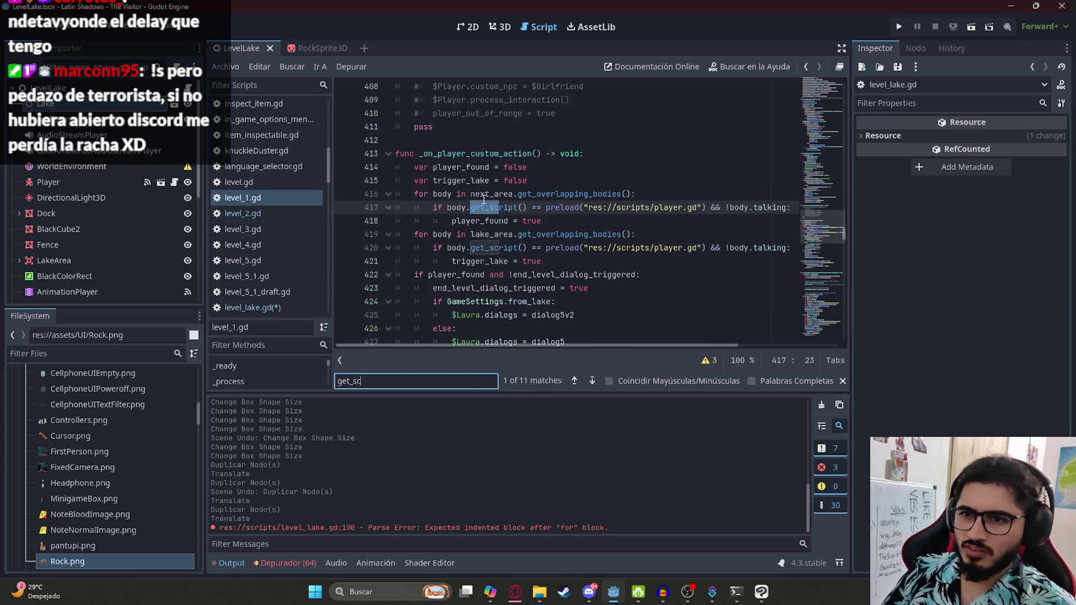
pyautogui.write('t')
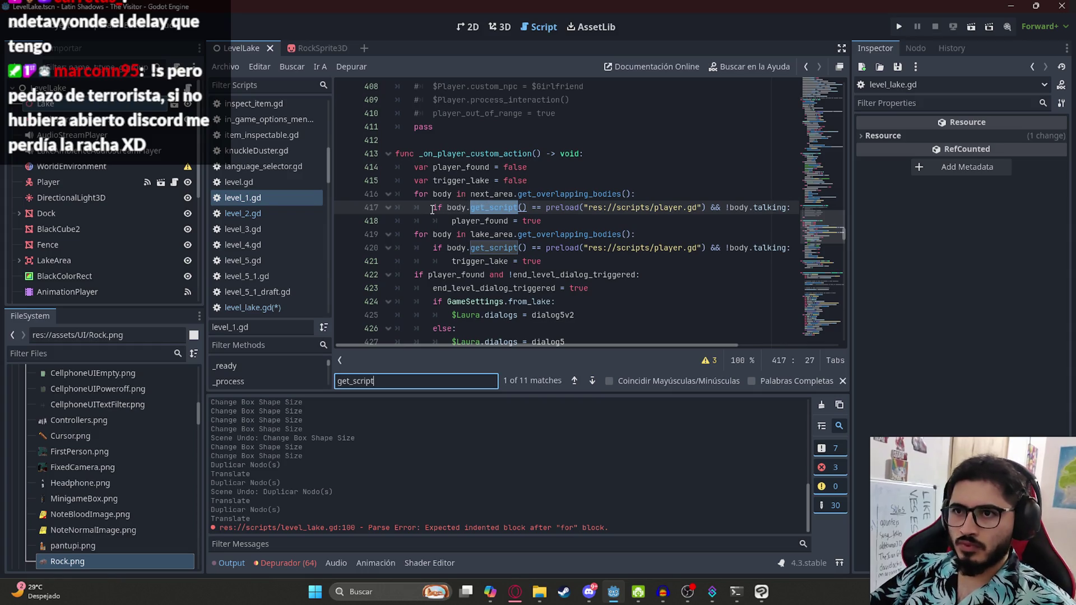
pyautogui.moveTo(432, 209); pyautogui.dragTo(578, 219)
pyautogui.click(315, 48)
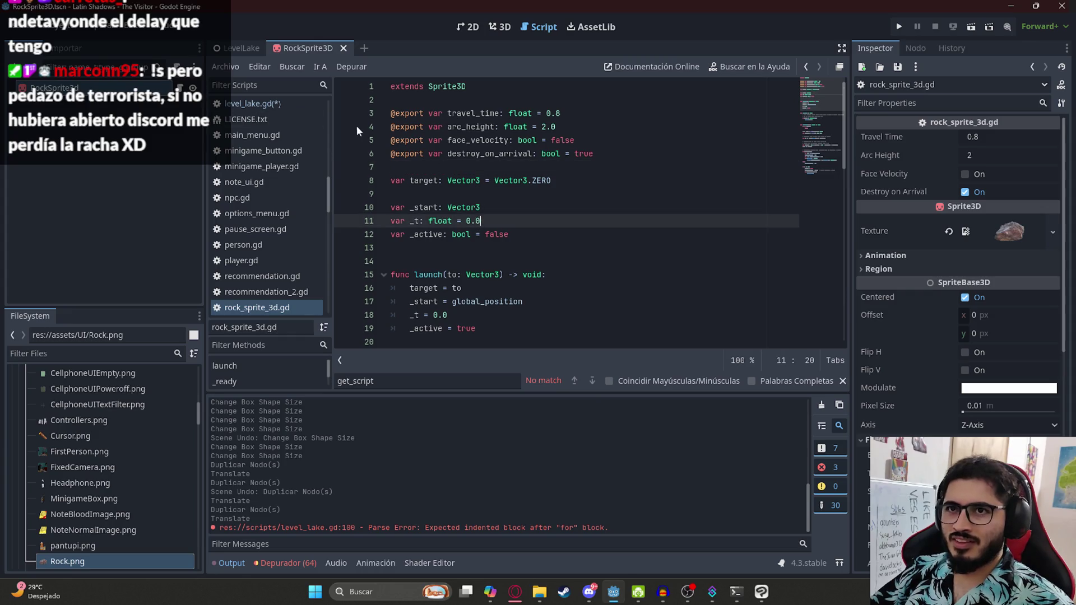
pyautogui.scroll(-10, 558, 274)
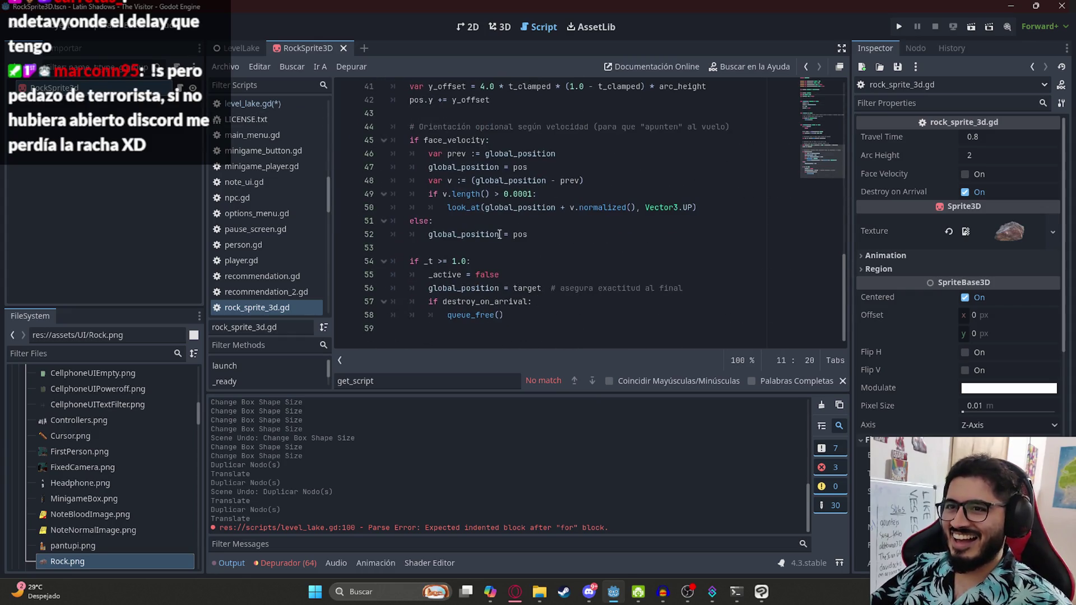
pyautogui.click(239, 50)
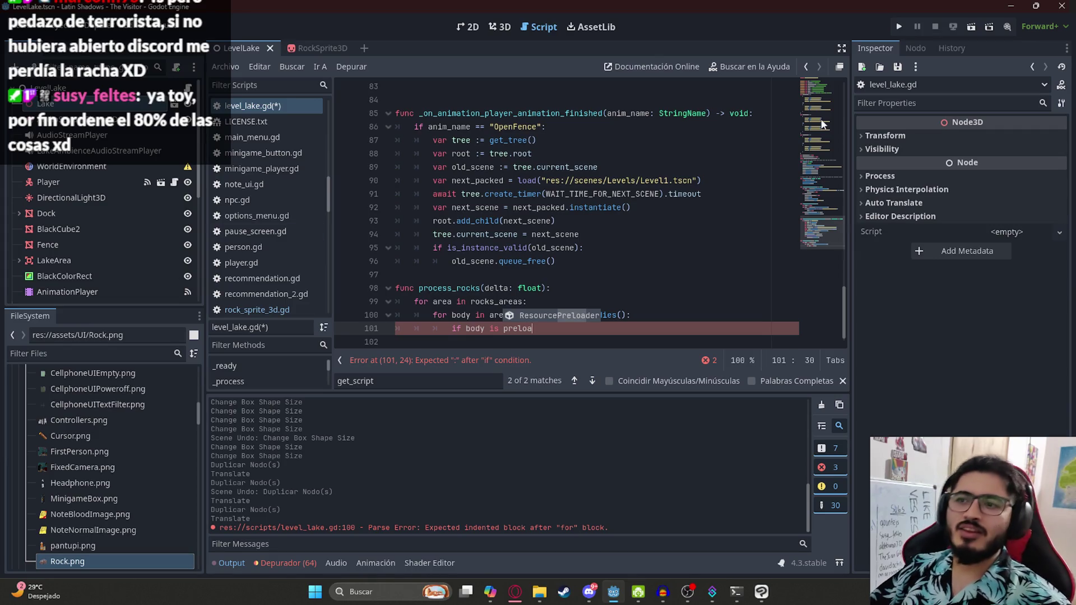
# Paste the player-detection condition and replace 'player_found = true' with break
pyautogui.press('BackSpace')
pyautogui.press('BackSpace')
pyautogui.press('BackSpace')
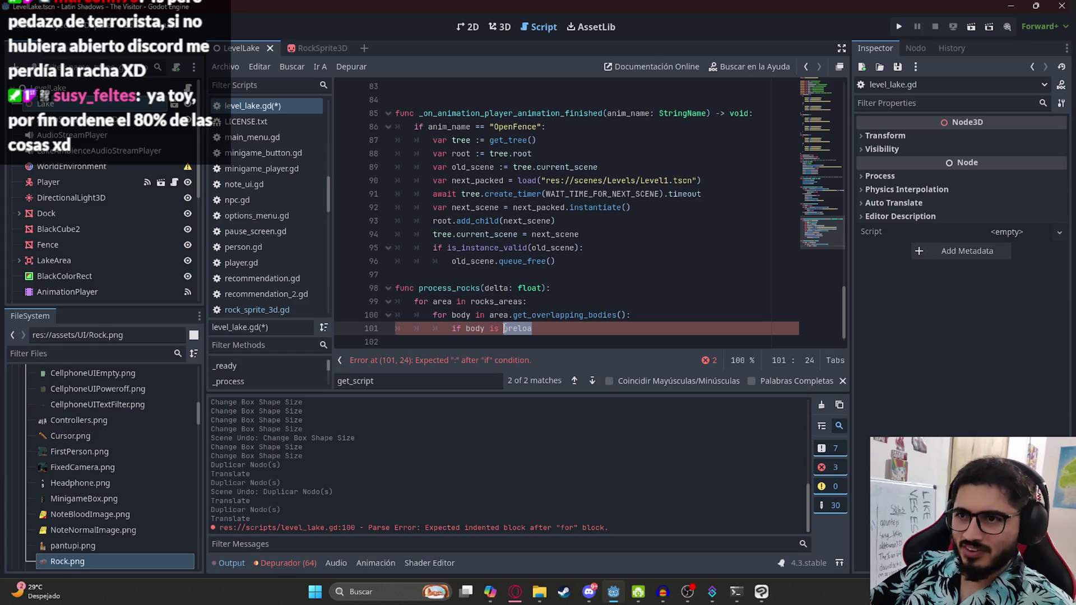
pyautogui.hotkey('ctrl', 'v')
pyautogui.hotkey('ctrl', 'z')
pyautogui.hotkey('ctrl', 'z')
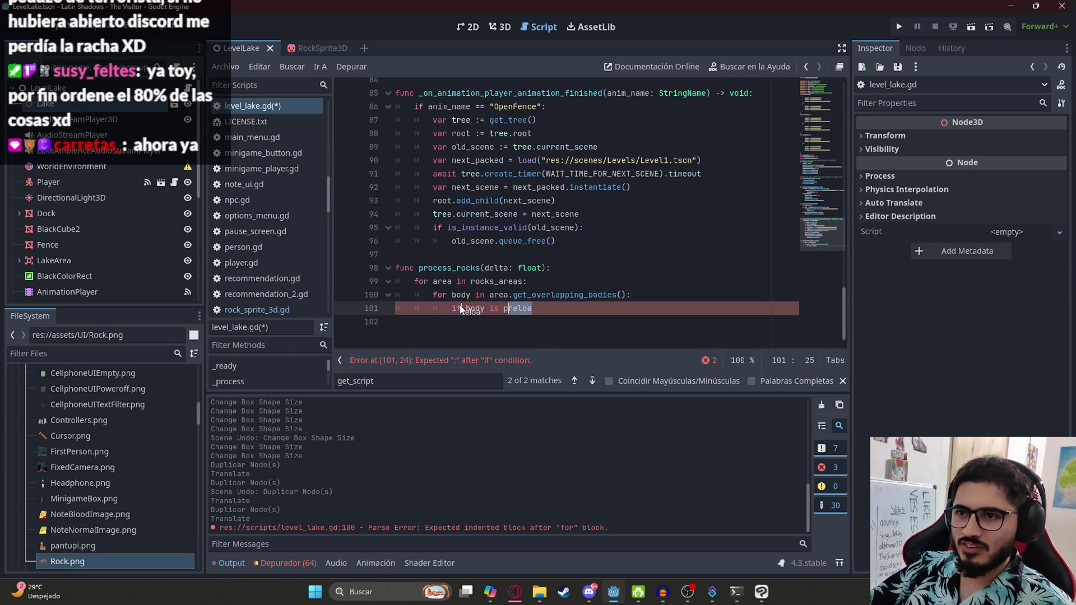
pyautogui.hotkey('ctrl', 'y')
pyautogui.hotkey('ctrl', 'y')
pyautogui.press('Tab')
pyautogui.hotkey('shift', 'Home')
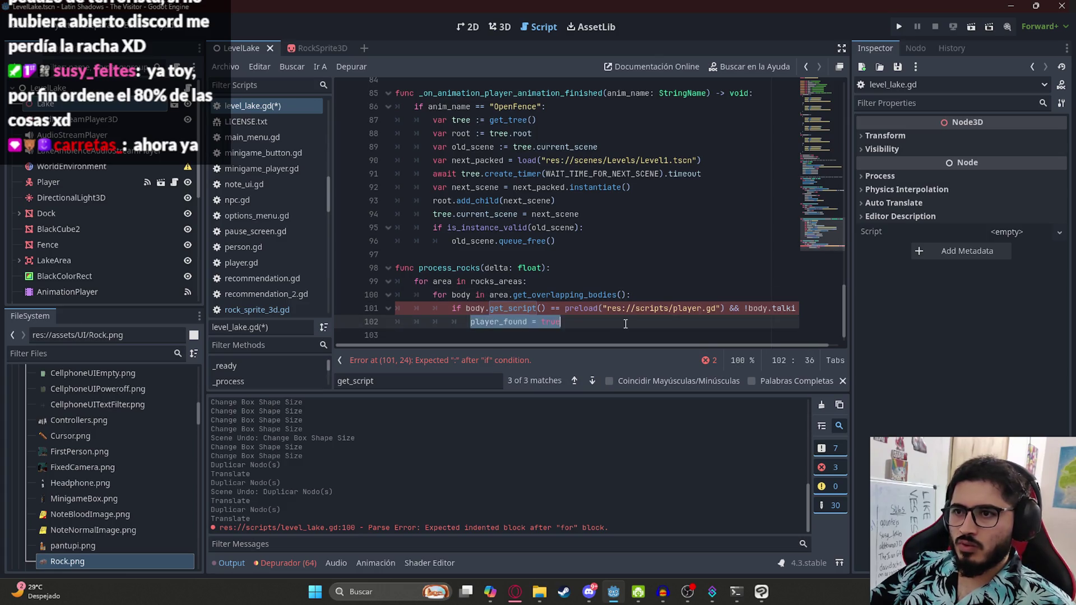
pyautogui.write('break')
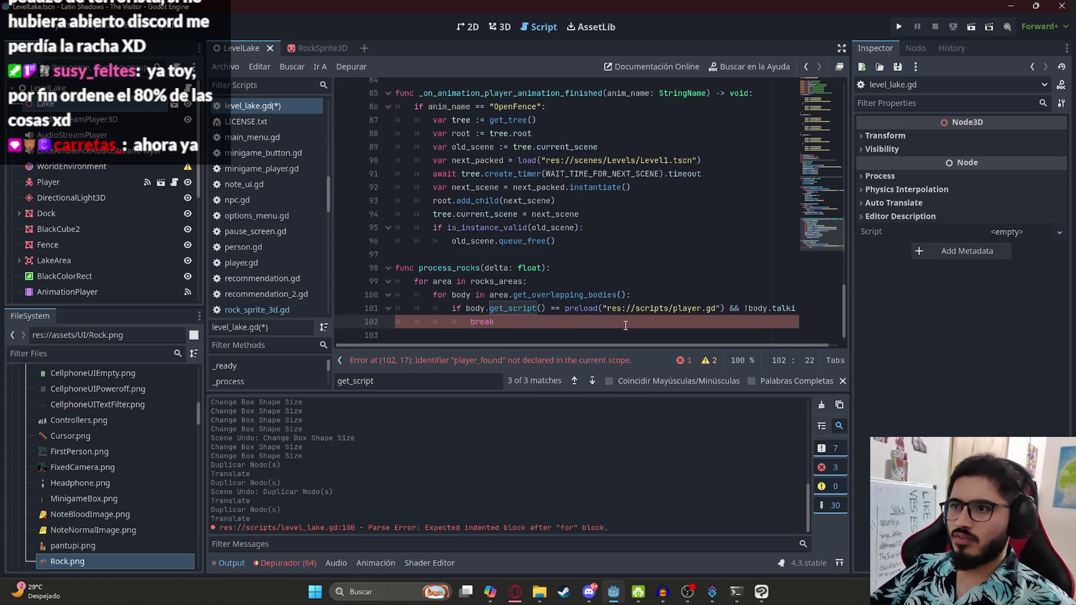
# Delete '&& !body.talking' from the condition, save level_lake.gd, and return to the 3D view
pyautogui.click(475, 326)
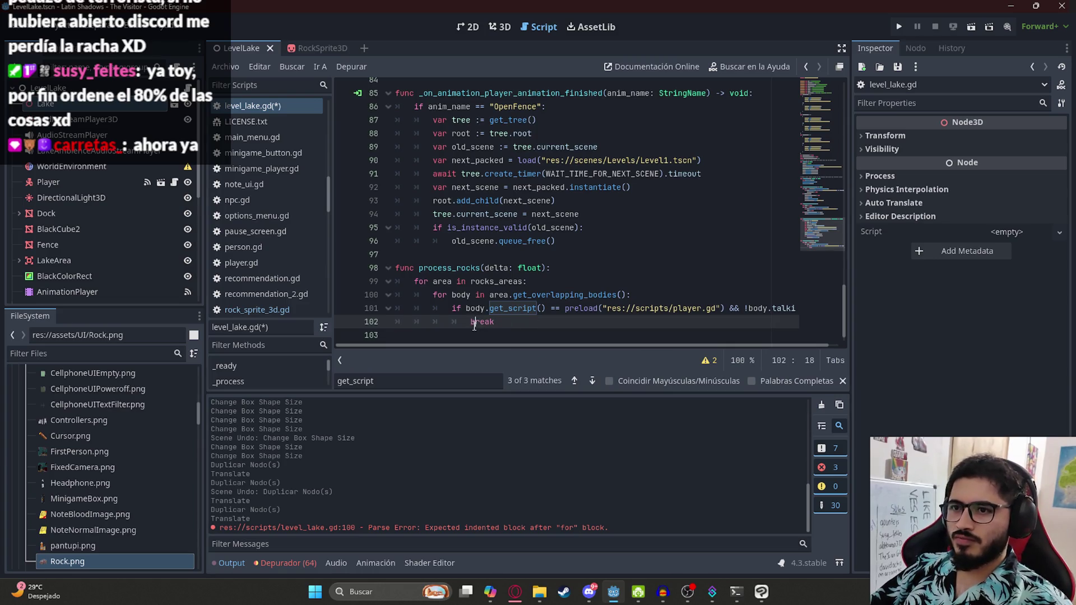
pyautogui.press('Left')
pyautogui.press('Return')
pyautogui.click(484, 328)
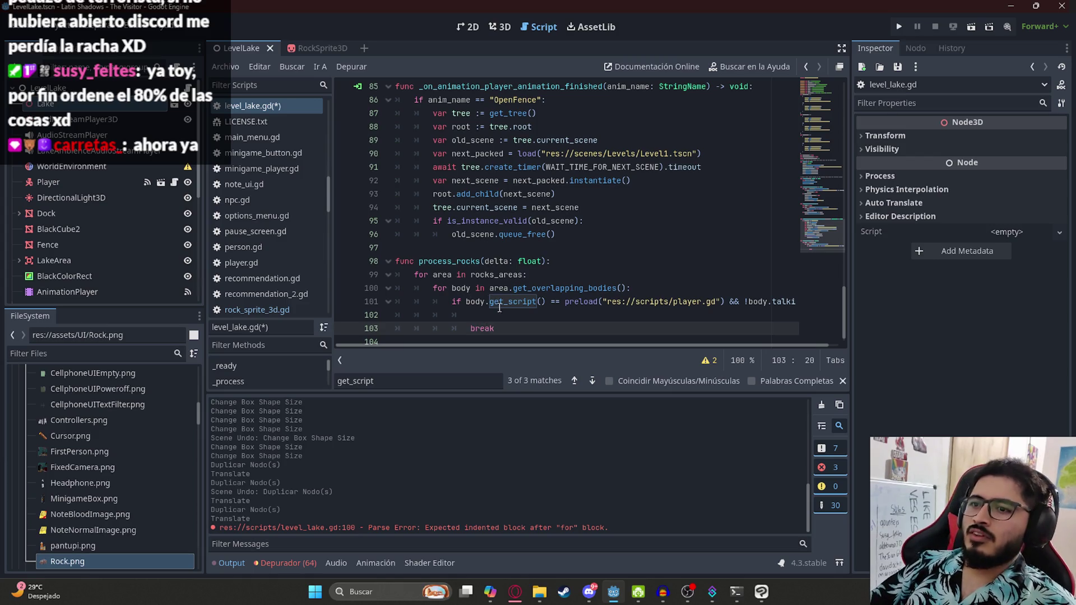
pyautogui.click(498, 307)
pyautogui.click(498, 318)
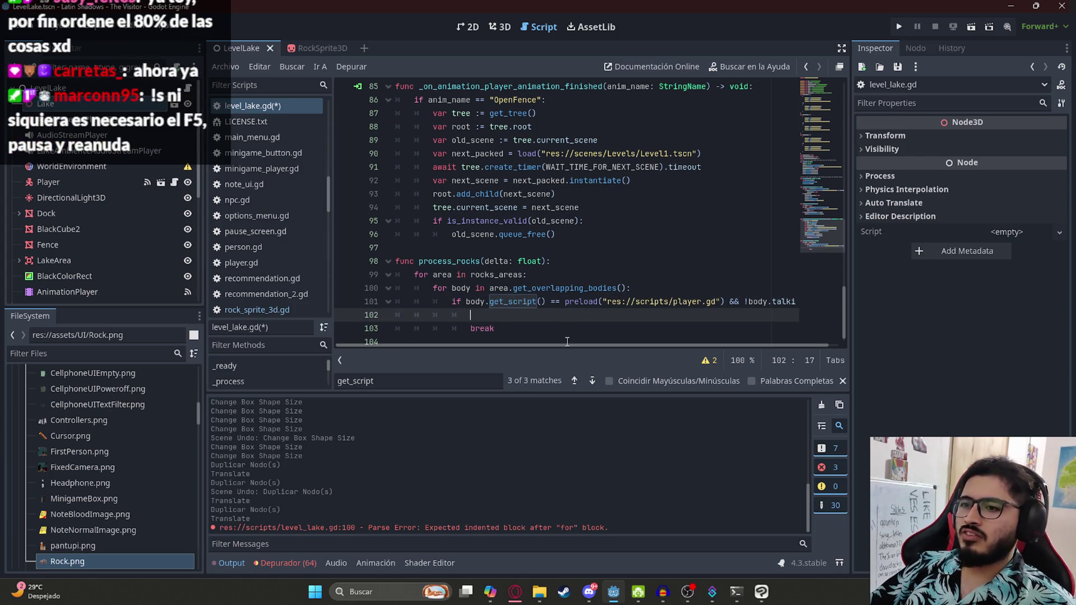
pyautogui.moveTo(645, 345); pyautogui.dragTo(656, 344)
pyautogui.click(788, 302)
pyautogui.press('BackSpace')
pyautogui.press('BackSpace')
pyautogui.press('BackSpace')
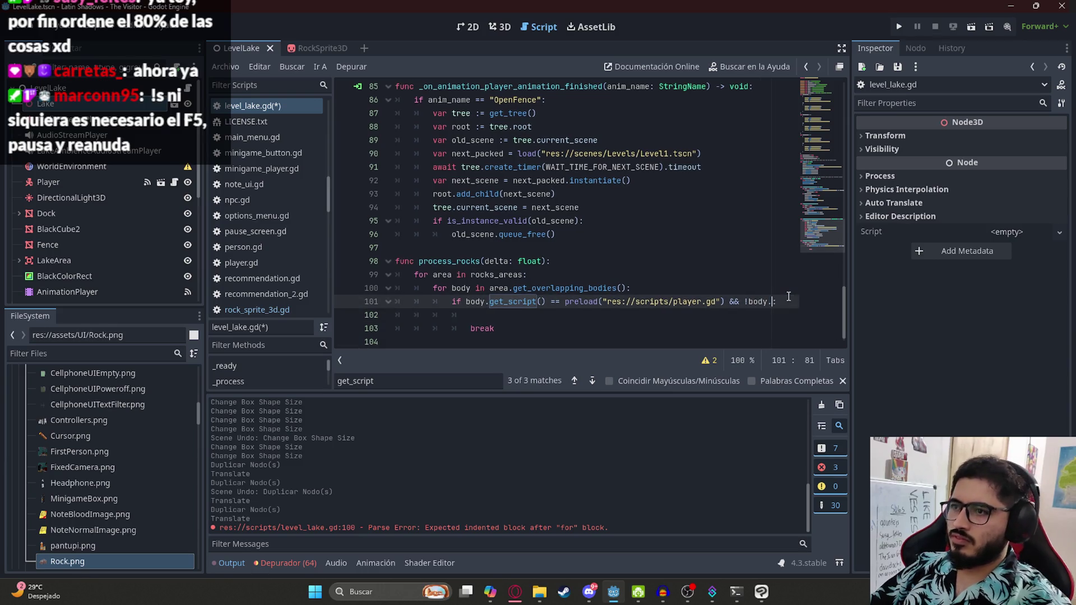
pyautogui.click(533, 316)
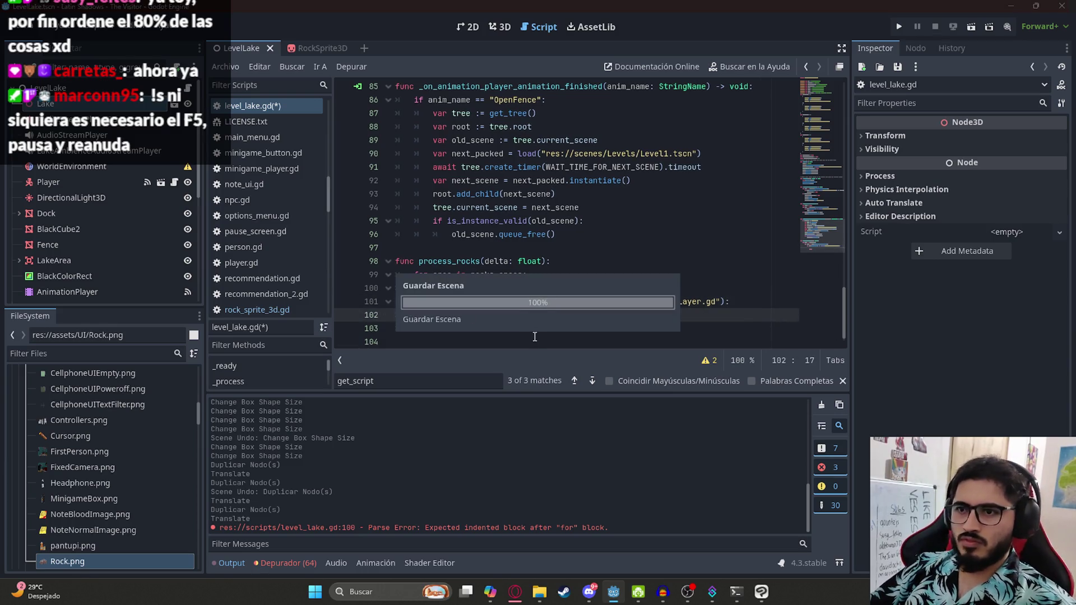
pyautogui.hotkey('ctrl', 's')
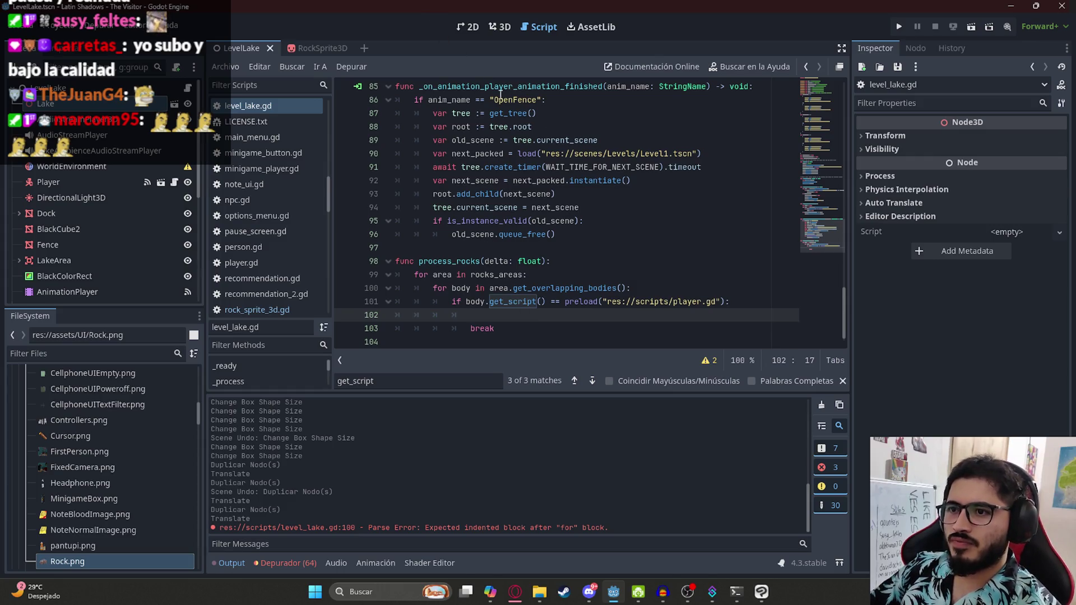
pyautogui.click(820, 103)
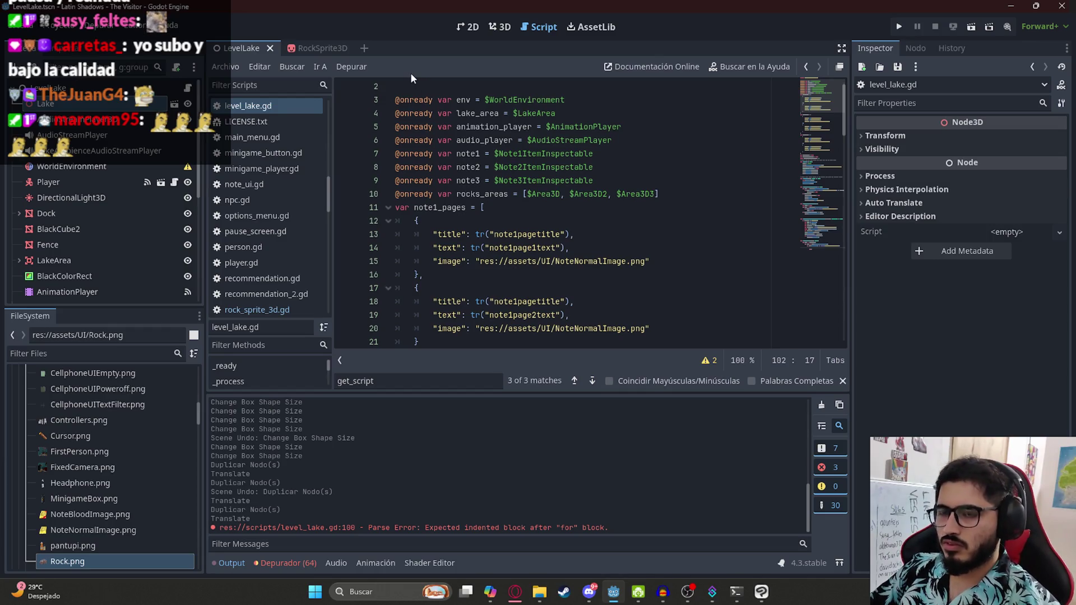
pyautogui.click(501, 30)
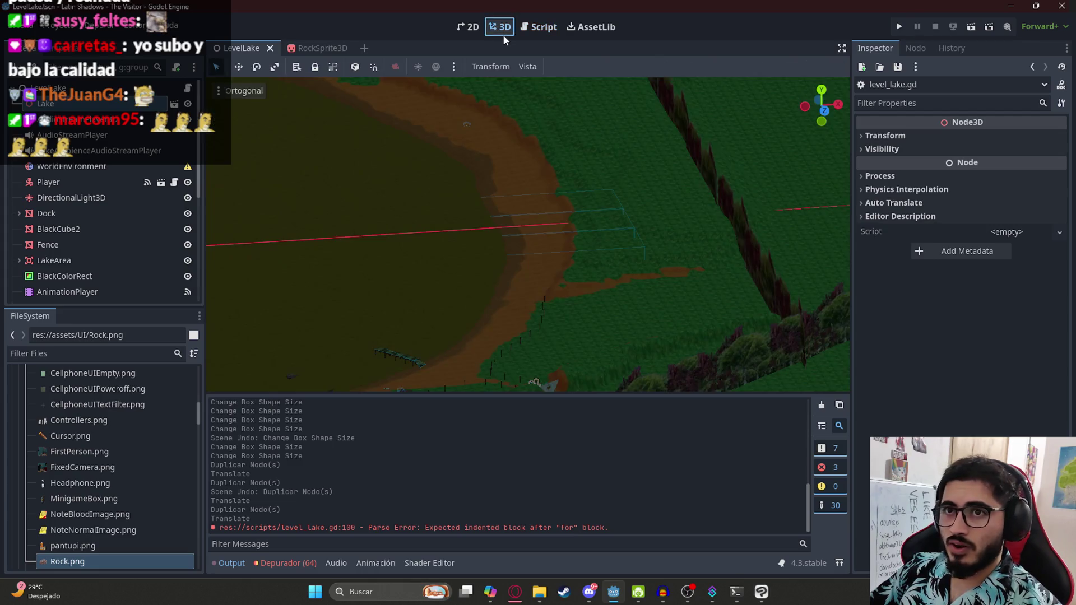
# Add a PinJoint3D child under Area3D from the 'point' node search
pyautogui.scroll(5, 558, 134)
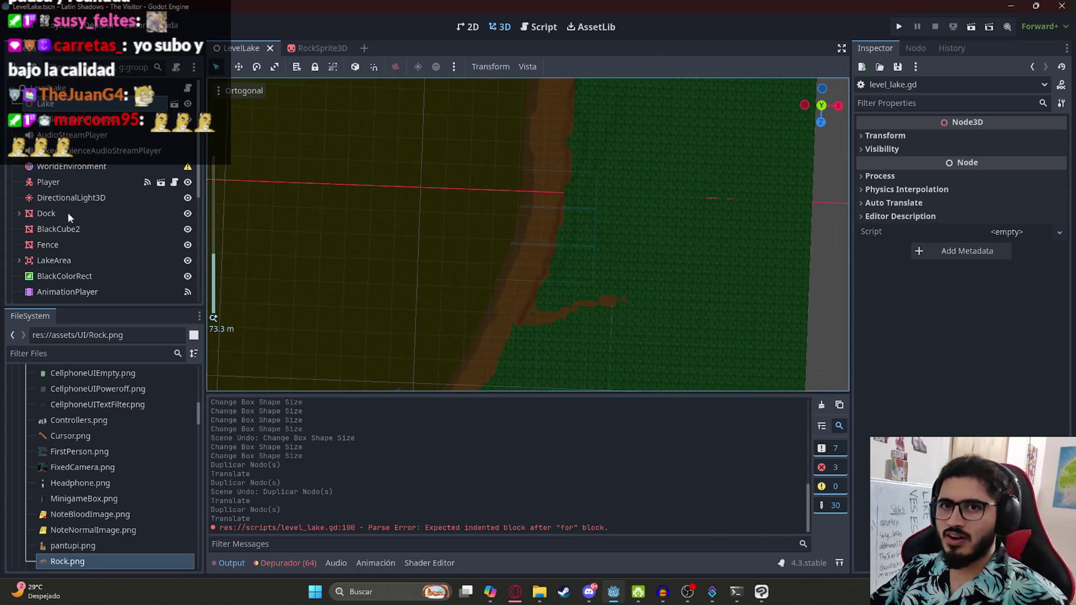
pyautogui.scroll(-5, 78, 200)
pyautogui.click(19, 247)
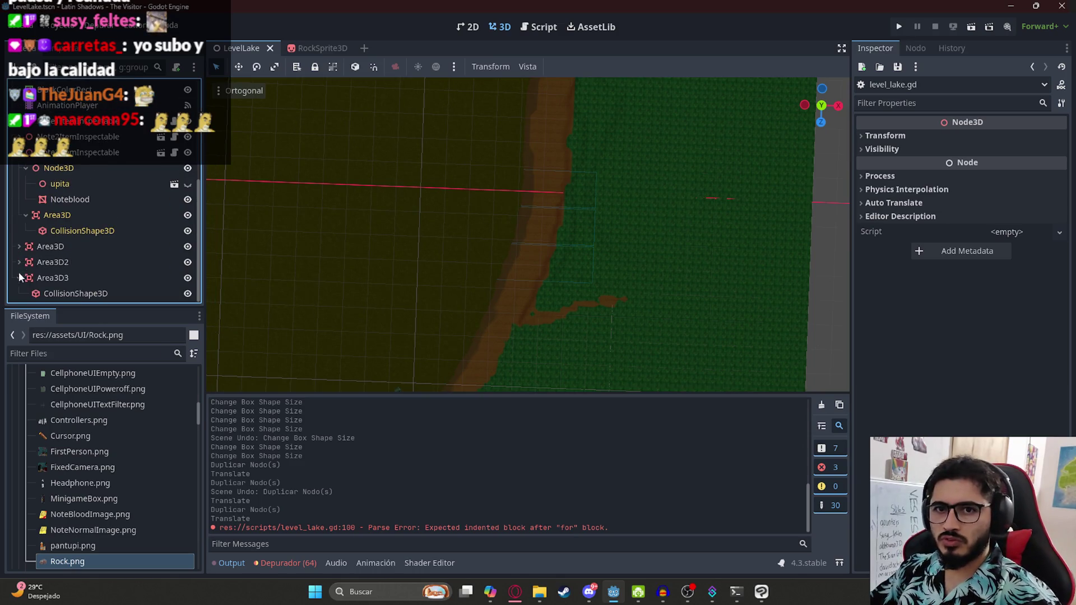
pyautogui.click(19, 278)
pyautogui.click(48, 261)
pyautogui.rightClick(55, 262)
pyautogui.click(92, 239)
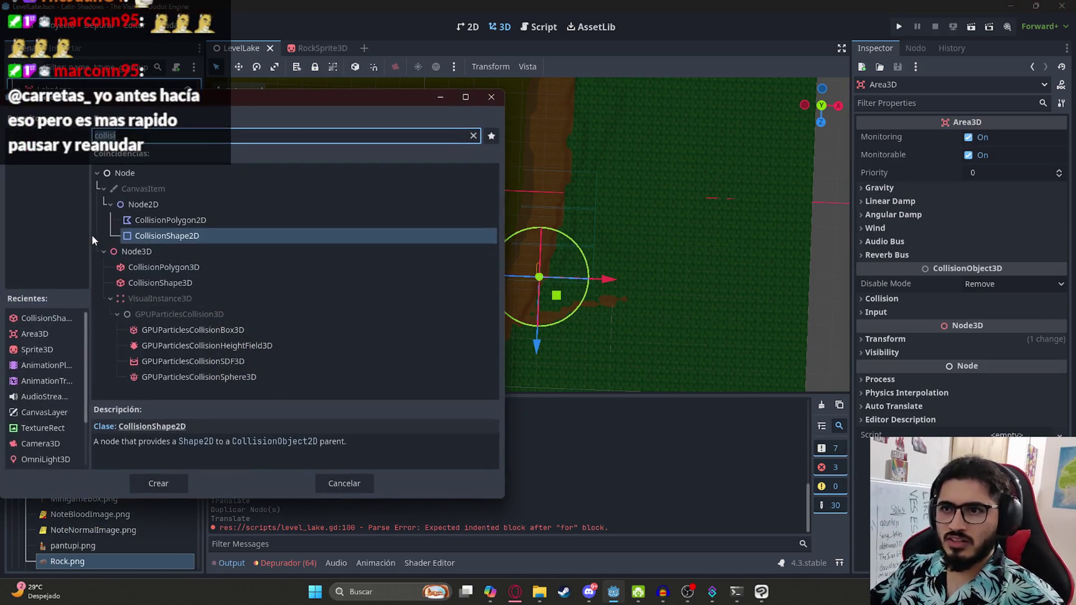
pyautogui.write('point')
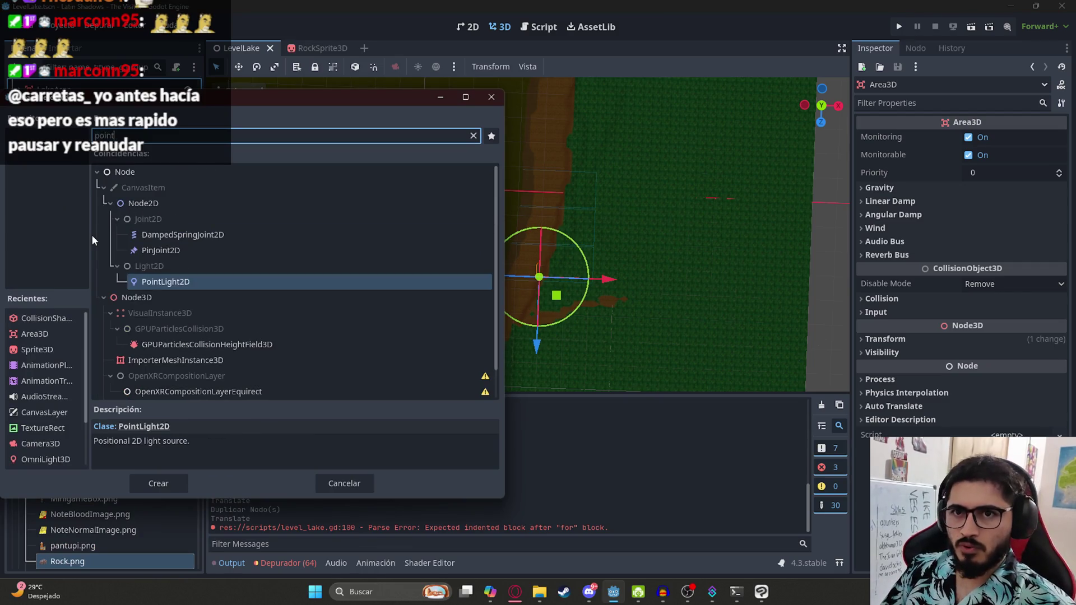
pyautogui.scroll(-2, 285, 312)
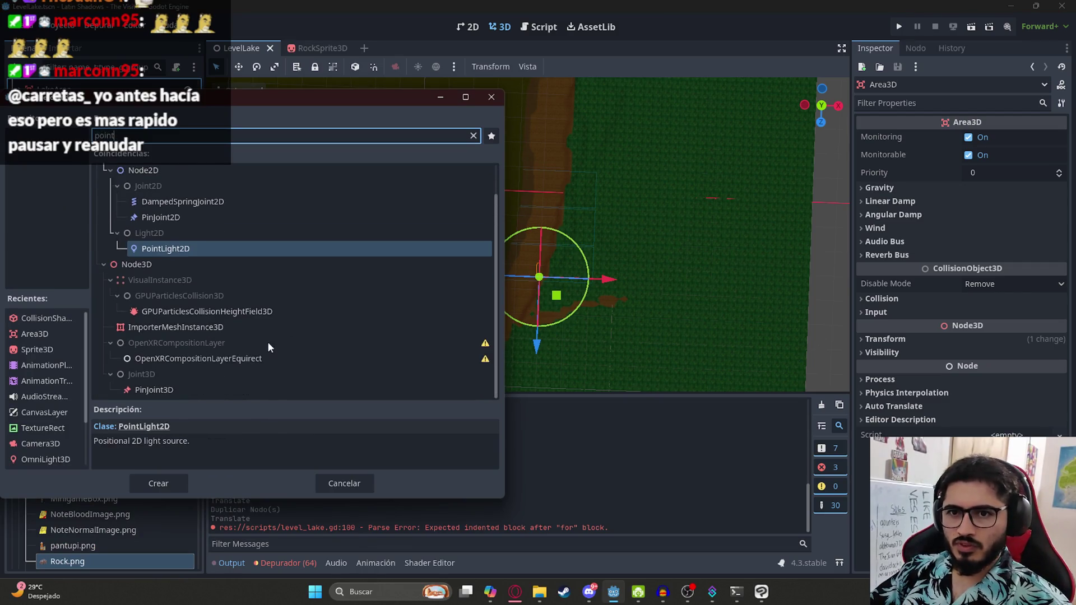
pyautogui.click(166, 391)
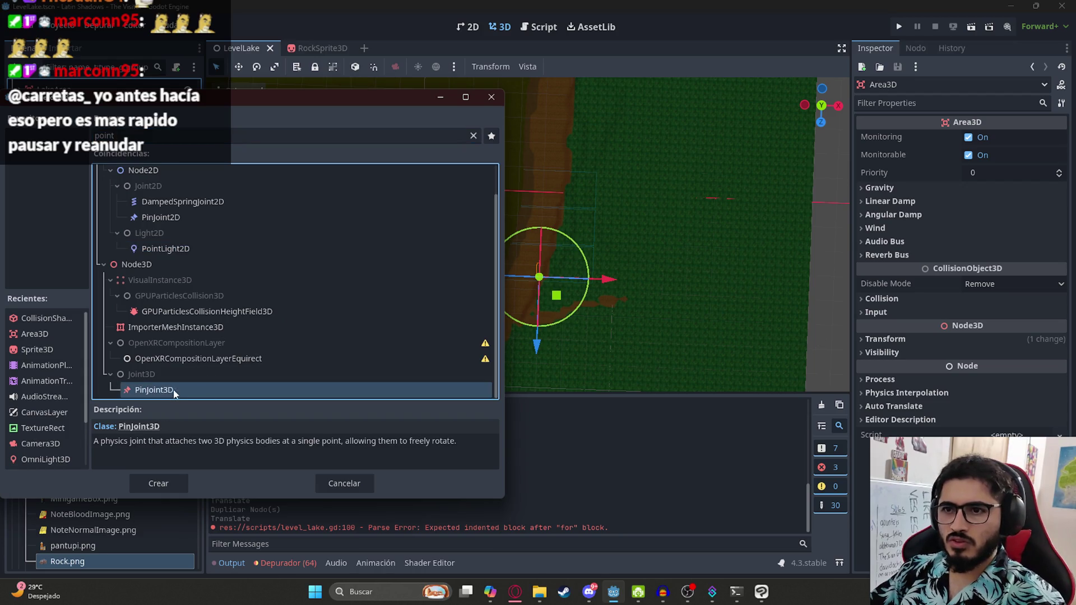
pyautogui.doubleClick(175, 392)
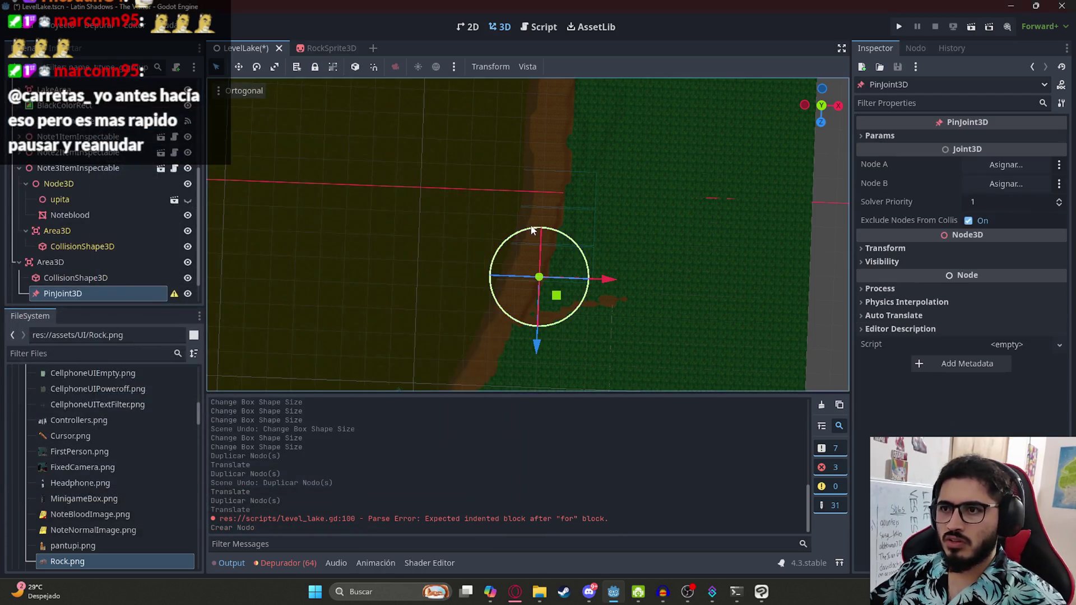
# Move the PinJoint3D node, then delete it
pyautogui.moveTo(570, 306); pyautogui.dragTo(584, 284)
pyautogui.scroll(3, 581, 291)
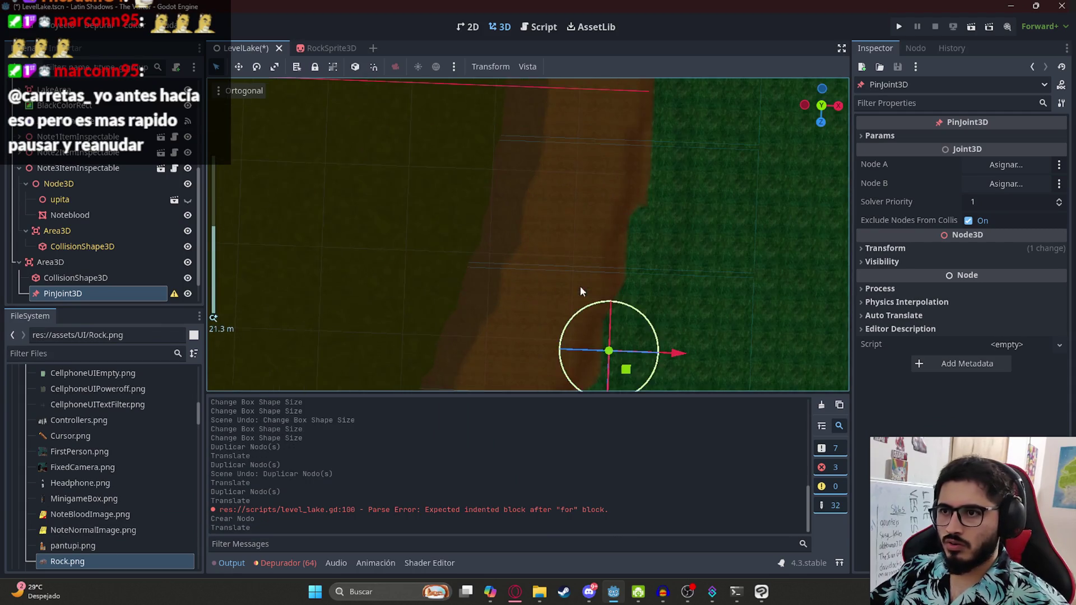
pyautogui.click(672, 212)
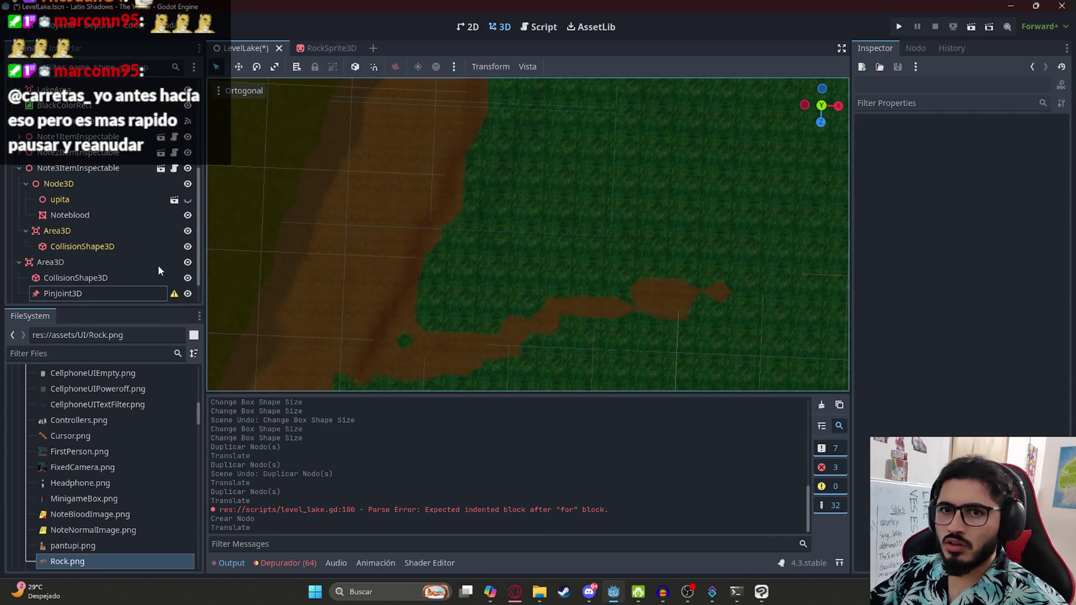
pyautogui.click(99, 292)
pyautogui.rightClick(113, 293)
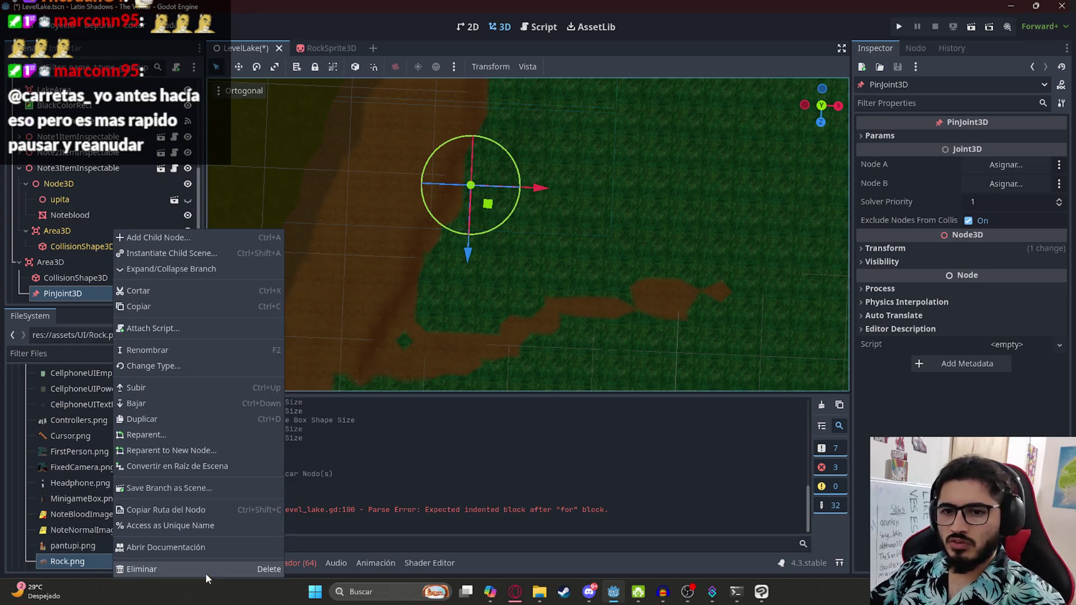
pyautogui.click(206, 573)
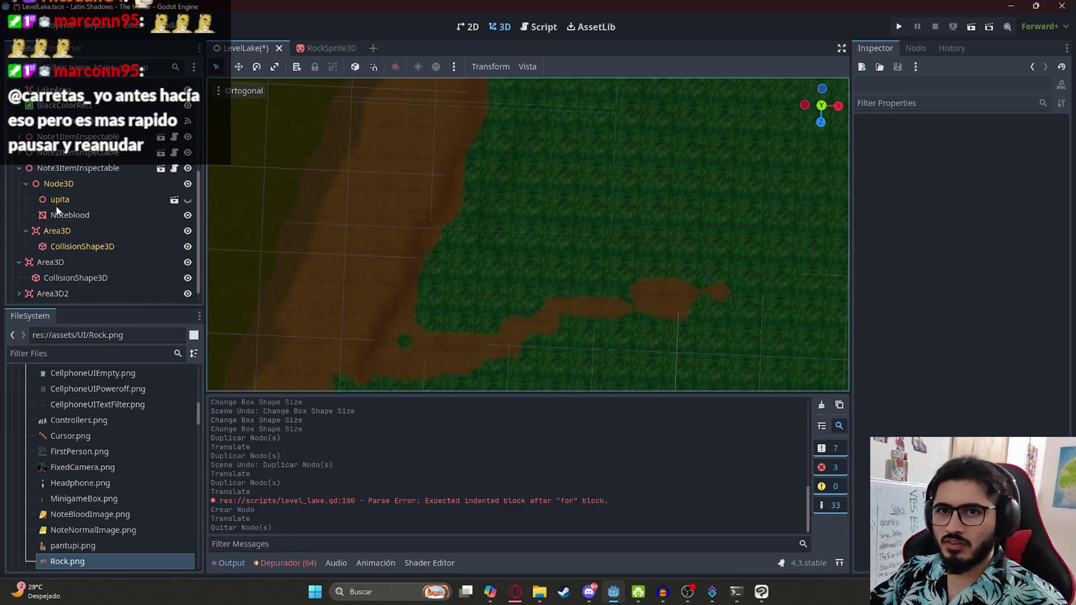
# Collapse Note3ItemInspectable and start adding a new child node to Area3D
pyautogui.rightClick(52, 230)
pyautogui.click(27, 170)
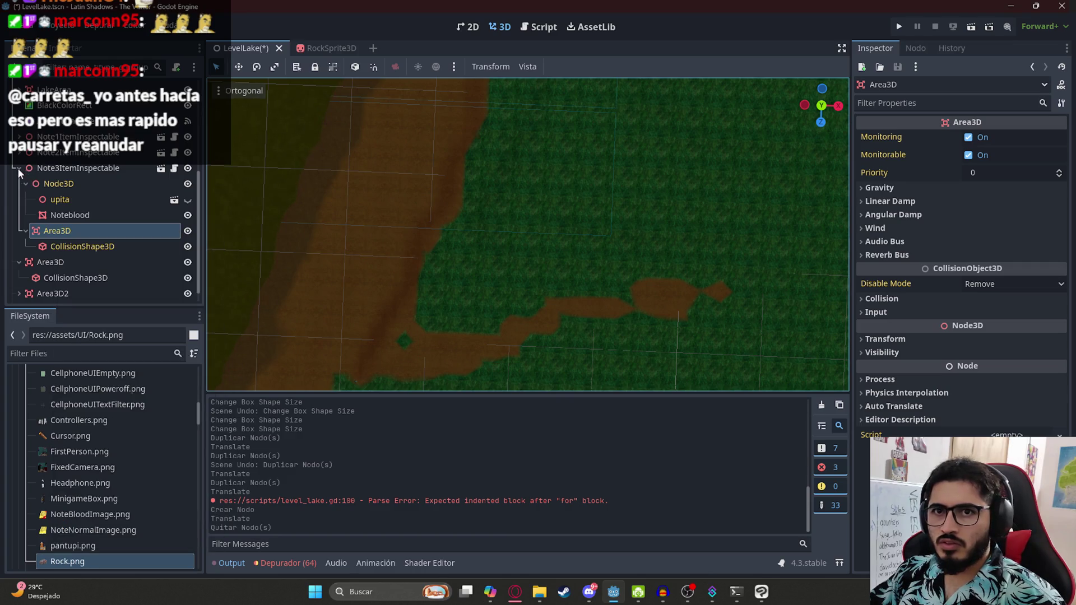
pyautogui.click(20, 169)
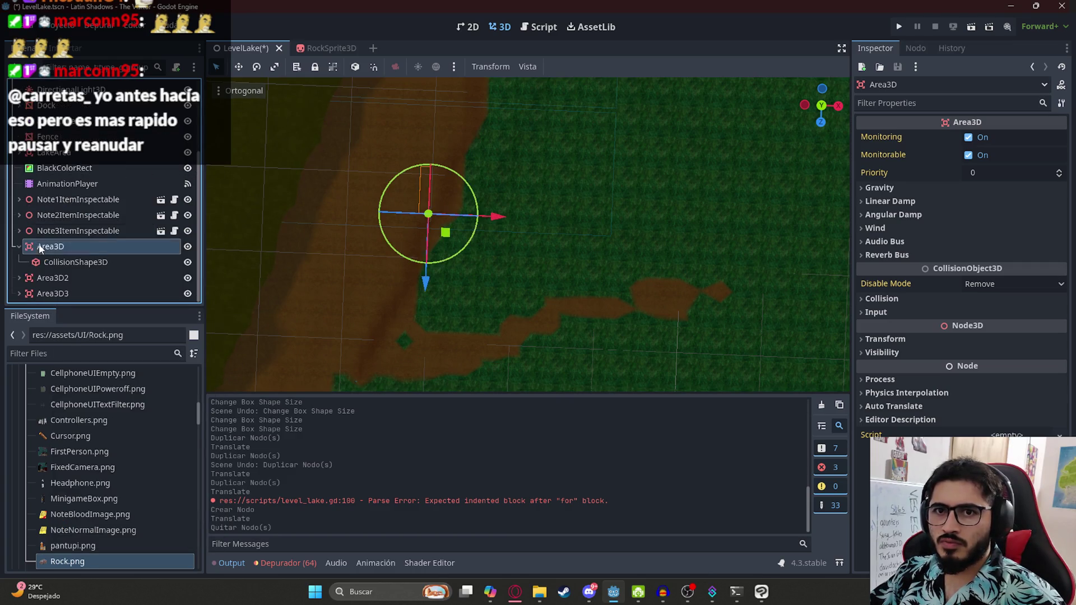
pyautogui.rightClick(39, 245)
pyautogui.click(87, 239)
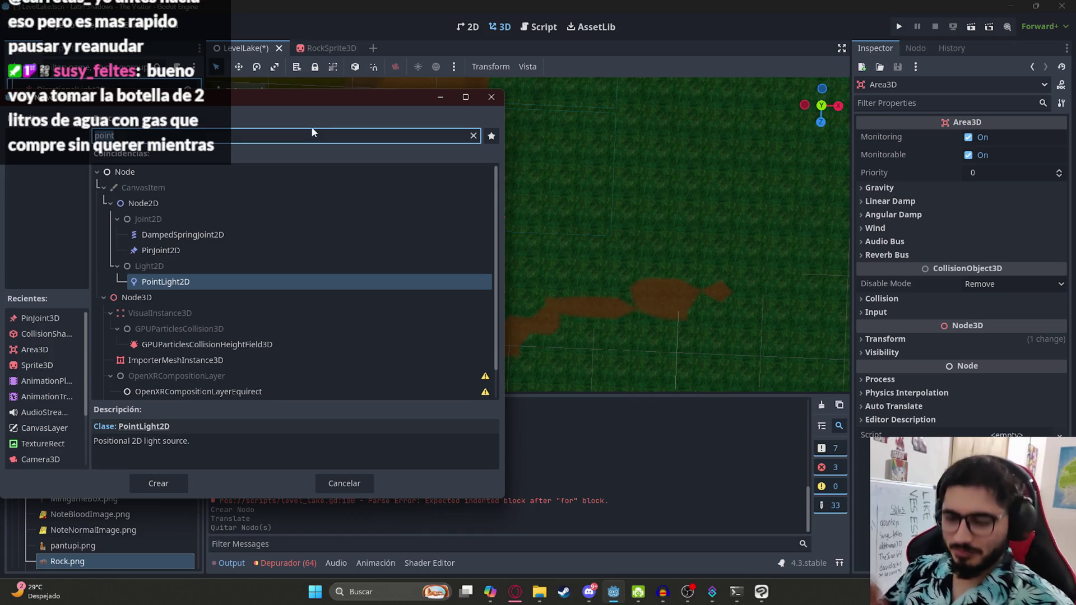
# Create a Marker3D child under Area3D by searching 'marker'
pyautogui.write('targ')
pyautogui.press('BackSpace')
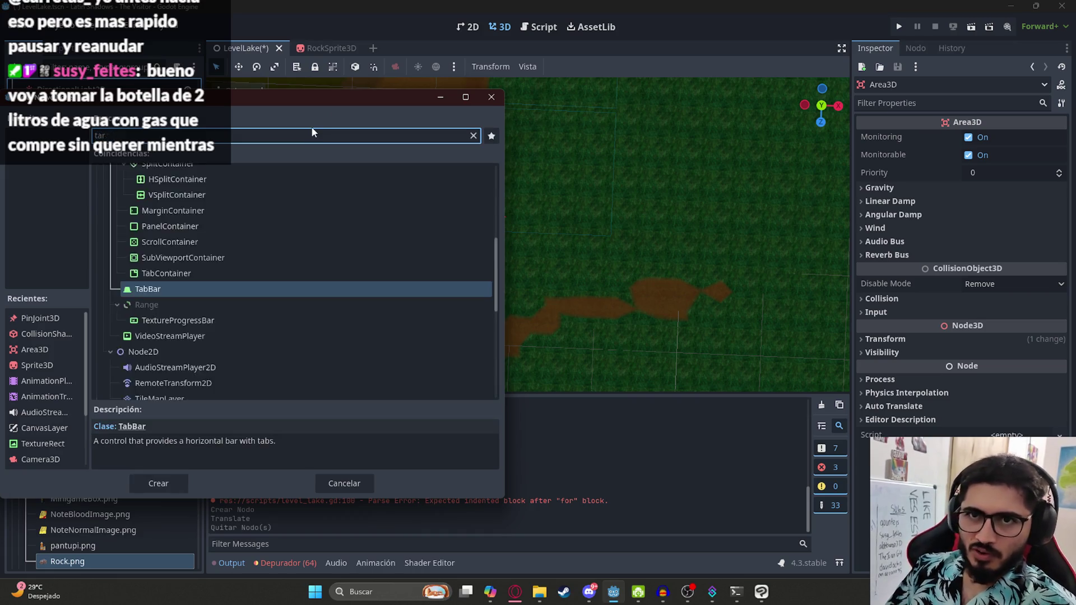
pyautogui.press('BackSpace')
pyautogui.press('BackSpace')
pyautogui.press('BackSpace')
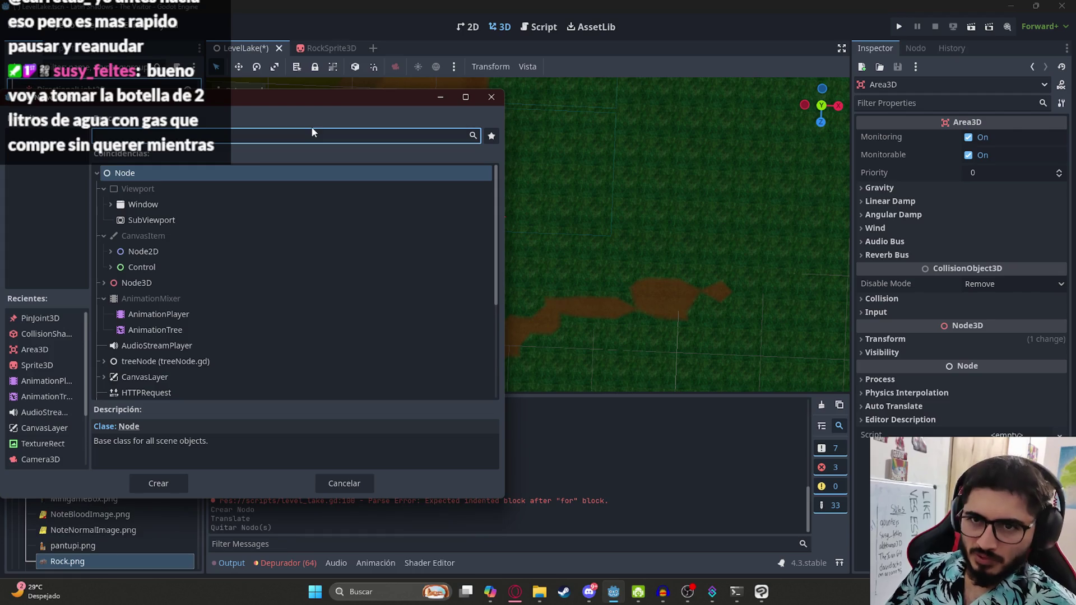
pyautogui.write('marker')
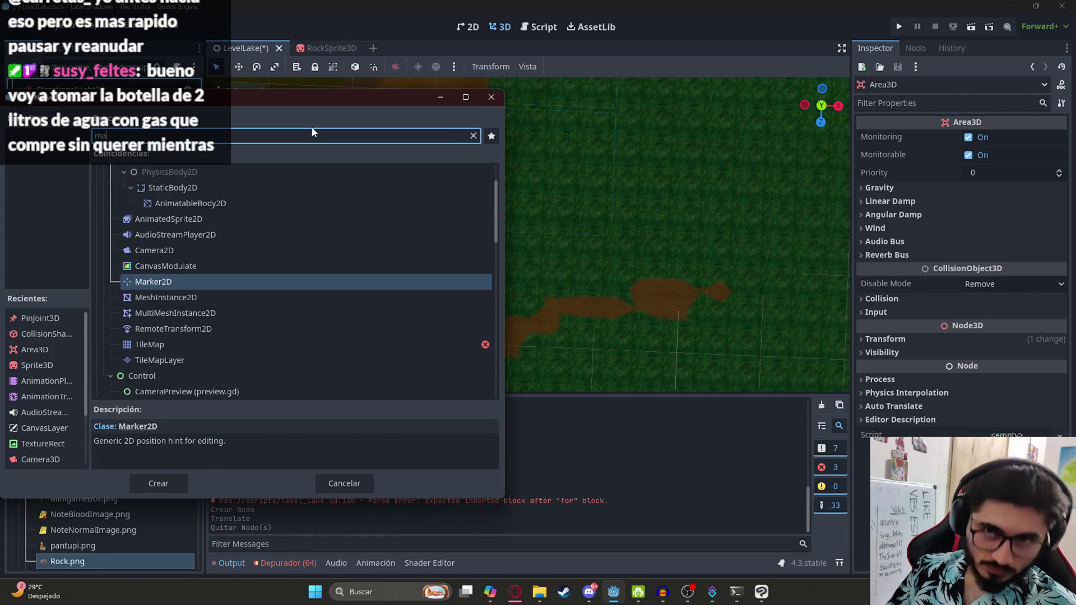
pyautogui.doubleClick(134, 253)
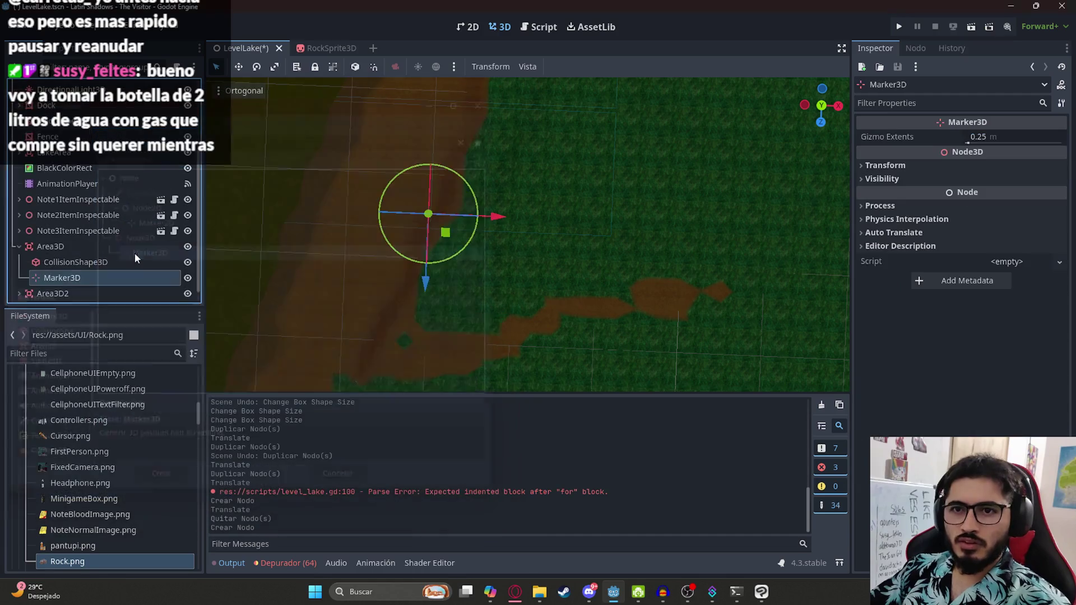
# Position the Marker3D, lowering it toward the ground in front view
pyautogui.moveTo(446, 232)
pyautogui.mouseDown()
pyautogui.moveTo(574, 203)
pyautogui.moveTo(509, 323)
pyautogui.moveTo(501, 319)
pyautogui.moveTo(541, 319)
pyautogui.mouseUp()
pyautogui.scroll(3, 574, 203)
pyautogui.moveTo(470, 177)
pyautogui.mouseDown()
pyautogui.moveTo(520, 306)
pyautogui.moveTo(518, 211)
pyautogui.mouseUp()
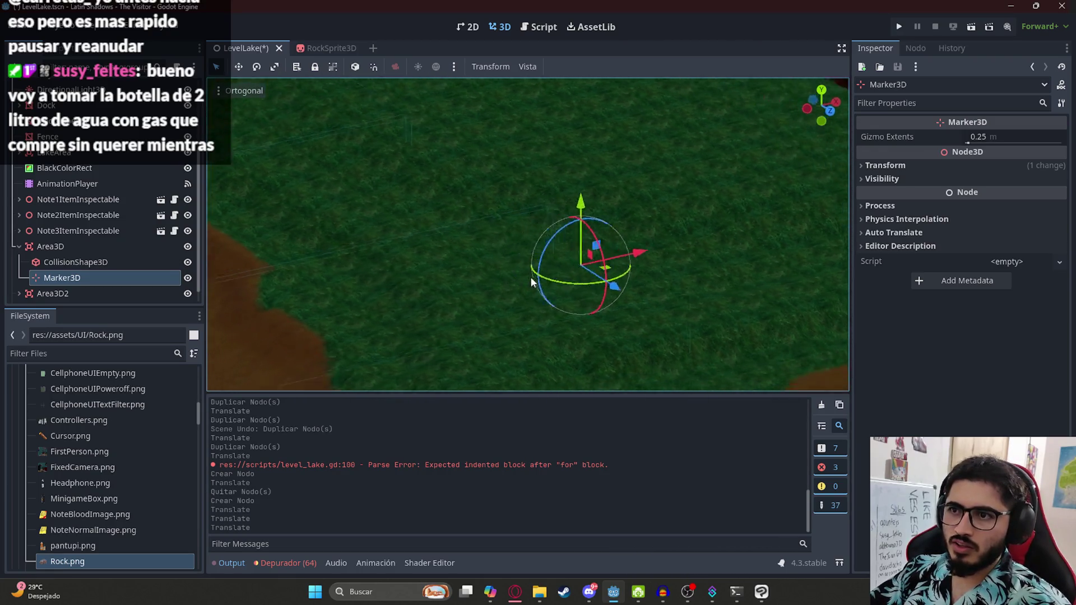
pyautogui.press('KP_1')
pyautogui.moveTo(654, 143)
pyautogui.mouseDown()
pyautogui.moveTo(638, 157)
pyautogui.moveTo(672, 154)
pyautogui.moveTo(705, 180)
pyautogui.moveTo(704, 309)
pyautogui.moveTo(691, 177)
pyautogui.mouseUp()
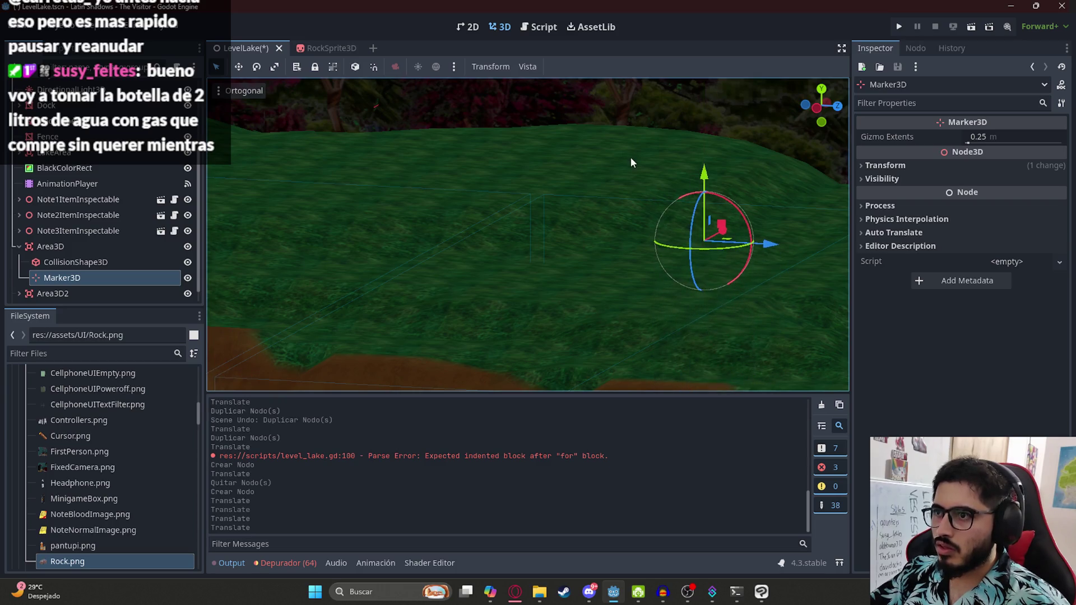
pyautogui.click(631, 160)
pyautogui.click(706, 238)
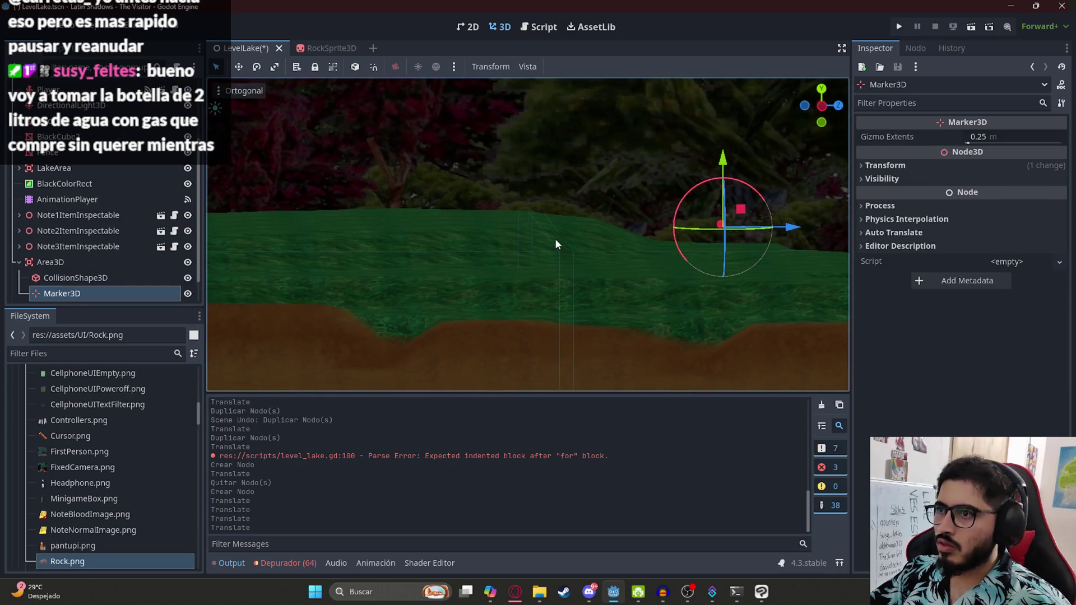
pyautogui.moveTo(724, 185); pyautogui.dragTo(723, 222)
pyautogui.click(644, 210)
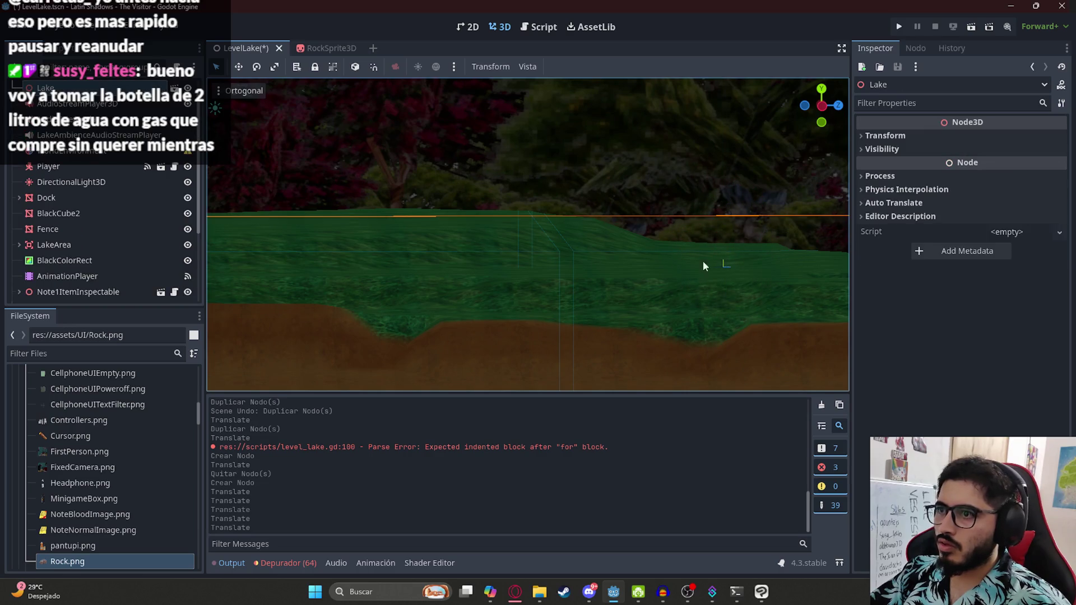
pyautogui.scroll(-3, 65, 255)
pyautogui.click(73, 262)
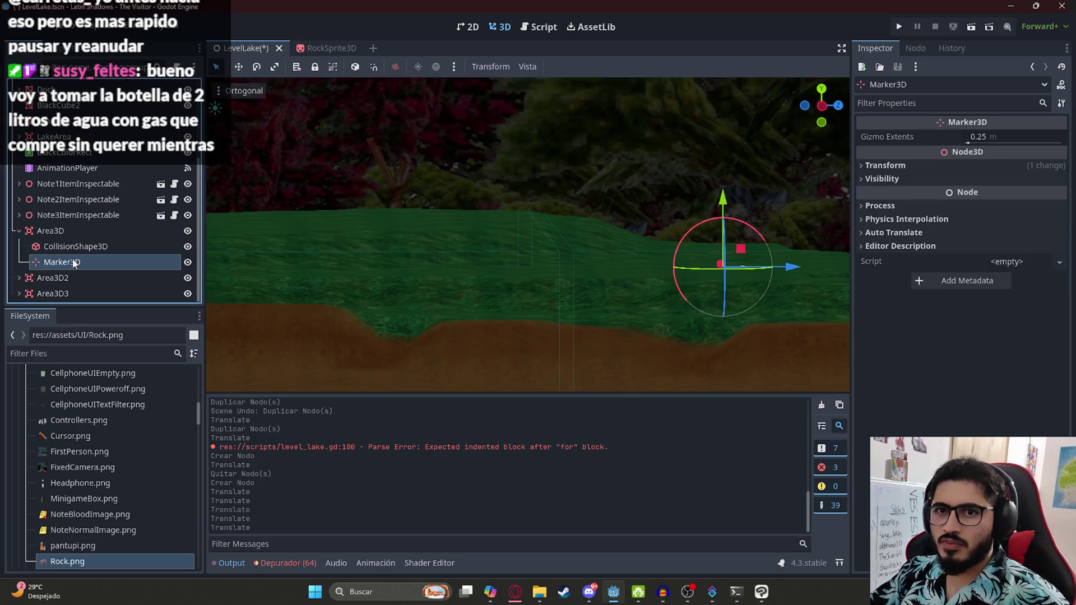
# Delete the old Area3D2 and Area3D3 nodes
pyautogui.scroll(3, 460, 347)
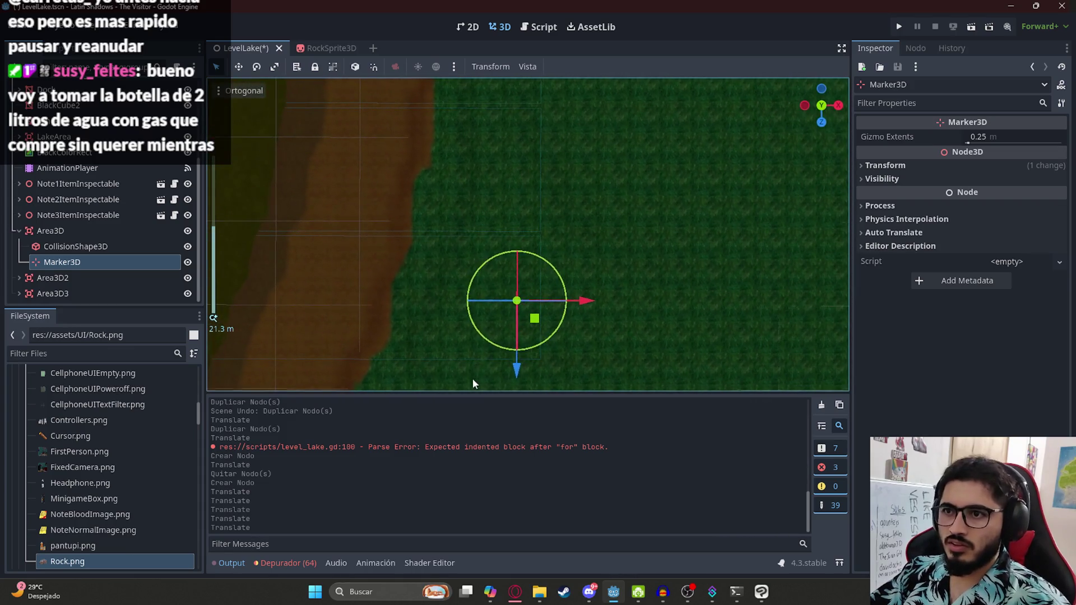
pyautogui.click(70, 278)
pyautogui.keyDown('shift'); pyautogui.click(69, 293); pyautogui.keyUp('shift')
pyautogui.rightClick(69, 292)
pyautogui.click(129, 526)
pyautogui.click(506, 308)
# Duplicate Area3D into Area3D2 and Area3D3, spacing the copies along Z, and save the scene
pyautogui.click(67, 261)
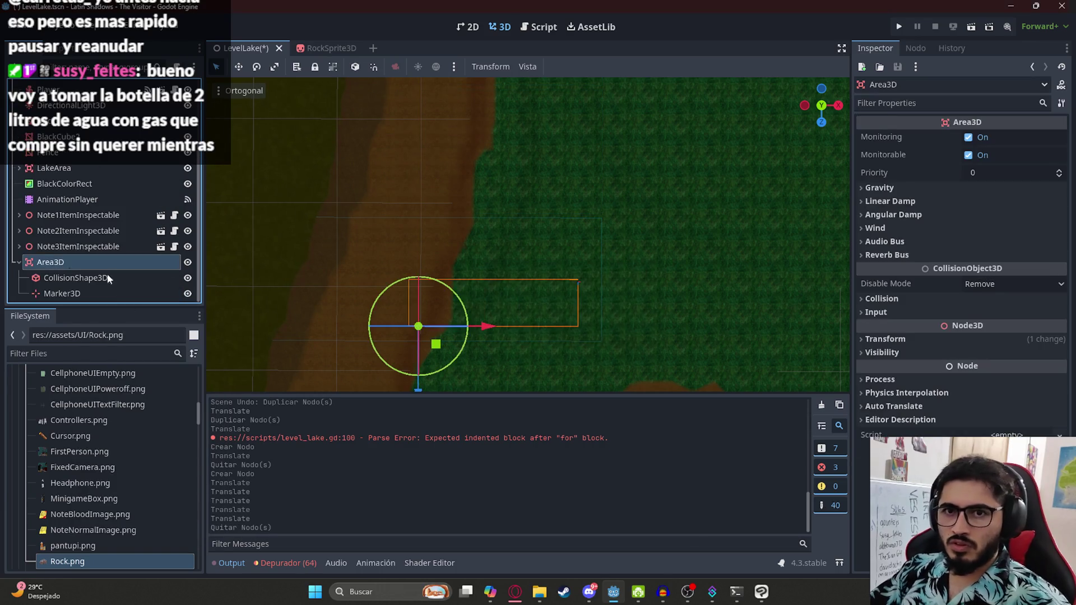
pyautogui.hotkey('ctrl', 'd')
pyautogui.scroll(-2, 436, 368)
pyautogui.moveTo(437, 365); pyautogui.dragTo(452, 183)
pyautogui.hotkey('ctrl', 'd')
pyautogui.hotkey('ctrl', 's')
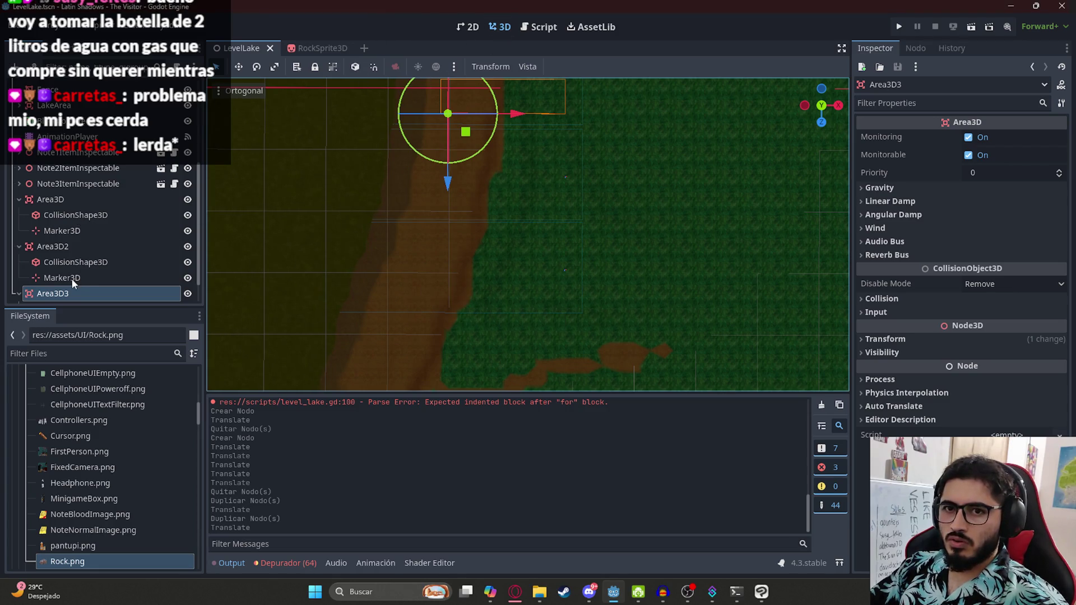
pyautogui.scroll(-1, 73, 278)
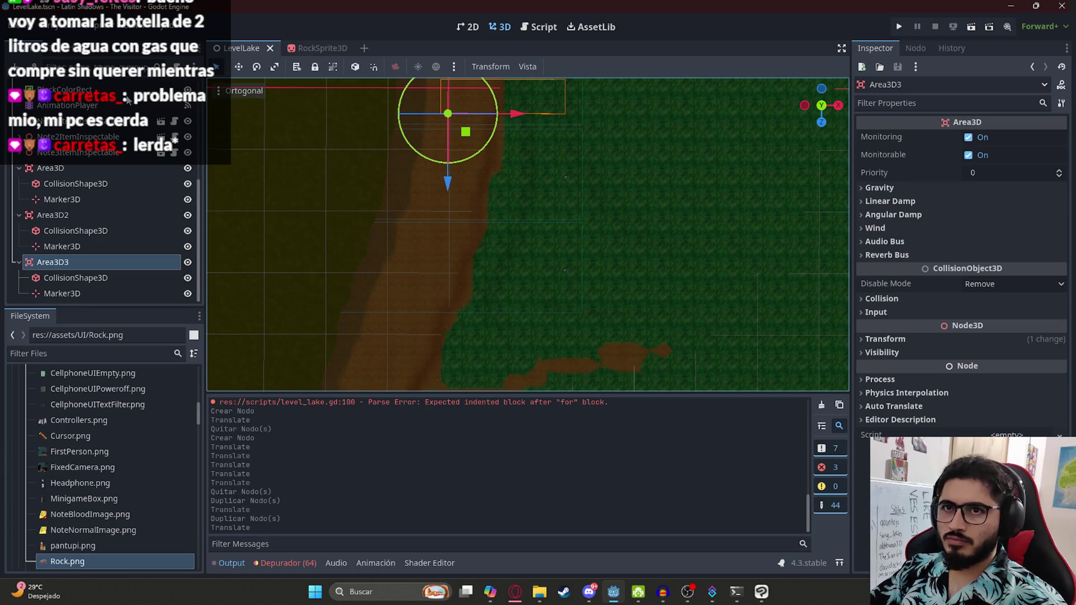
pyautogui.scroll(5, 128, 99)
pyautogui.click(188, 88)
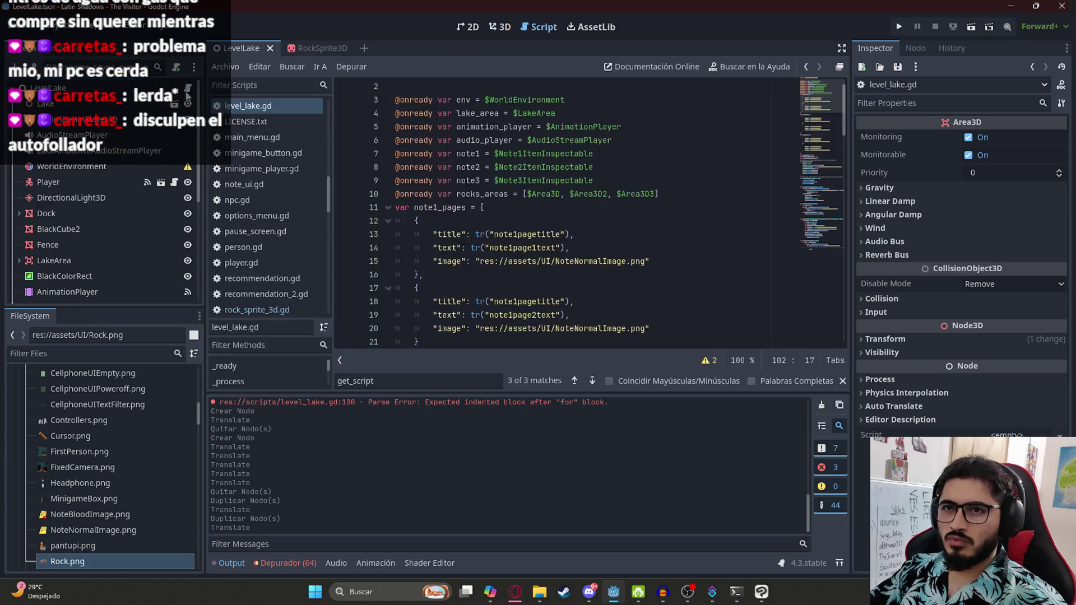
# In level_lake.gd, clear the three area references from the rocks_areas list
pyautogui.click(601, 307)
pyautogui.scroll(-20, 819, 124)
pyautogui.scroll(20, 819, 123)
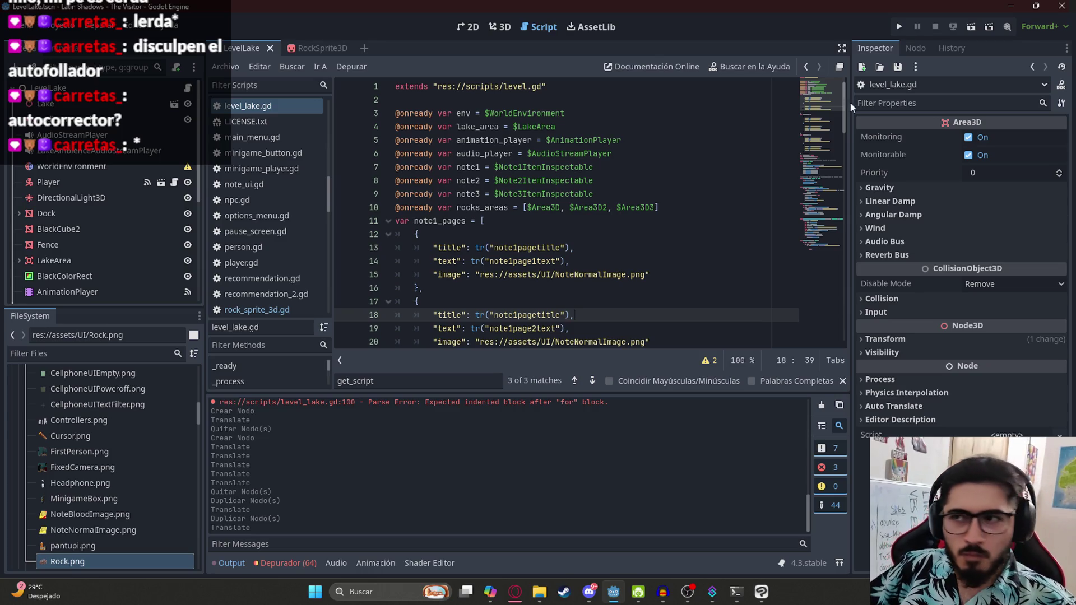
pyautogui.click(710, 113)
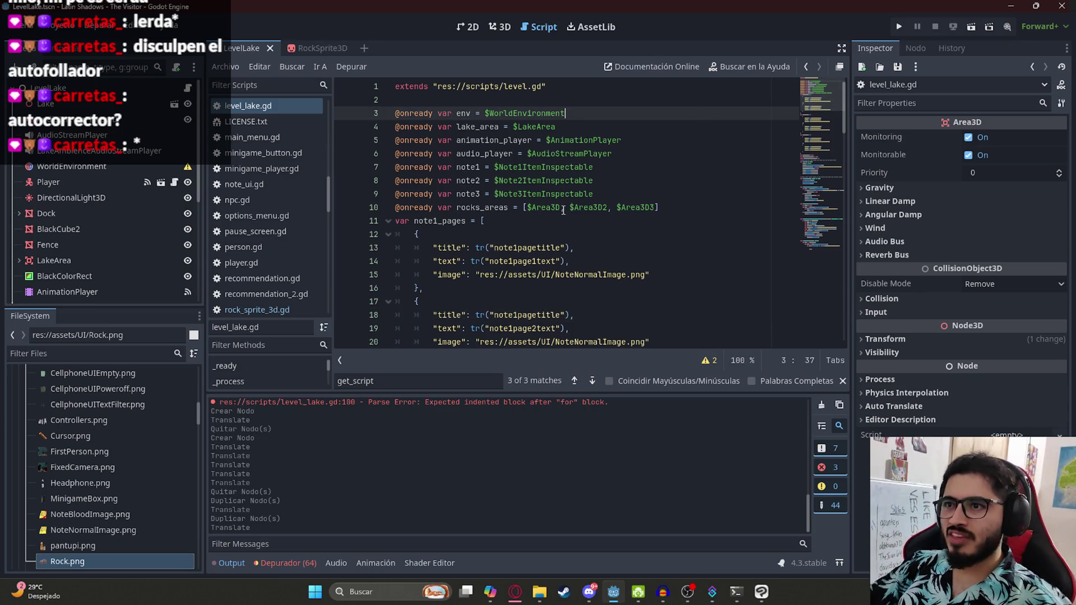
pyautogui.click(653, 209)
pyautogui.moveTo(653, 208); pyautogui.dragTo(527, 208)
pyautogui.press('BackSpace')
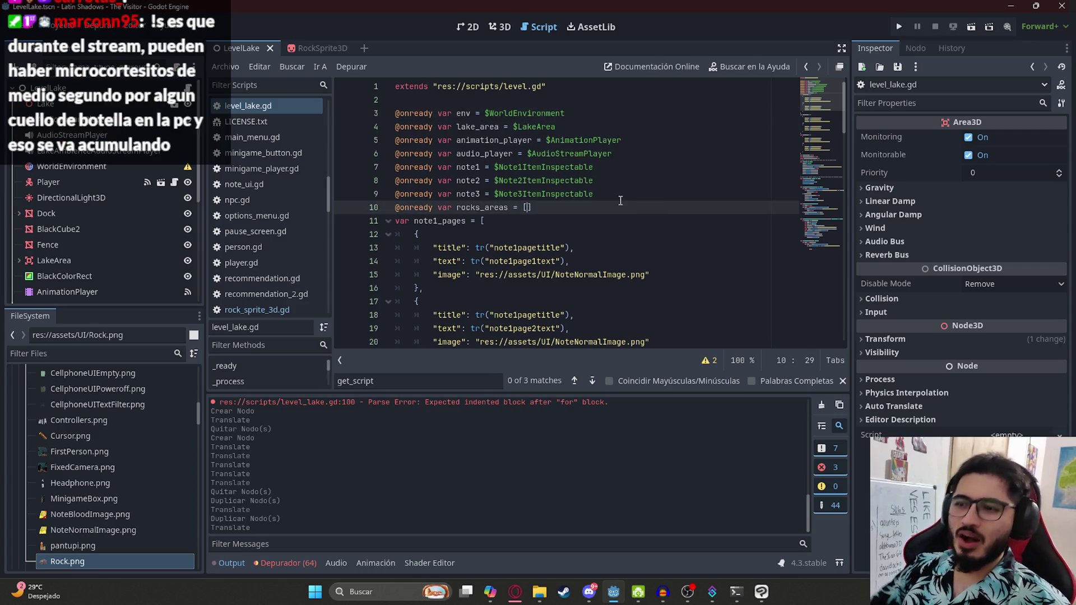
# Turn rocks_areas into a dictionary entry with area: $Area3D and marker: $Area3D/Marker3D
pyautogui.press('Return')
pyautogui.write('{')
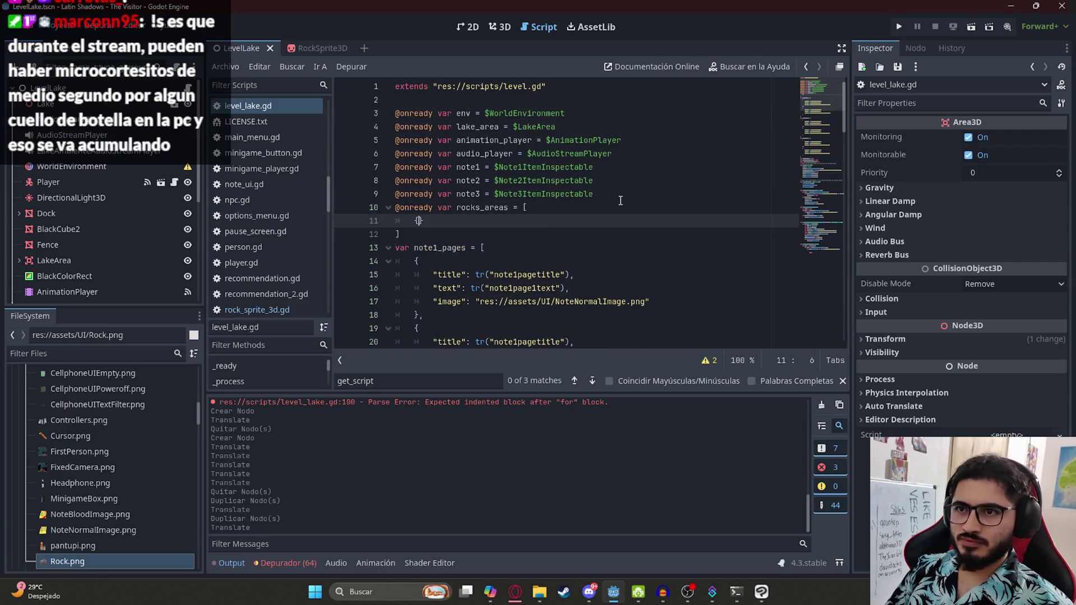
pyautogui.press('Return')
pyautogui.write('rea:')
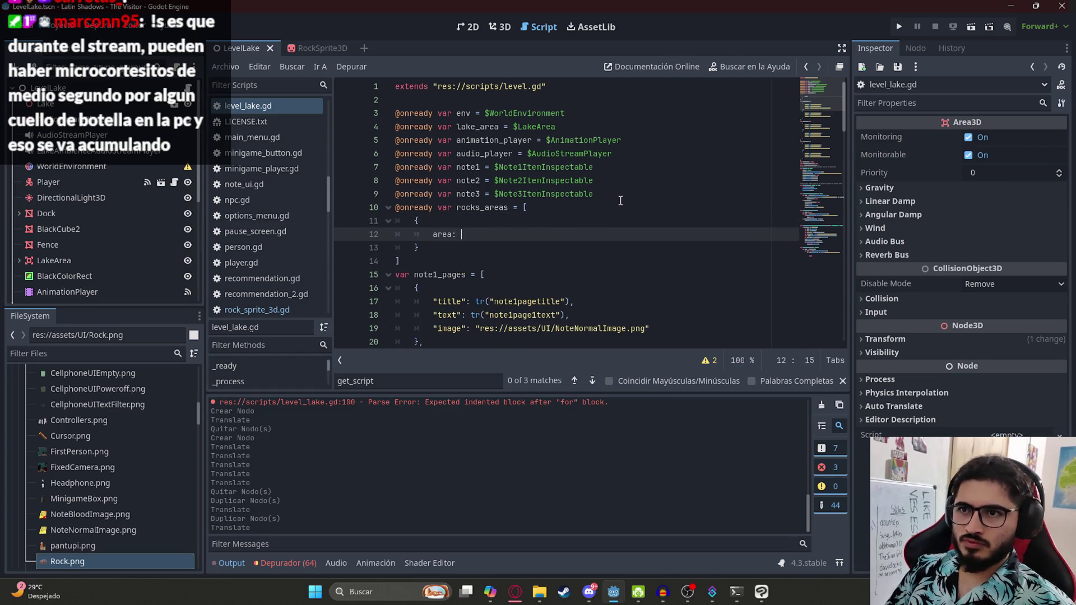
pyautogui.write('$Area3D, $Area3D2, $Area3D3')
pyautogui.moveTo(617, 236); pyautogui.dragTo(505, 235)
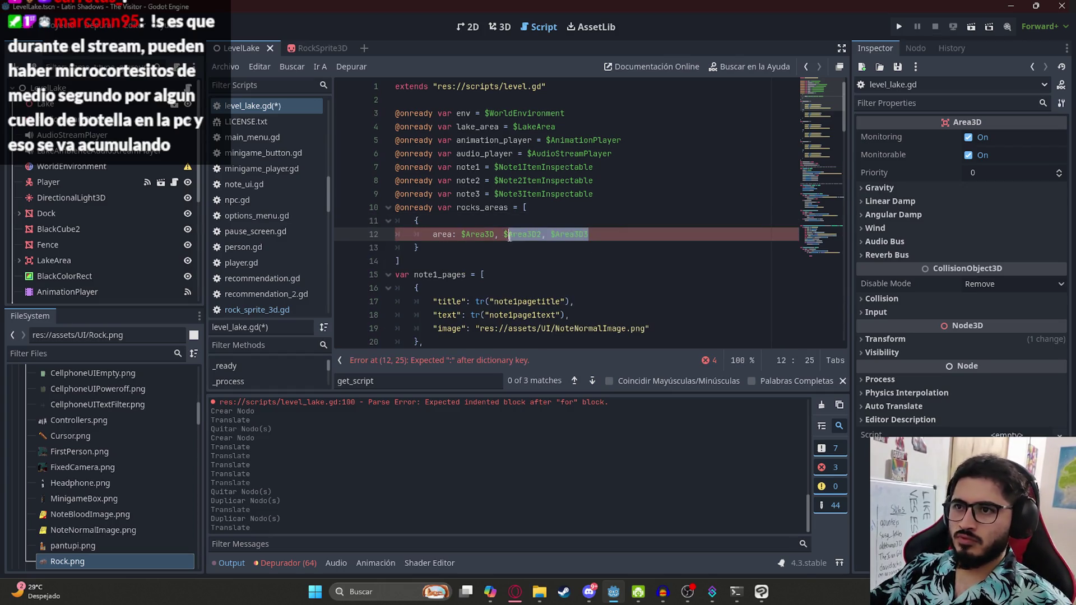
pyautogui.press('BackSpace')
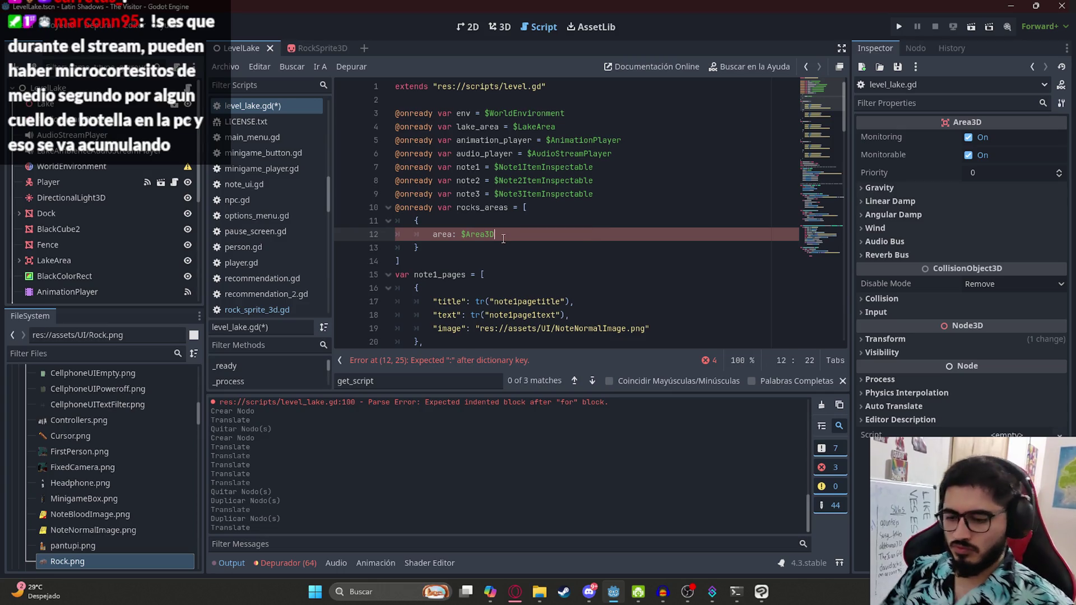
pyautogui.write(',')
pyautogui.press('Return')
pyautogui.write('markerL')
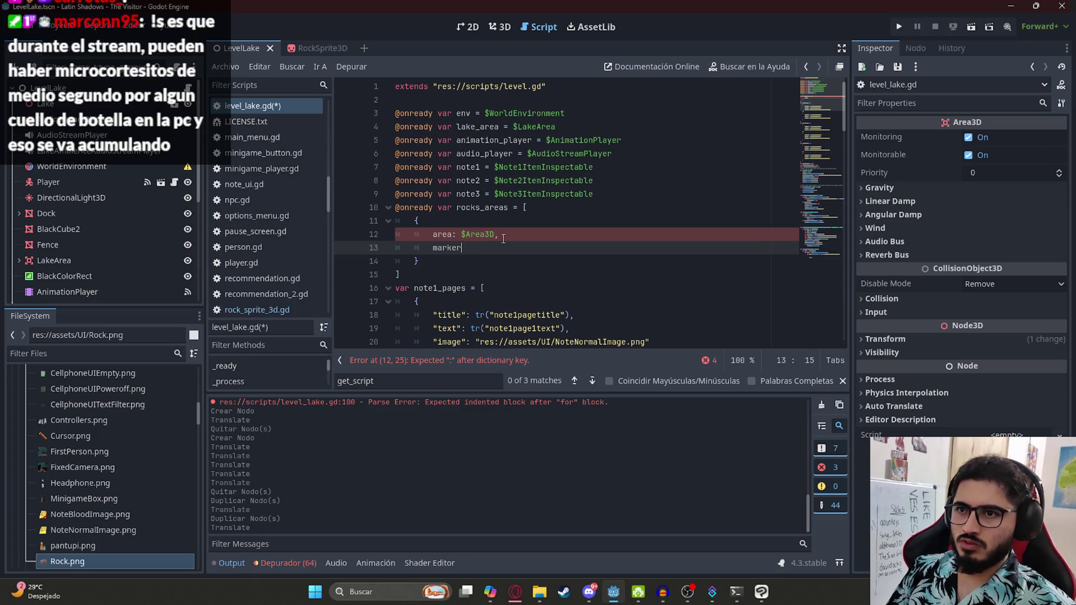
pyautogui.write('Marker')
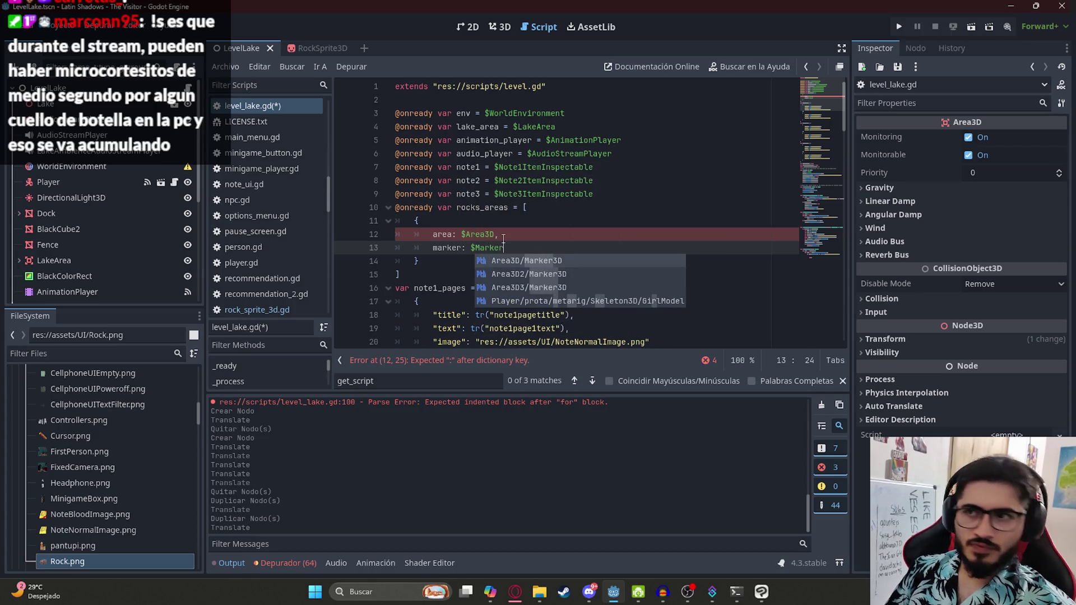
pyautogui.press('Return')
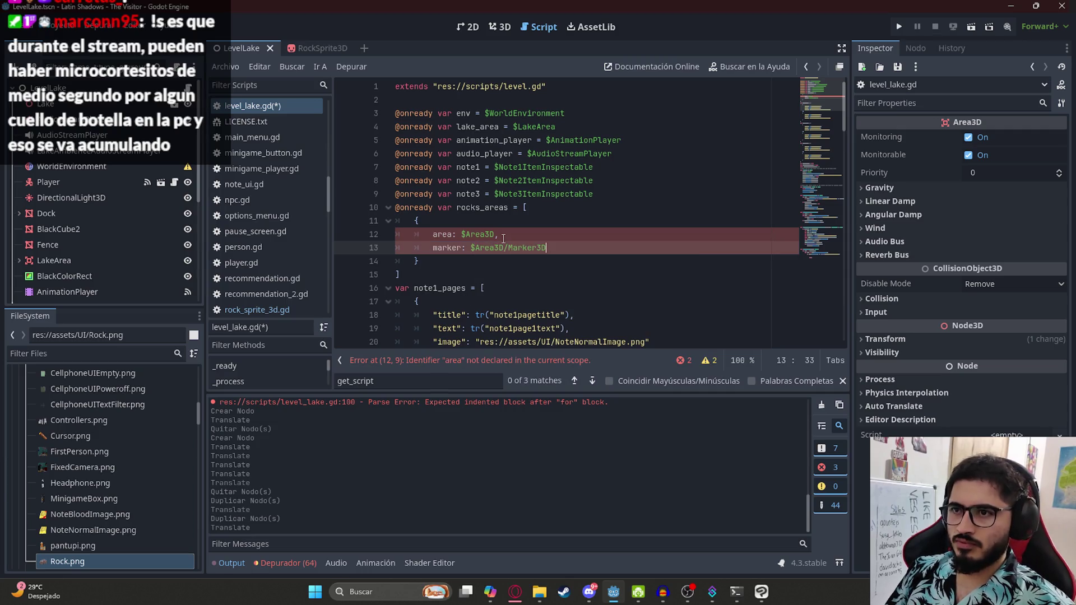
# Wrap the area and marker keys in quotes
pyautogui.doubleClick(442, 234)
pyautogui.write('"')
pyautogui.click(448, 234)
pyautogui.doubleClick(448, 247)
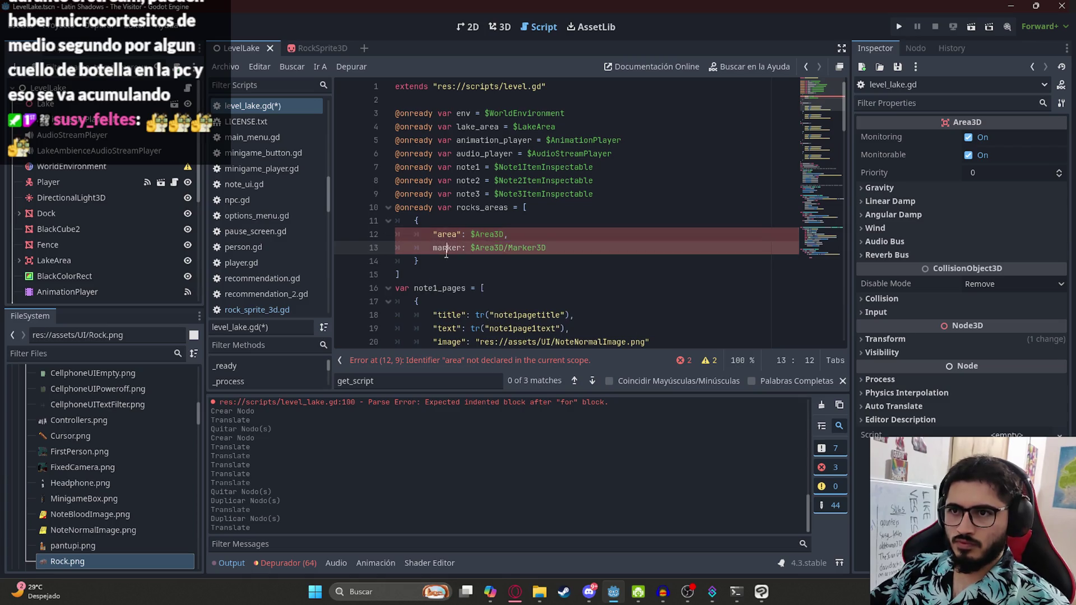
pyautogui.write('"')
pyautogui.click(492, 221)
# Duplicate the dictionary block into two more comma-separated entries
pyautogui.moveTo(422, 258); pyautogui.dragTo(409, 222)
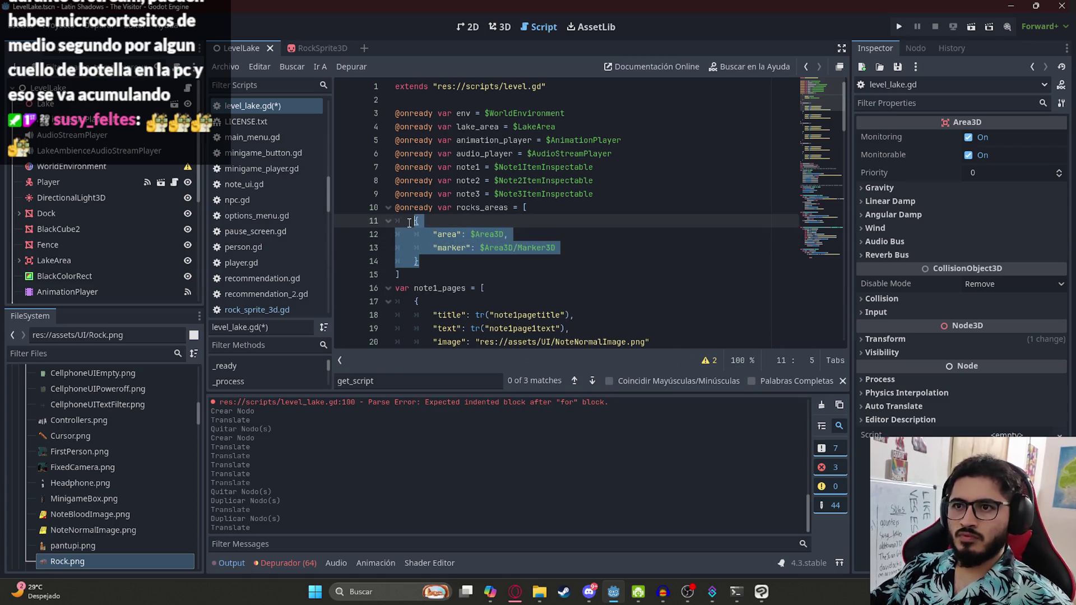
pyautogui.hotkey('ctrl', 'c')
pyautogui.click(428, 260)
pyautogui.write(',')
pyautogui.press('Return')
pyautogui.hotkey('ctrl', 'v')
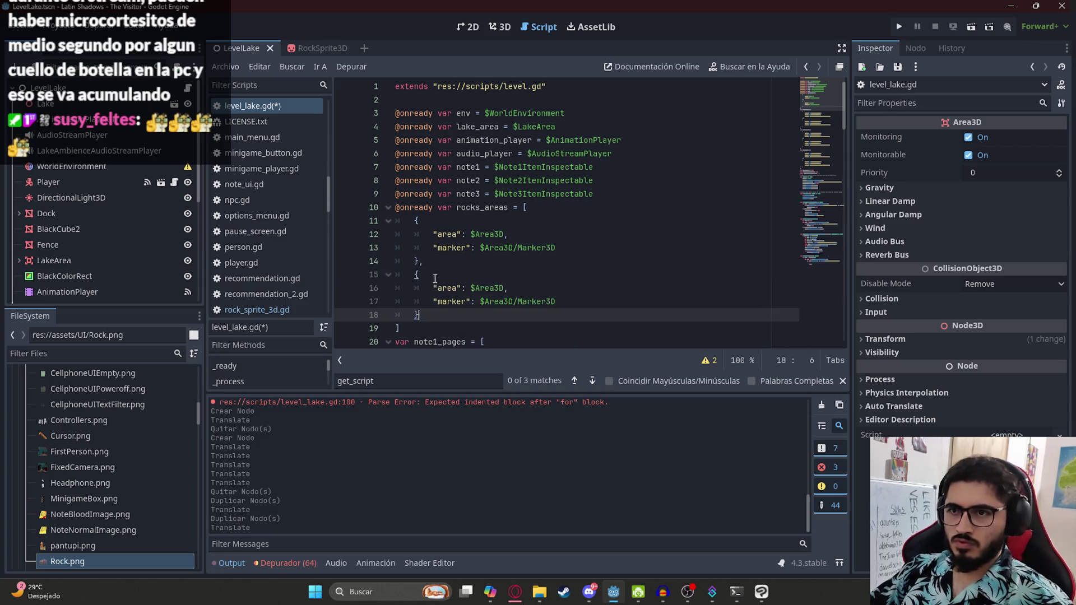
pyautogui.write(',')
pyautogui.press('Return')
pyautogui.hotkey('ctrl', 'v')
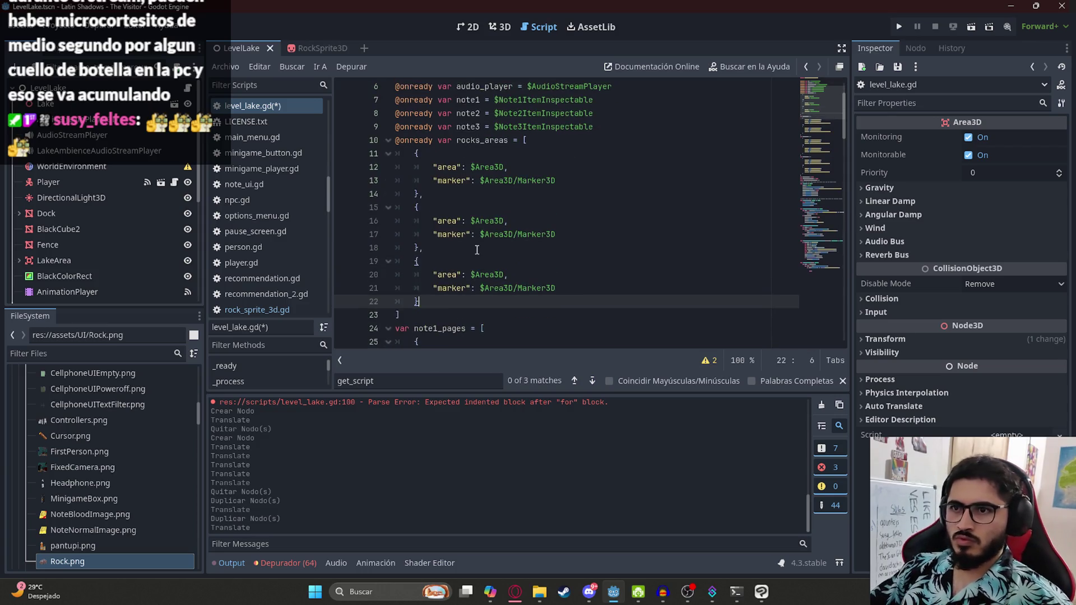
# Change the second and third entries' area paths to $Area3D2 and $Area3D3
pyautogui.click(504, 222)
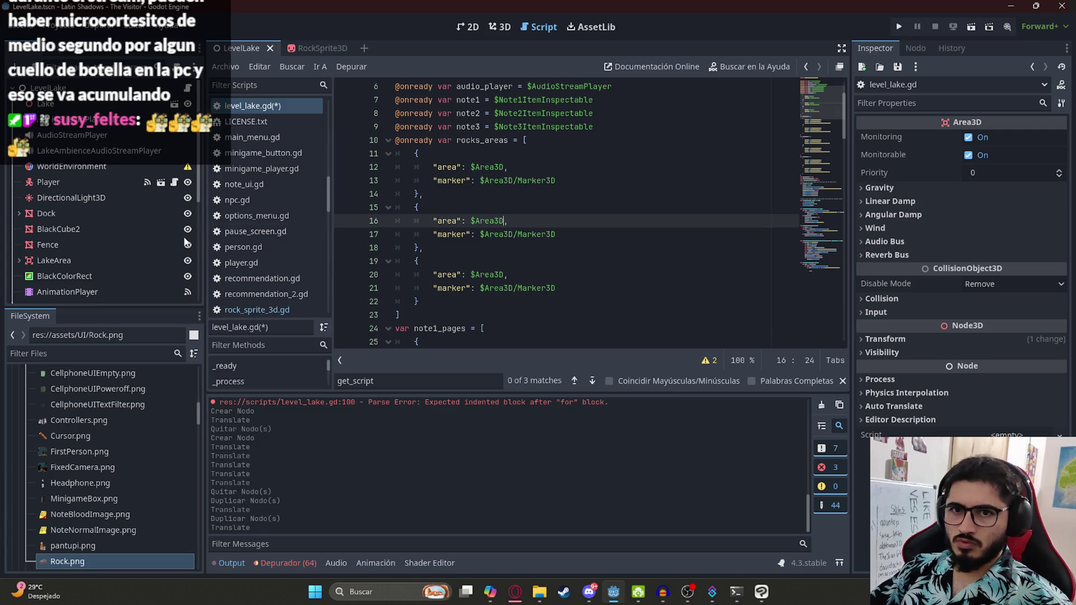
pyautogui.scroll(-4, 79, 252)
pyautogui.write('2')
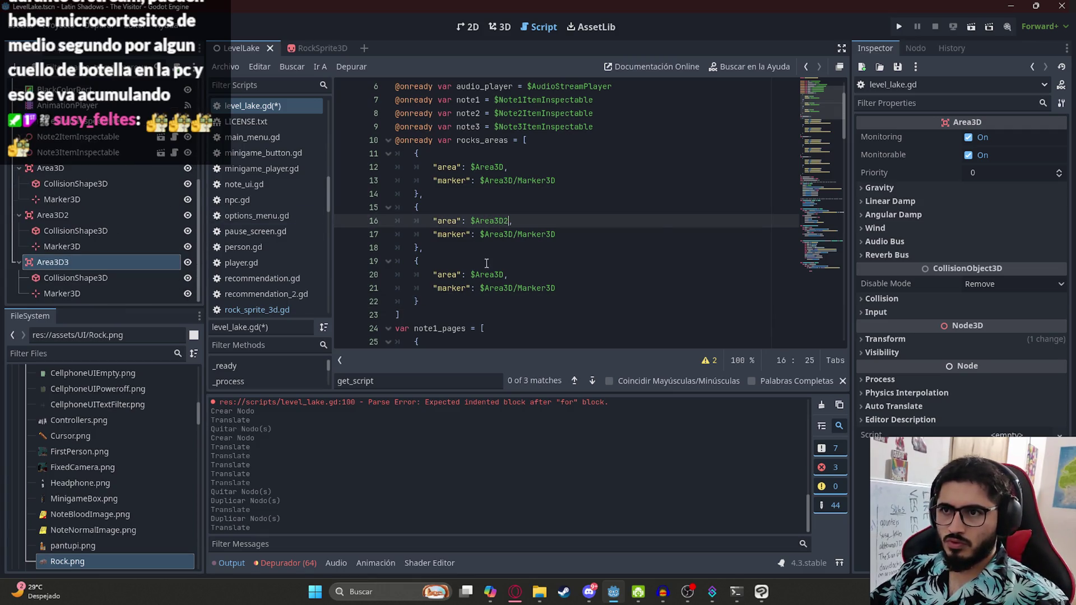
pyautogui.click(501, 288)
pyautogui.click(508, 274)
pyautogui.write('3')
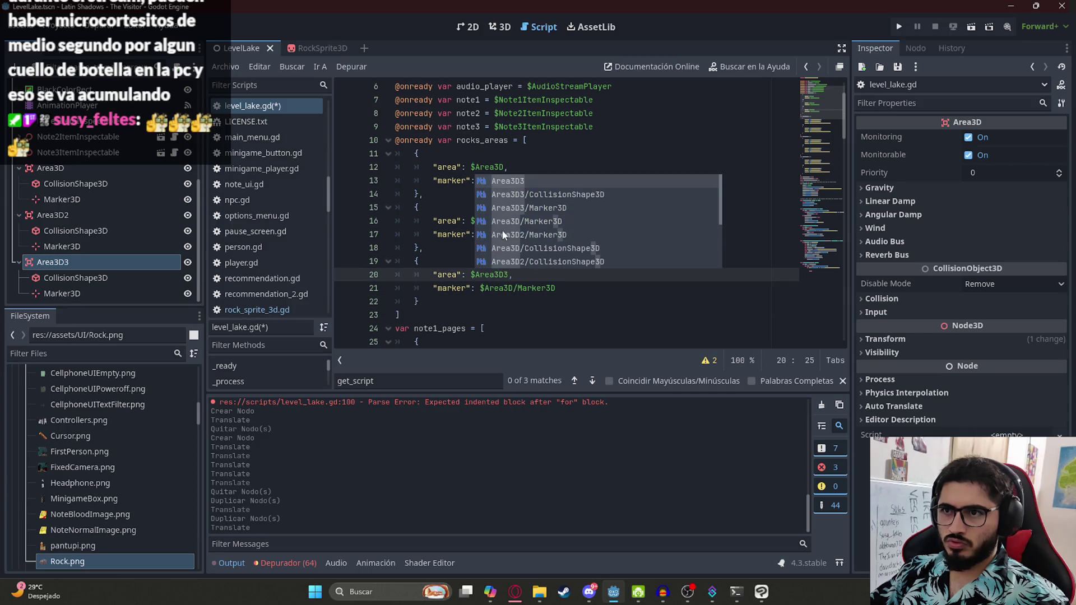
pyautogui.click(477, 195)
# Point the second and third marker paths at Area3D2 and Area3D3's Marker3D
pyautogui.click(516, 234)
pyautogui.write('2')
pyautogui.press('Up')
pyautogui.press('Up')
pyautogui.press('Up')
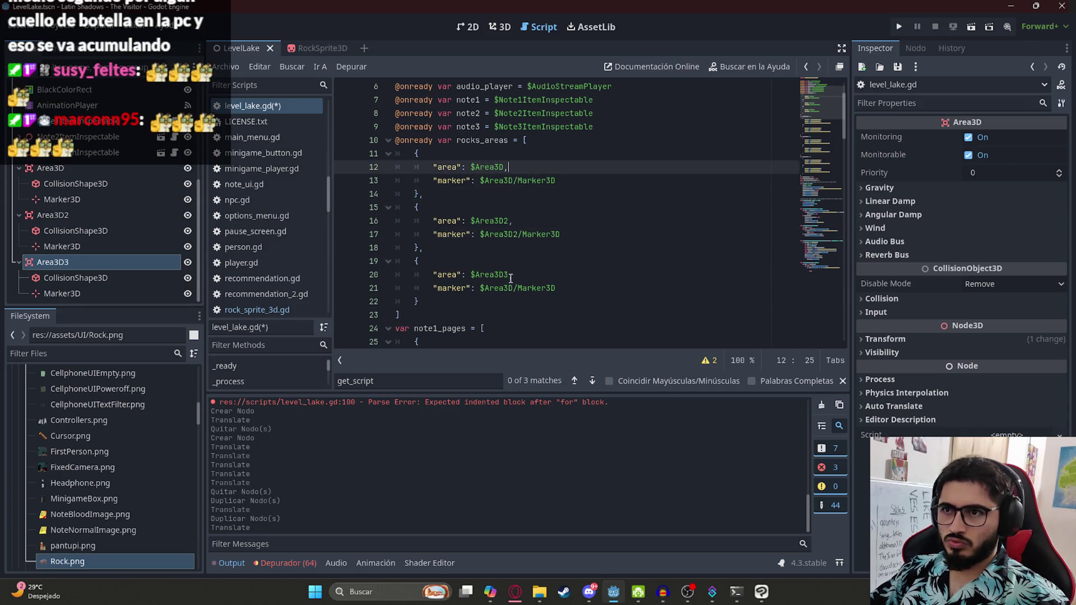
pyautogui.click(514, 291)
pyautogui.write('3')
pyautogui.click(650, 194)
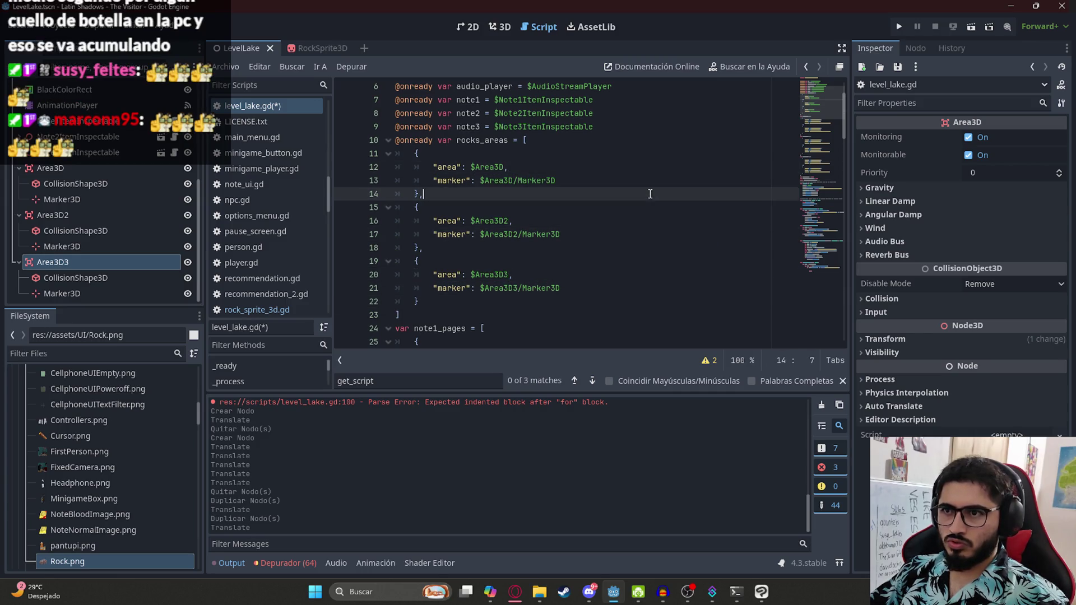
pyautogui.doubleClick(470, 142)
pyautogui.click(838, 271)
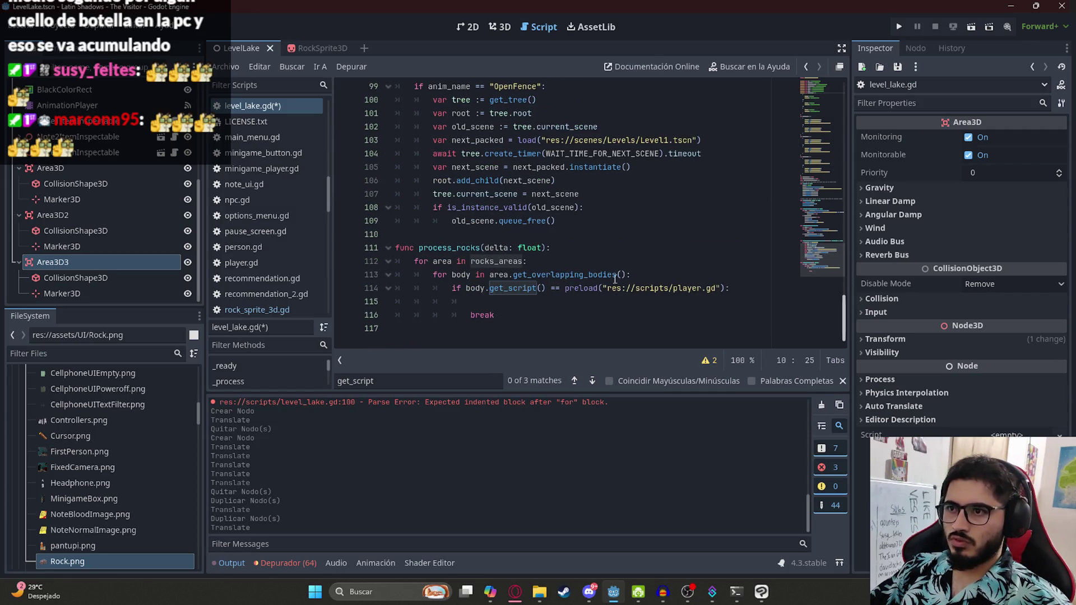
# Make the process_rocks loop check area.area.get_overlapping_bodies() and save
pyautogui.click(512, 276)
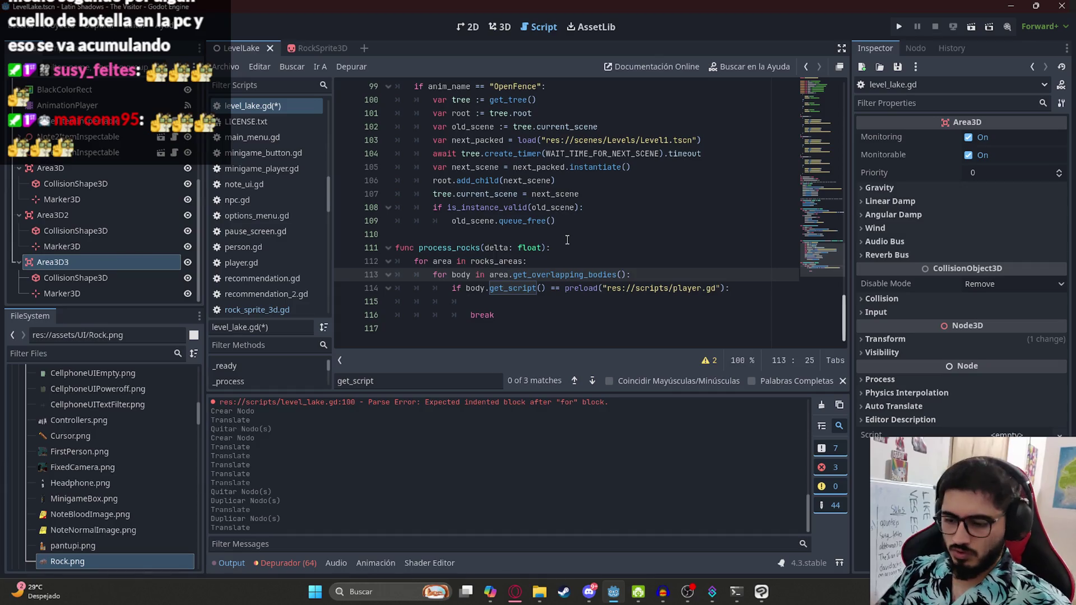
pyautogui.write('.area')
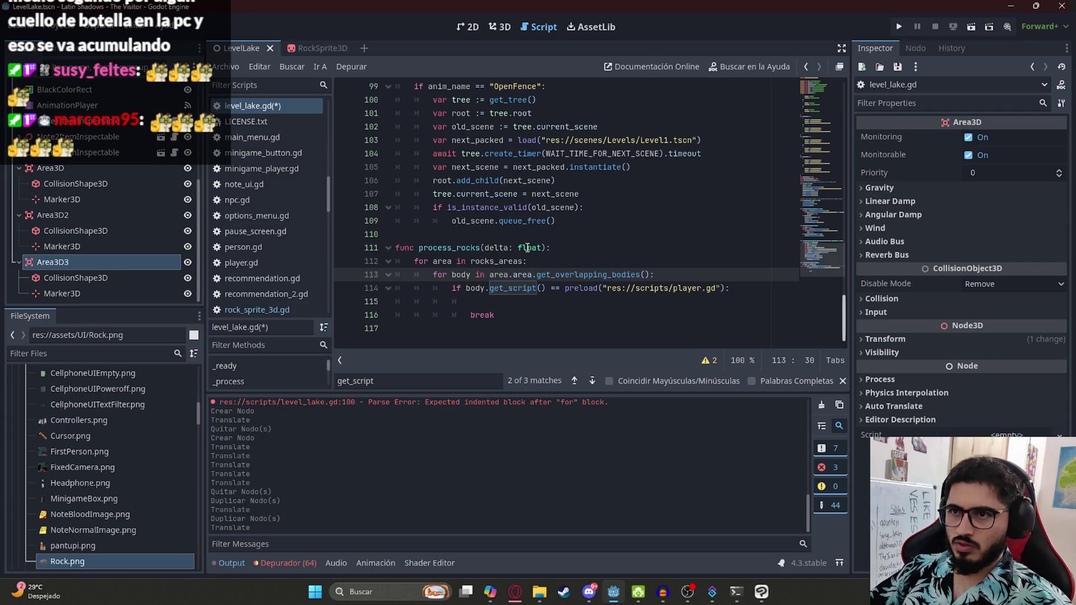
pyautogui.doubleClick(494, 274)
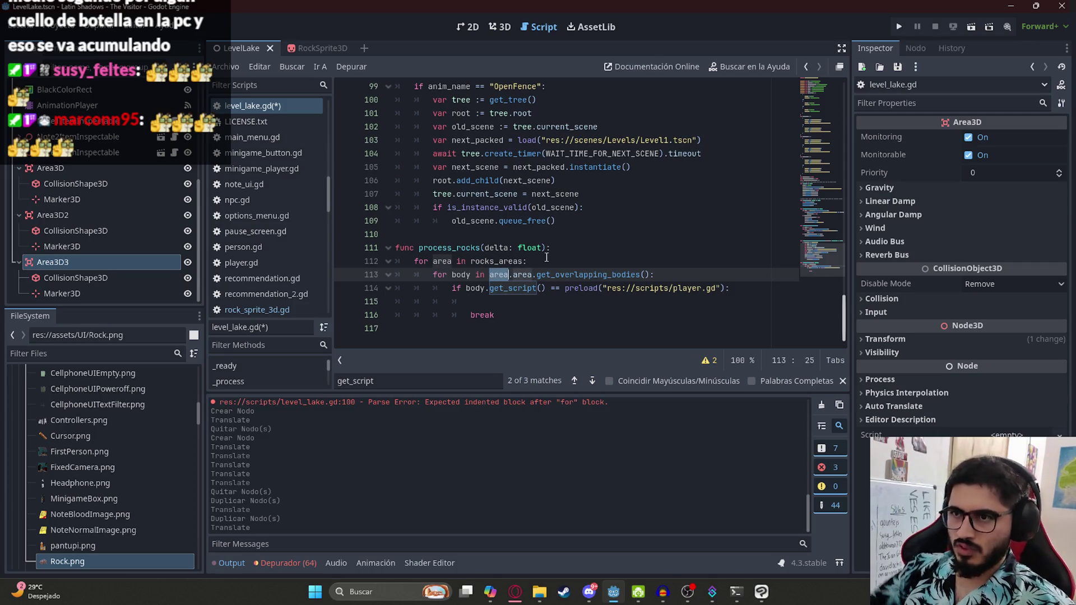
pyautogui.click(550, 272)
pyautogui.click(514, 291)
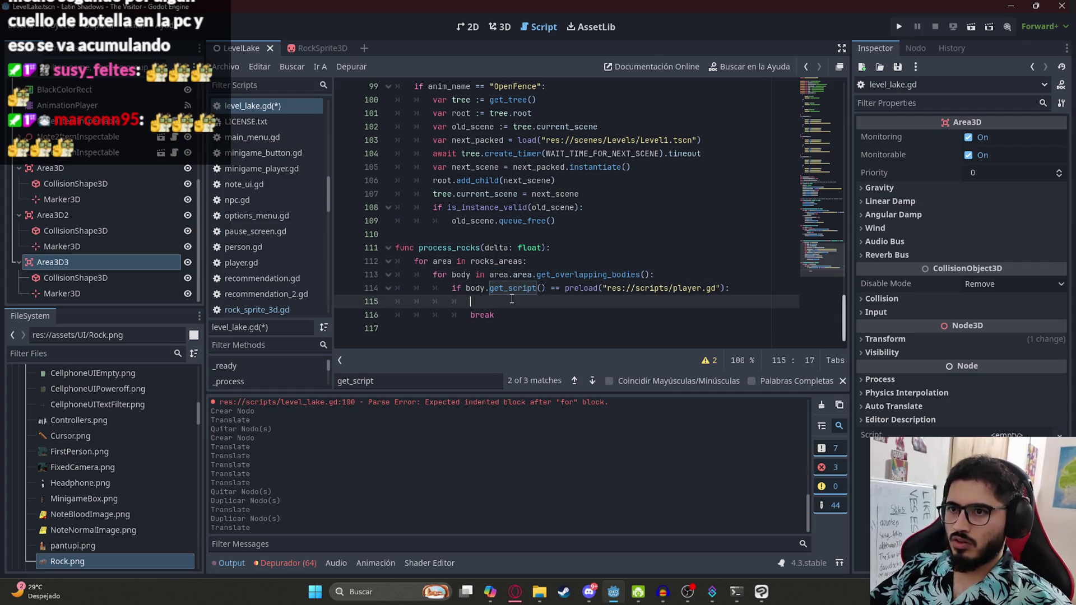
pyautogui.hotkey('ctrl', 's')
# Add var marker = null and set marker = area.marker when the player is found, then save
pyautogui.click(579, 246)
pyautogui.press('Return')
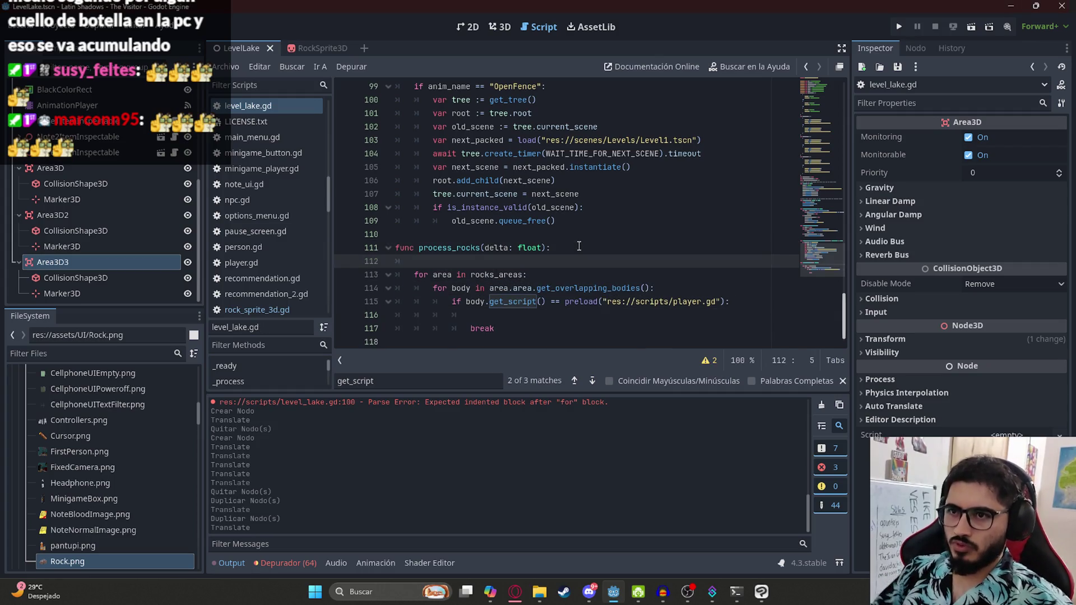
pyautogui.write('marker = nu')
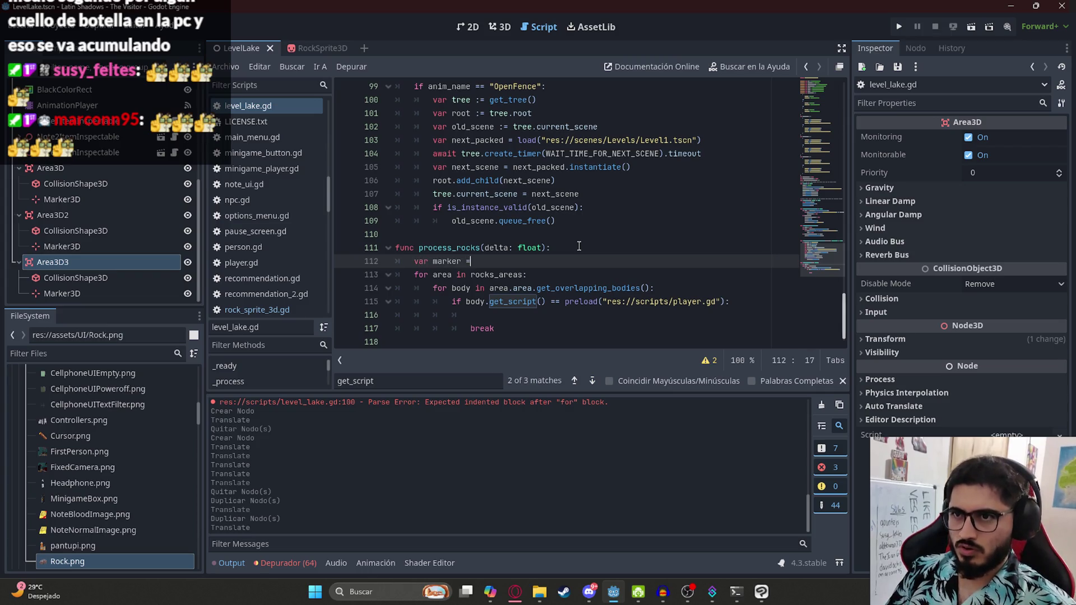
pyautogui.write('ll')
pyautogui.press('Escape')
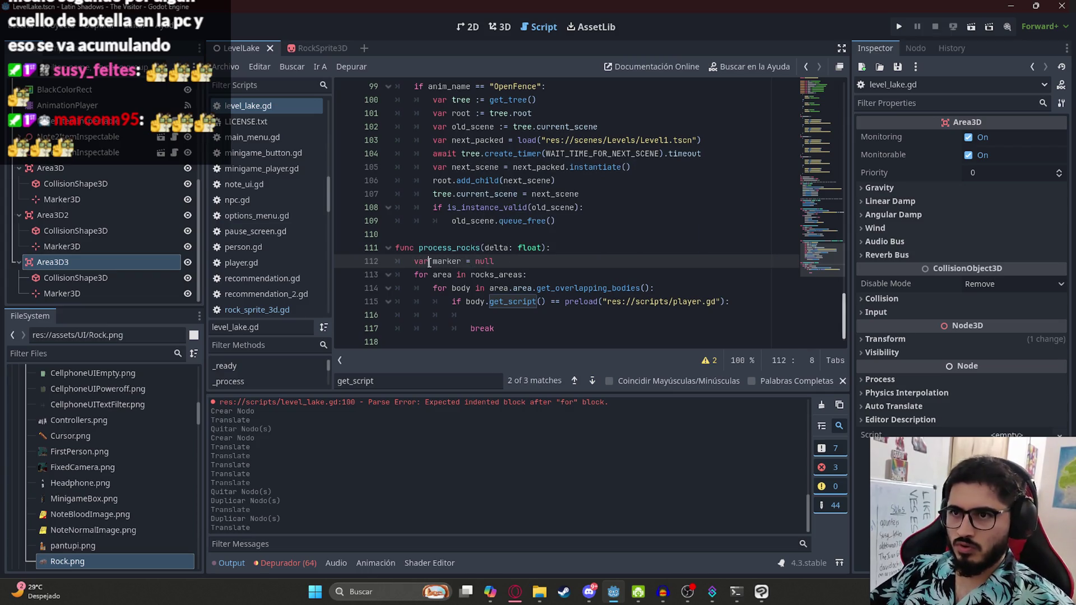
pyautogui.press('Down')
pyautogui.press('Down')
pyautogui.press('Down')
pyautogui.write('marker')
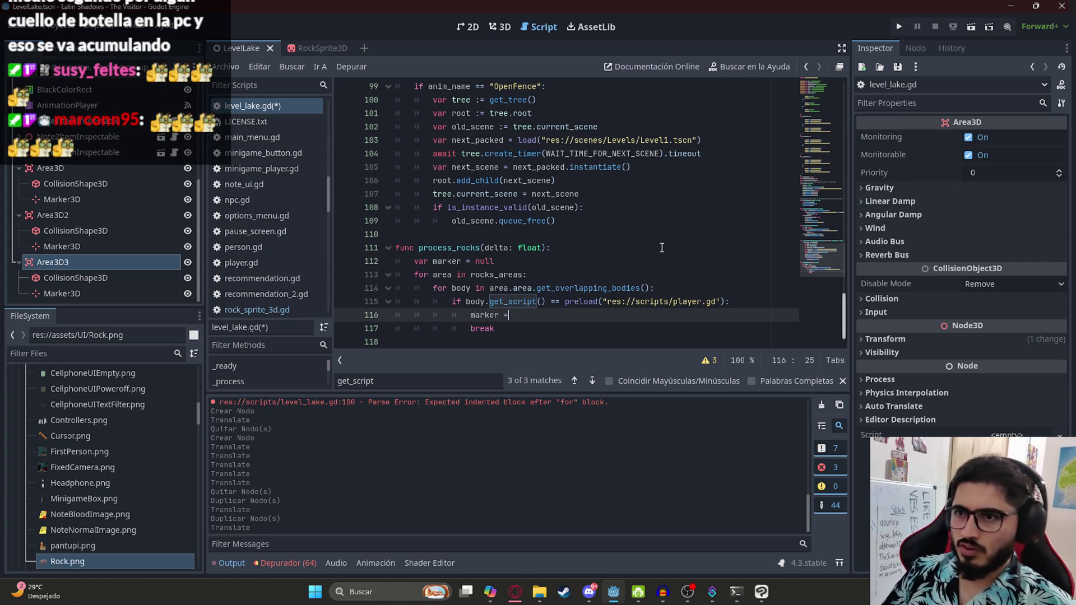
pyautogui.write(' = area.marker')
pyautogui.hotkey('ctrl', 's')
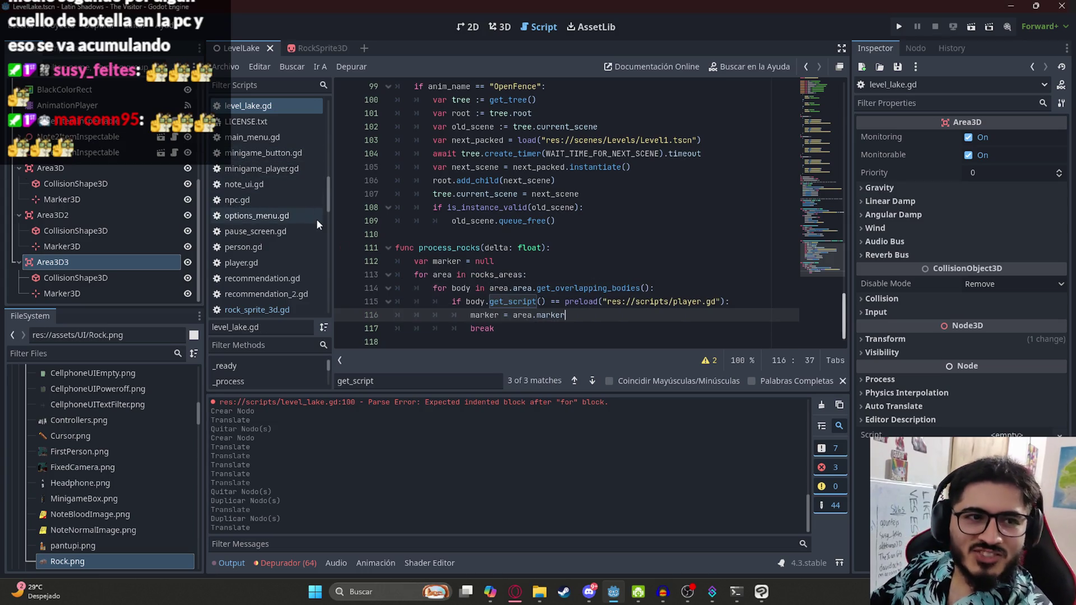
# Add 'if marker != null: print(marker)' after the loop and run the LevelLake scene
pyautogui.scroll(-1, 467, 304)
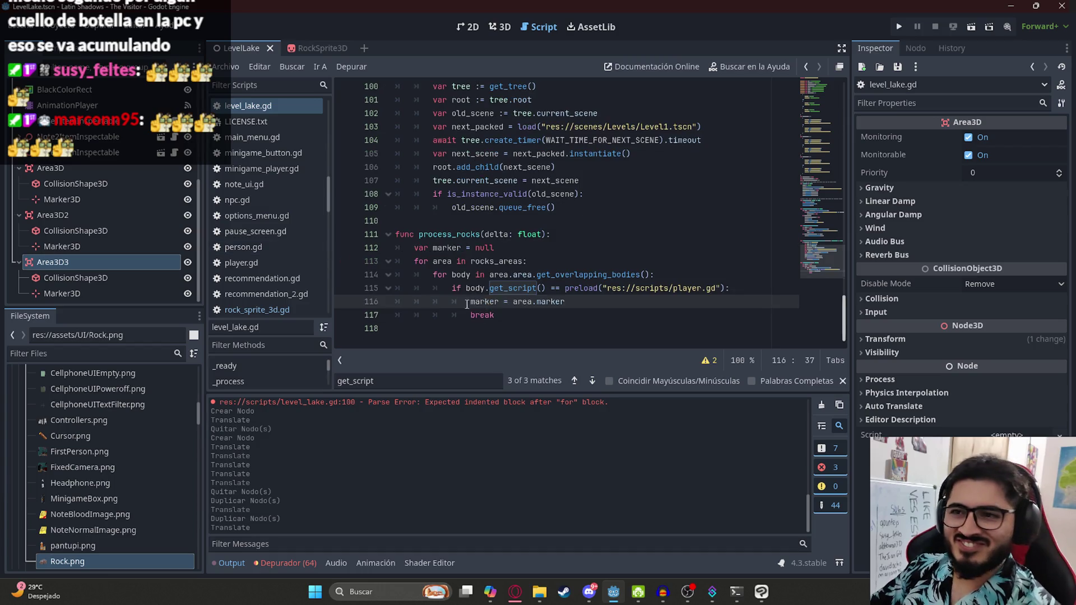
pyautogui.click(513, 319)
pyautogui.press('Return')
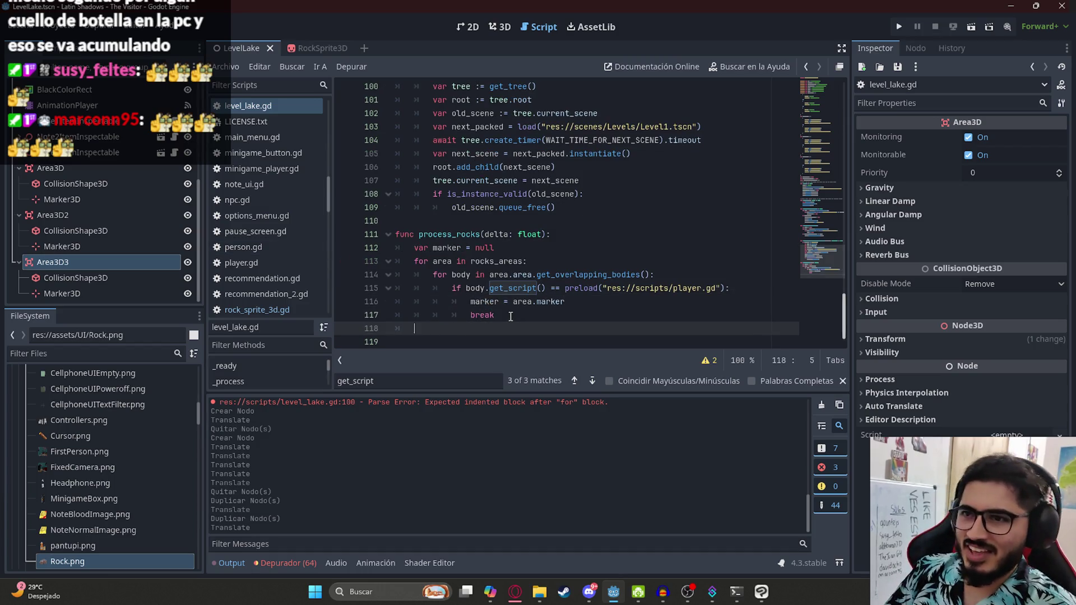
pyautogui.write('if ma')
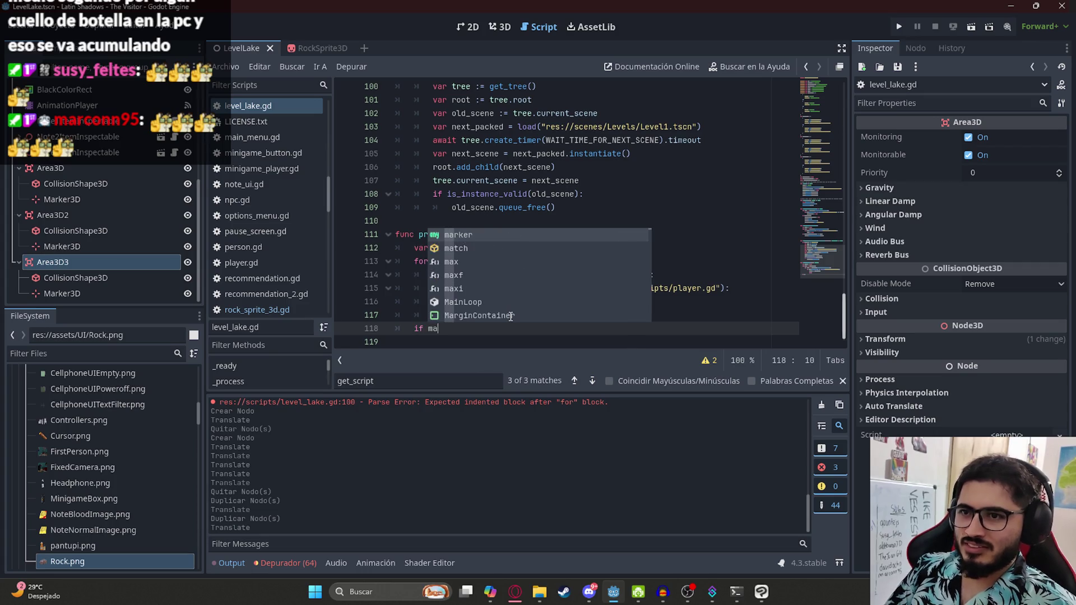
pyautogui.write('rker != null:')
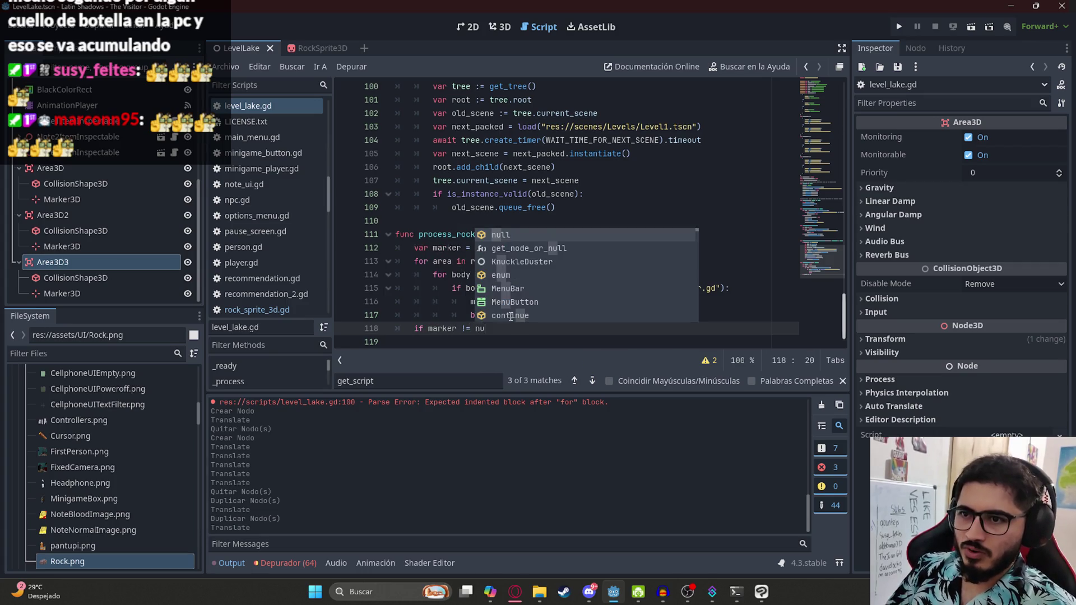
pyautogui.press('Return')
pyautogui.write('print(marker')
pyautogui.rightClick(242, 37)
pyautogui.click(330, 141)
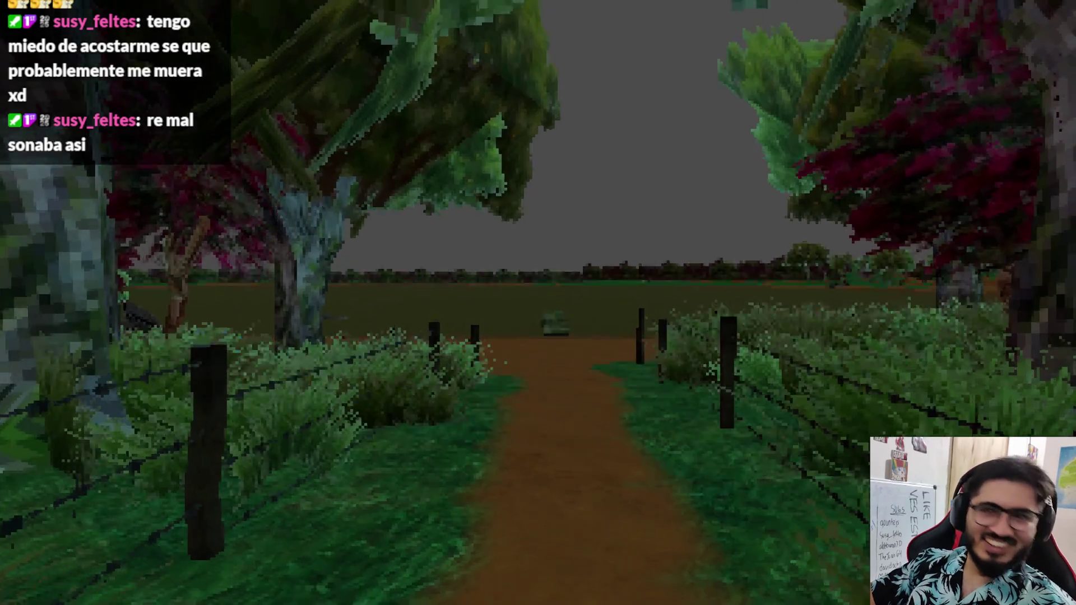
# Switch the game to windowed mode at 1152x648 and resume play
pyautogui.press('Escape')
pyautogui.click(546, 233)
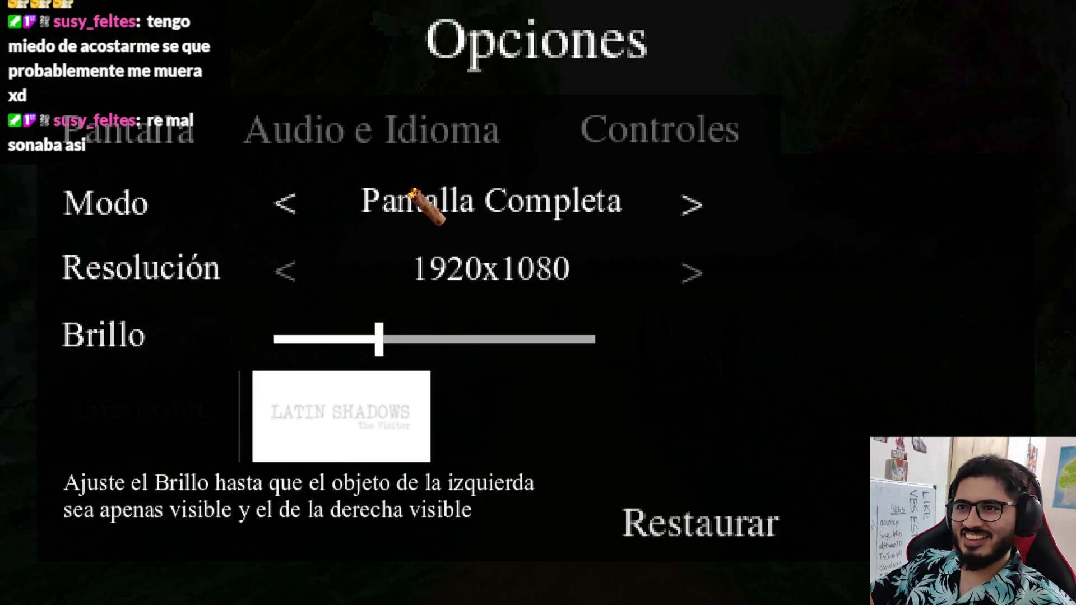
pyautogui.click(688, 197)
pyautogui.click(300, 268)
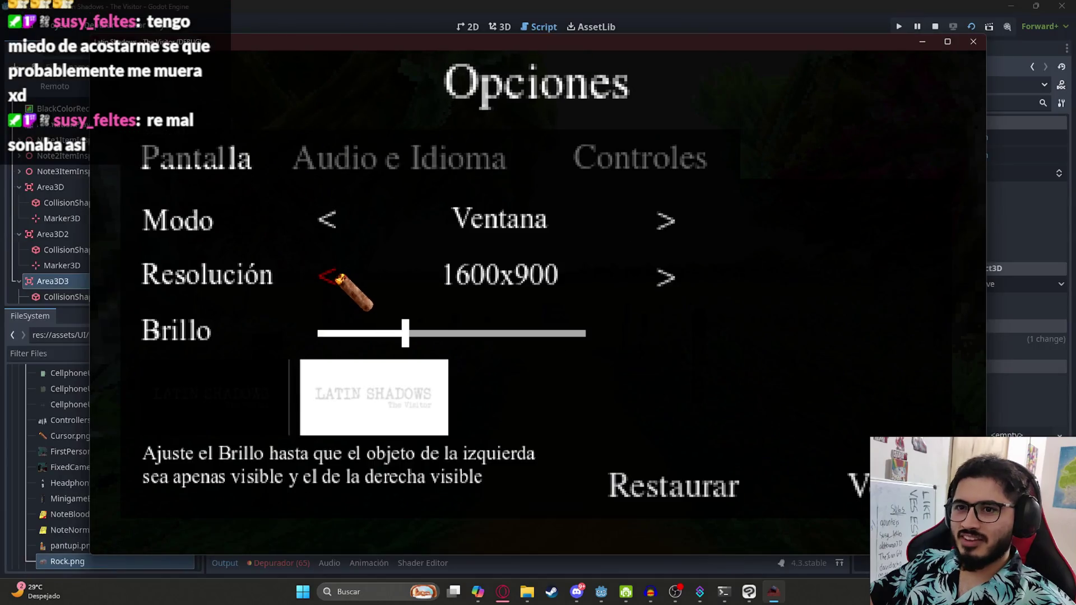
pyautogui.click(328, 275)
pyautogui.click(358, 279)
pyautogui.click(370, 282)
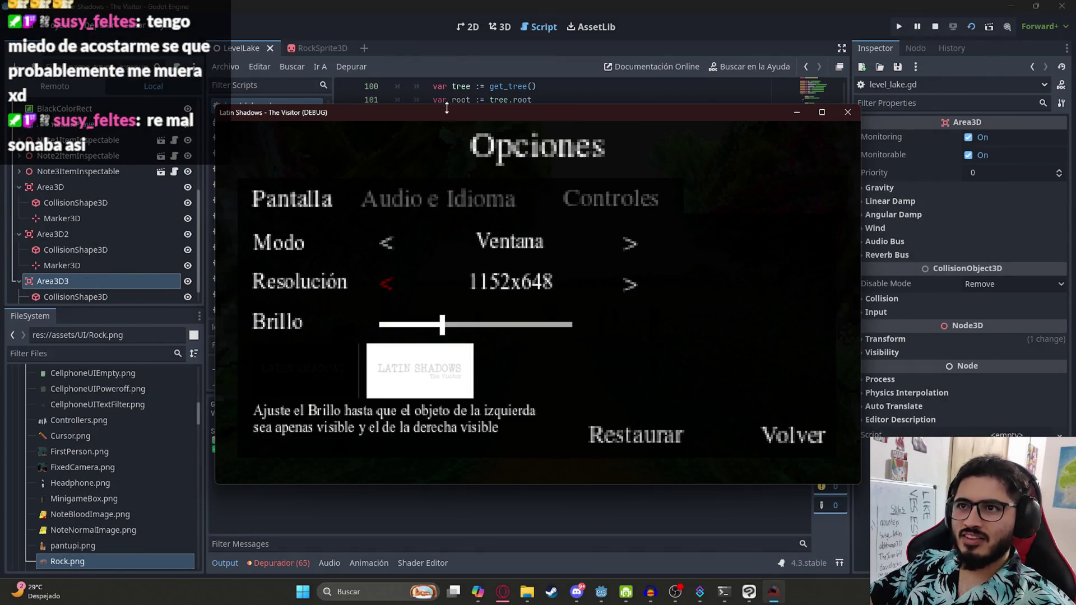
pyautogui.click(771, 350)
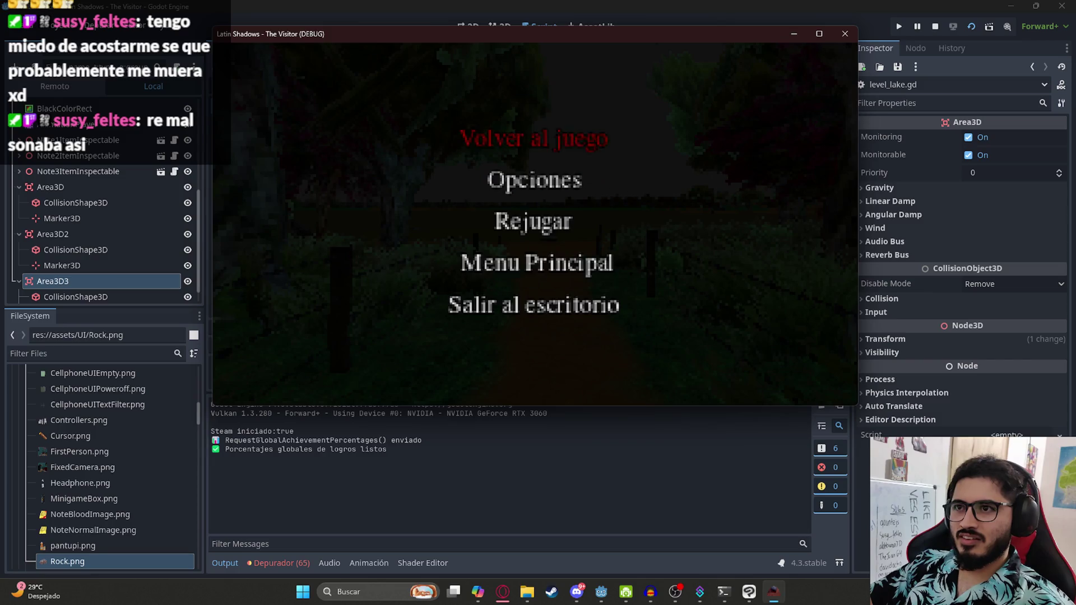
pyautogui.click(570, 147)
# Walk the player along the dirt path toward the trees, then quit to the editor
pyautogui.press('w')
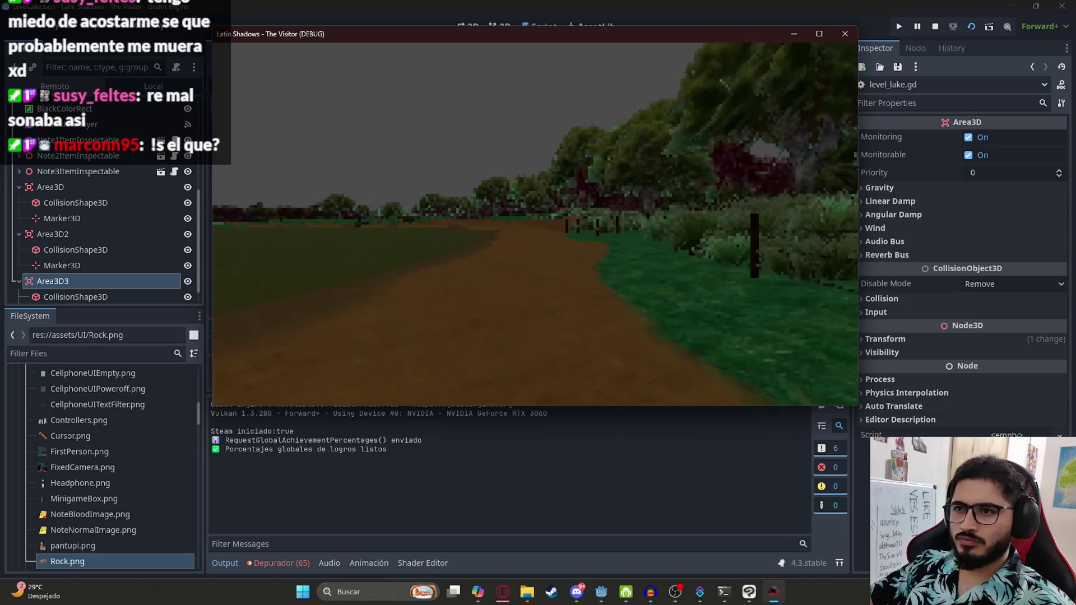
pyautogui.press('w')
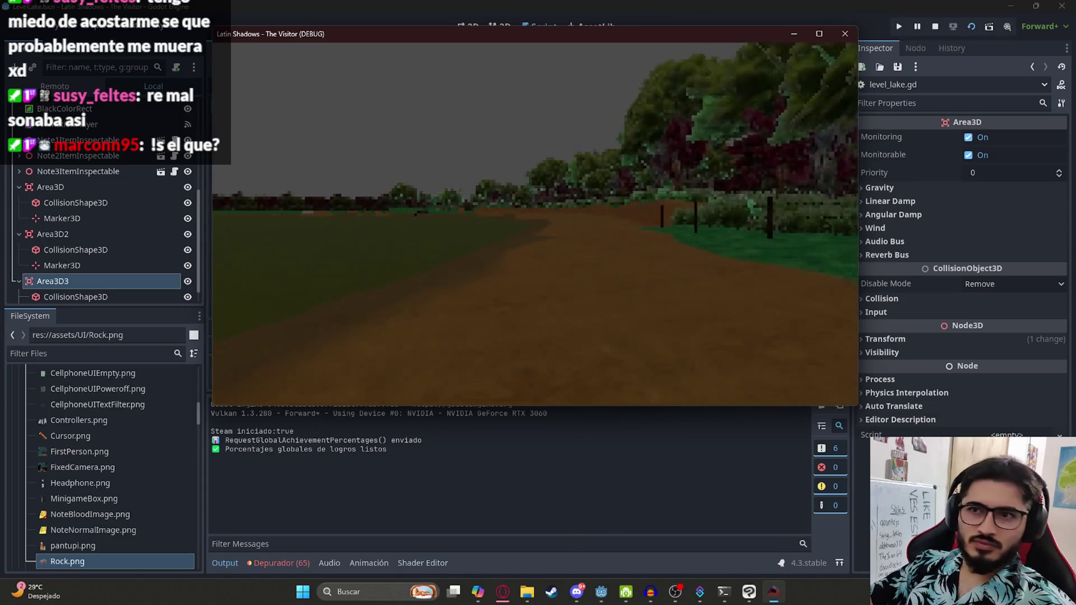
pyautogui.press('w')
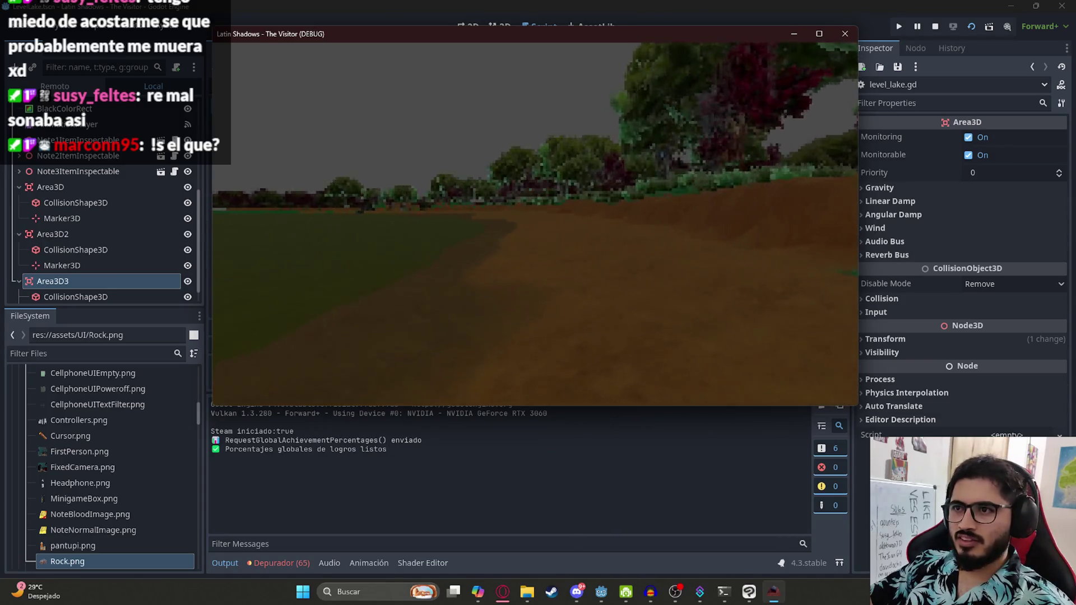
pyautogui.press('w')
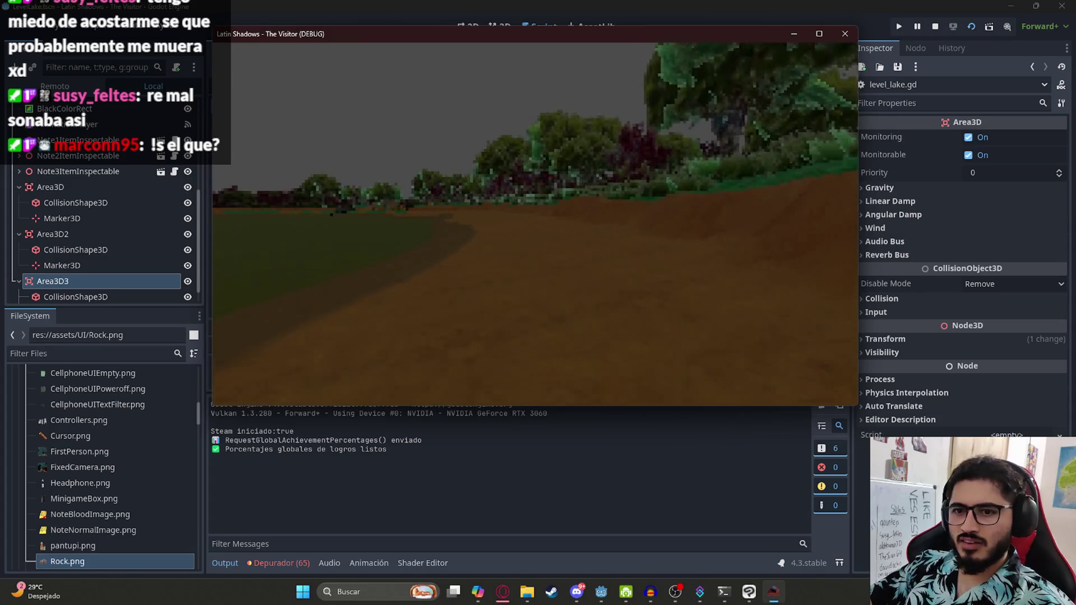
pyautogui.press('w')
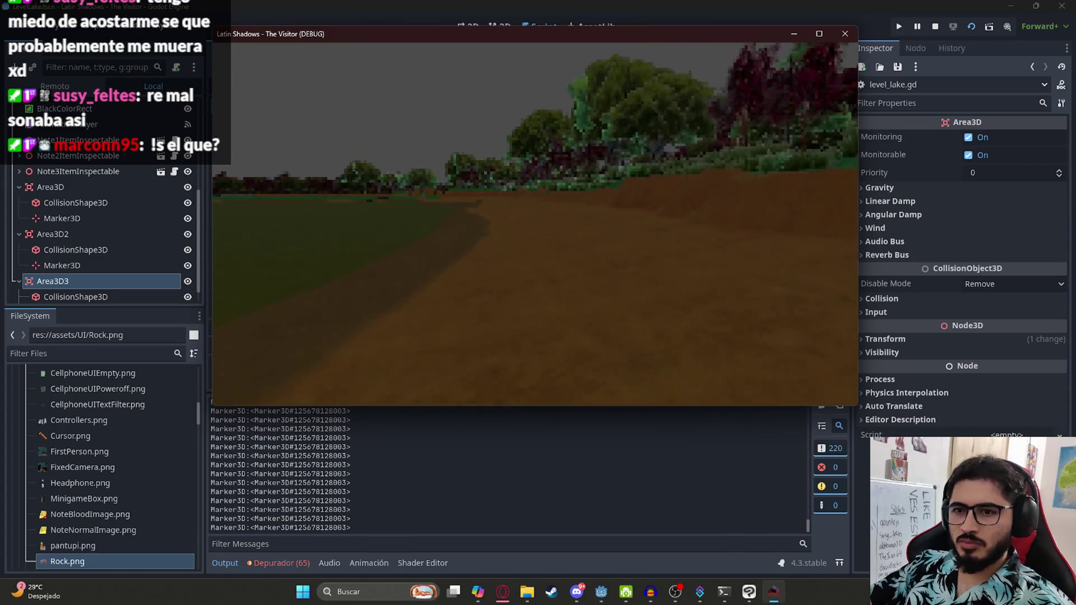
pyautogui.press('w')
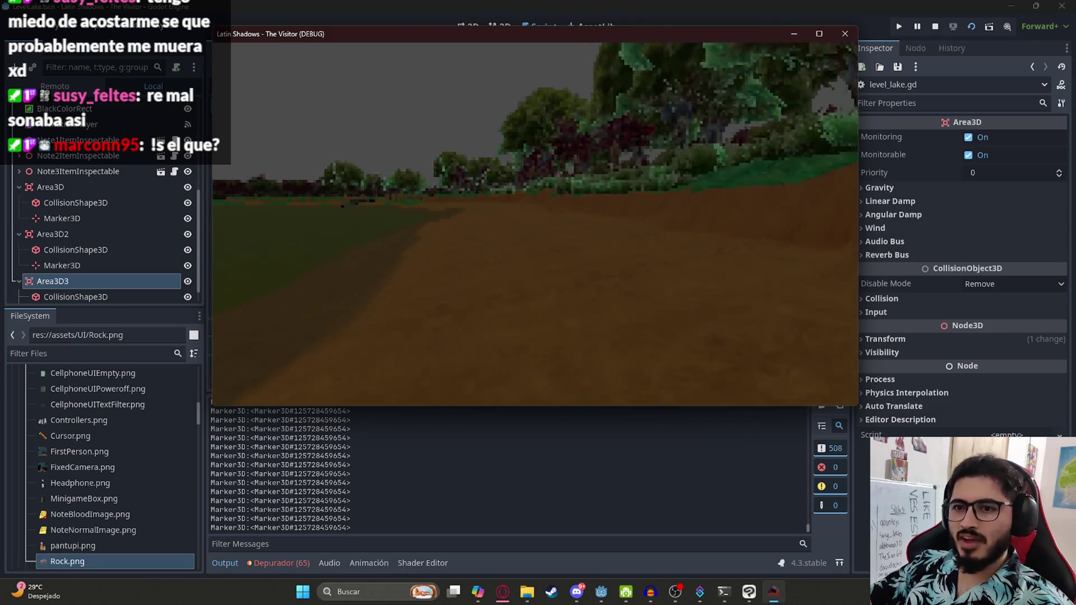
pyautogui.press('w')
pyautogui.press('w')
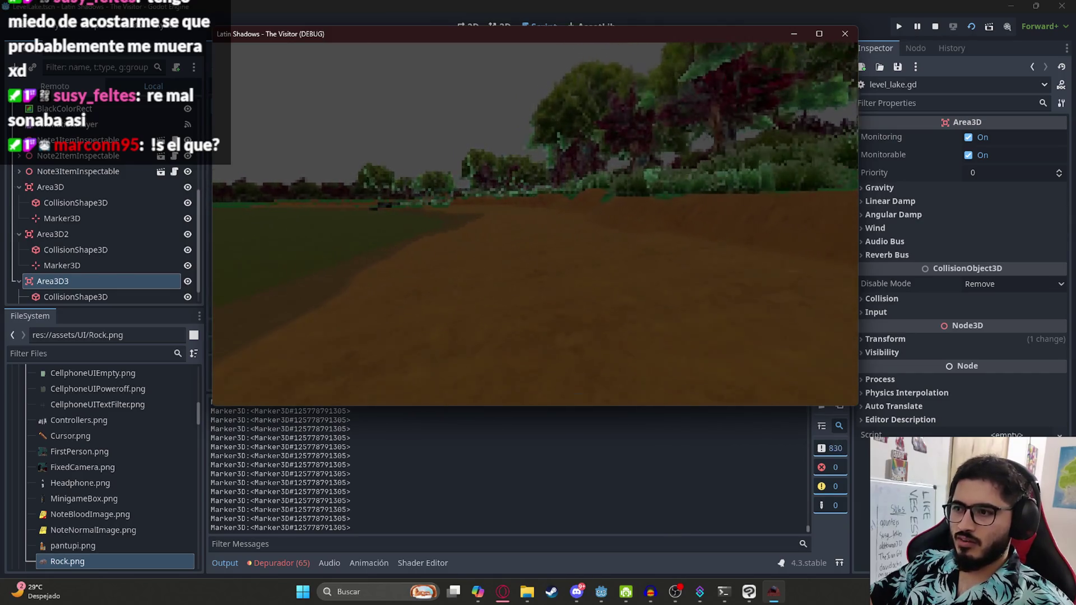
pyautogui.press('w')
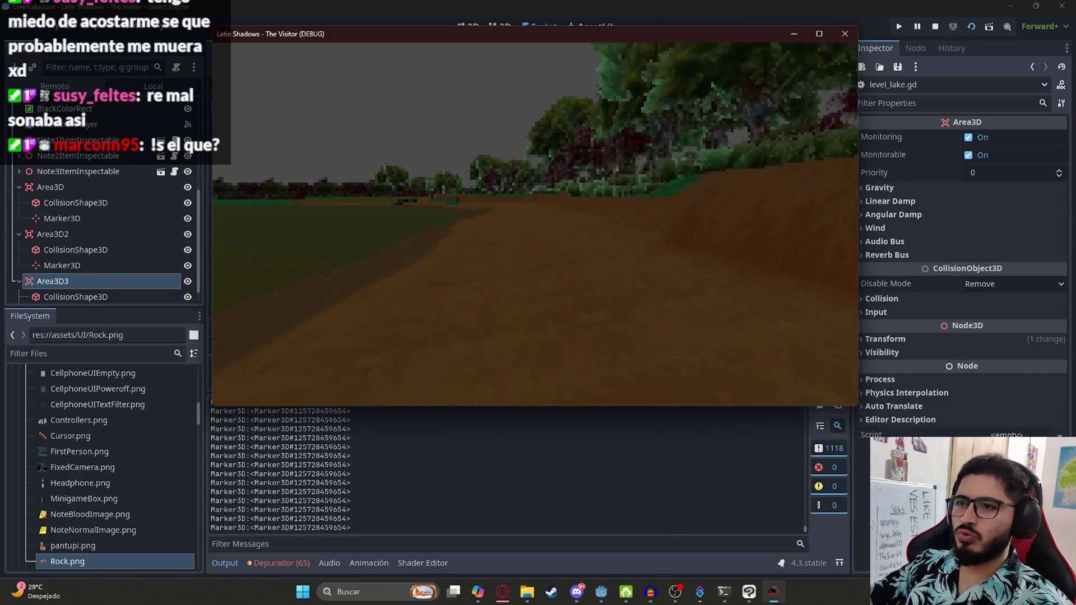
pyautogui.press('w')
pyautogui.press('Escape')
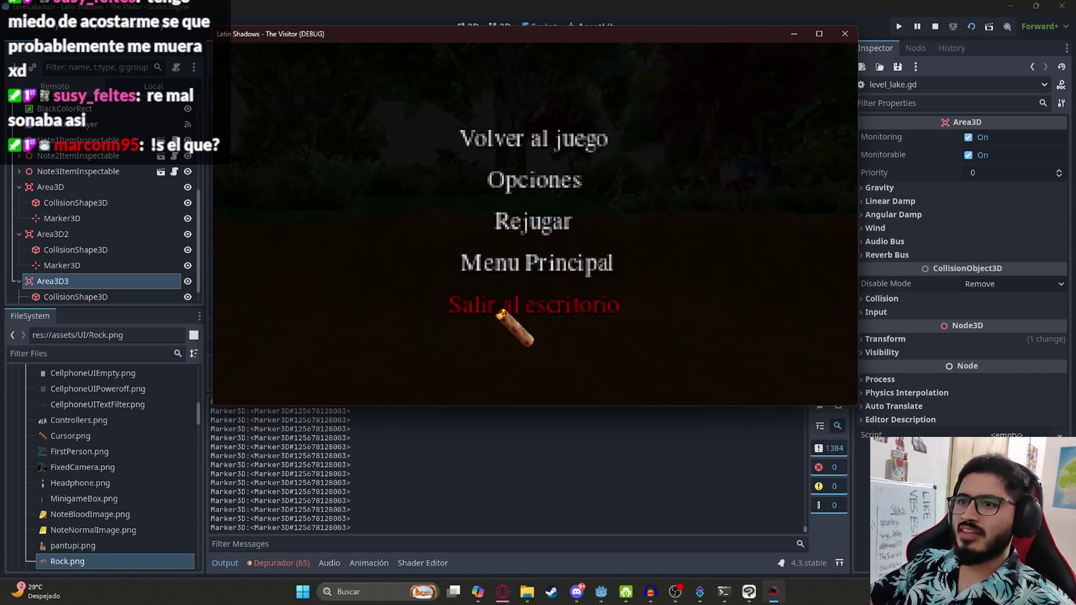
pyautogui.click(502, 311)
pyautogui.scroll(-1, 526, 303)
# Add a const ROCK_INTERVAL declaration after the lake_level_triggered line
pyautogui.click(518, 306)
pyautogui.moveTo(519, 315); pyautogui.dragTo(434, 315)
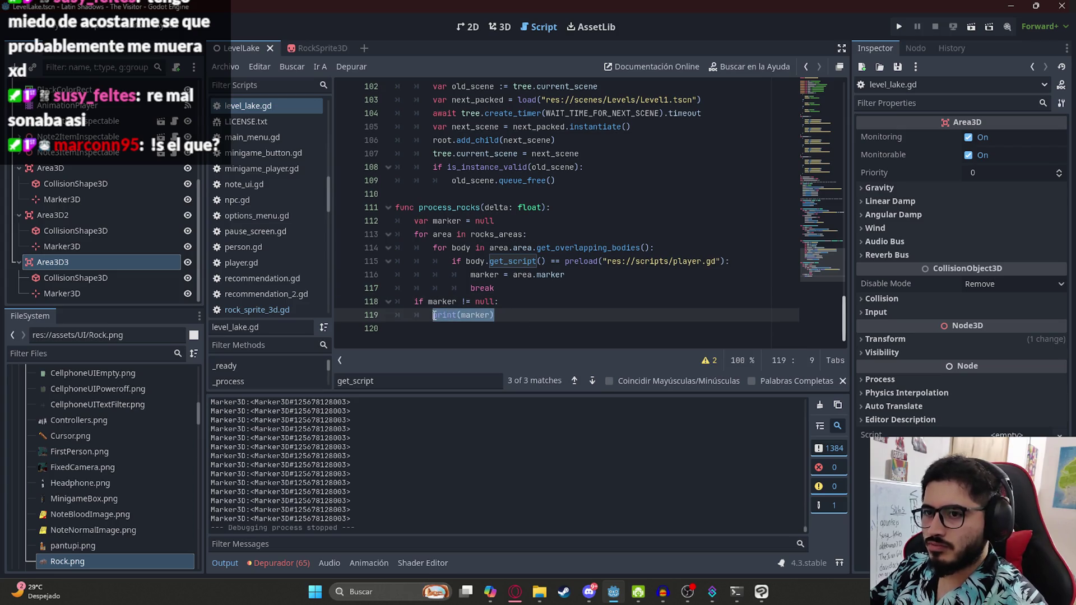
pyautogui.click(572, 203)
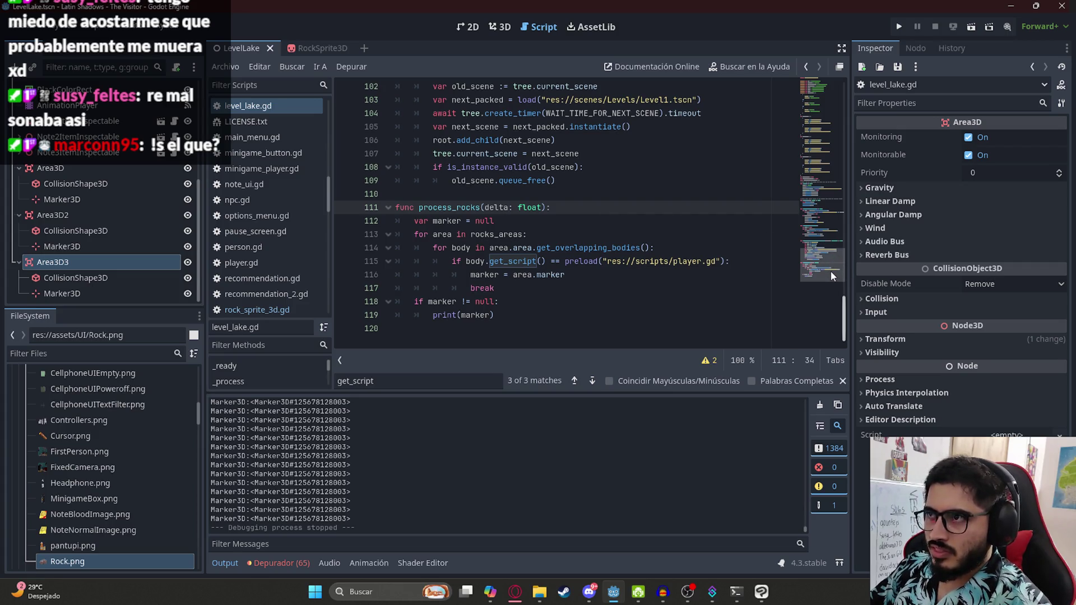
pyautogui.scroll(20, 831, 271)
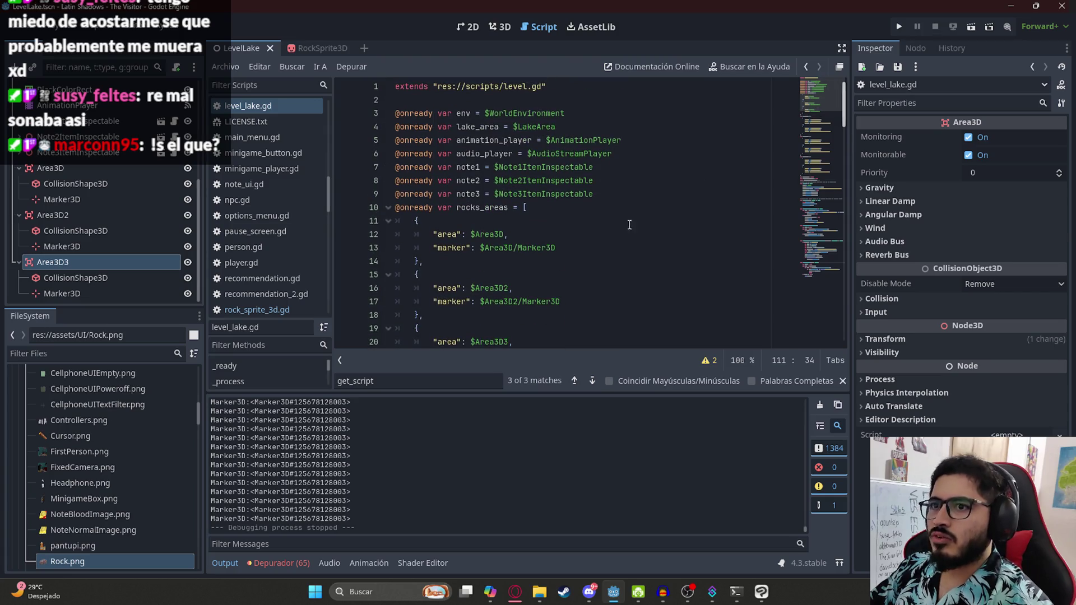
pyautogui.scroll(-15, 542, 195)
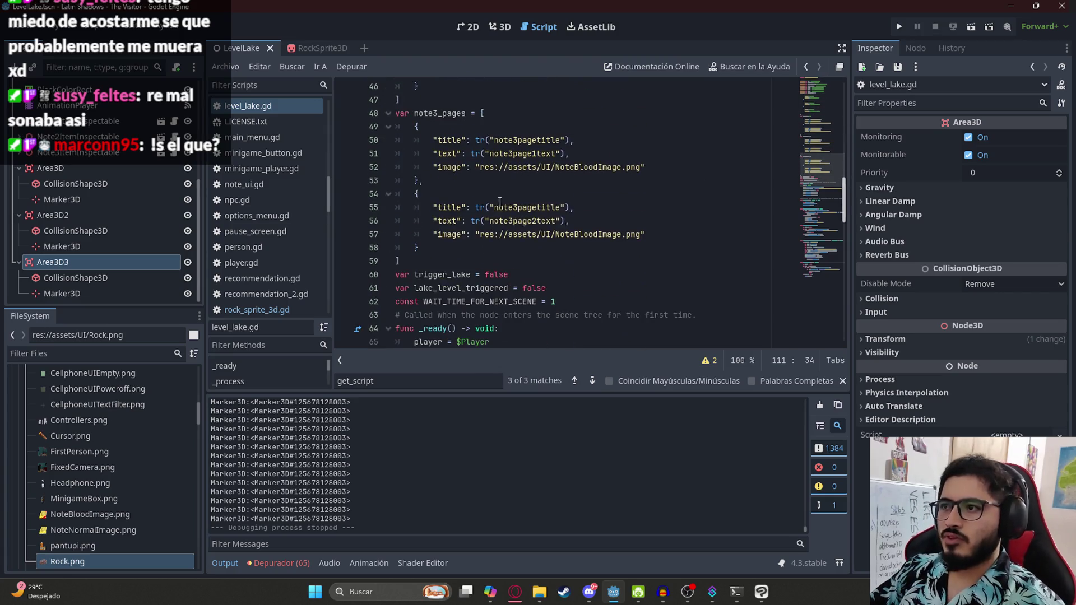
pyautogui.click(578, 290)
pyautogui.press('Return')
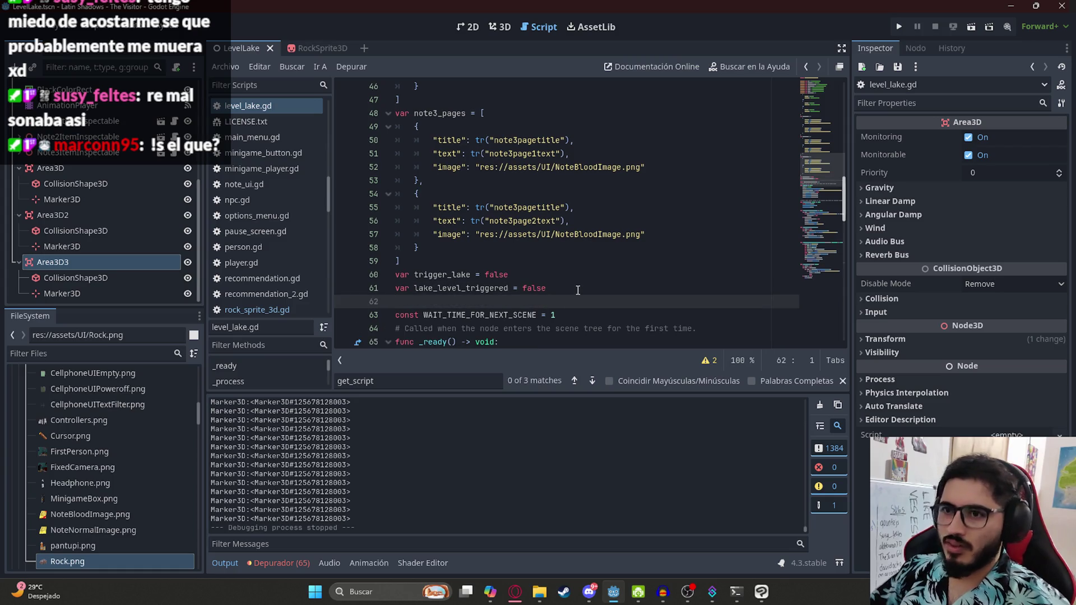
pyautogui.write('nst RO')
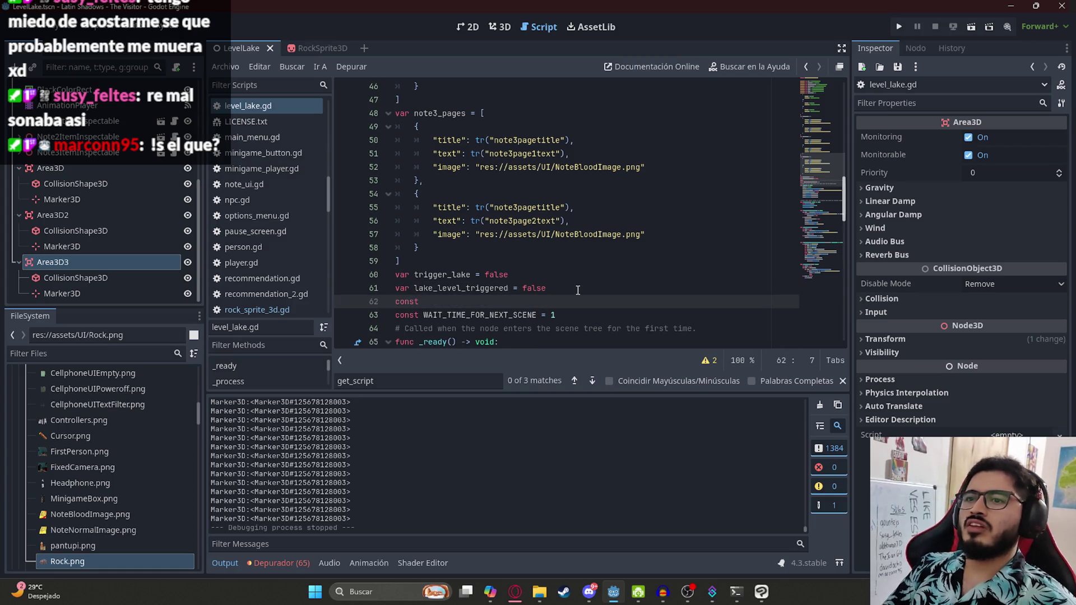
pyautogui.write('CK_INTERVAL = 1.0')
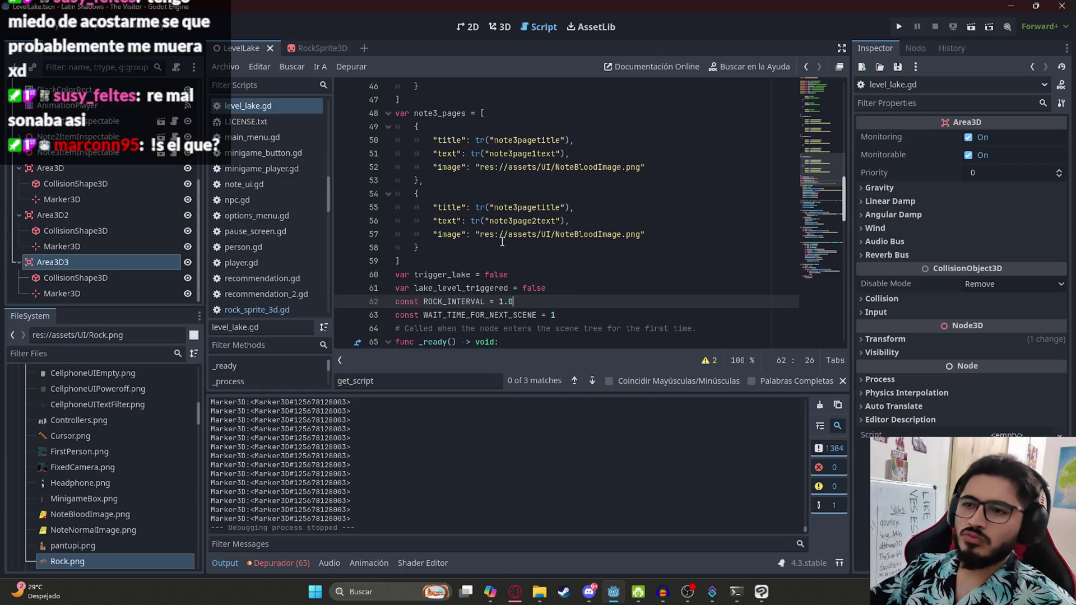
# Change it to var rock_interval and begin var rock_time = 0.0 below it
pyautogui.doubleClick(463, 301)
pyautogui.doubleClick(406, 301)
pyautogui.write('var')
pyautogui.doubleClick(437, 301)
pyautogui.write('rock_interval')
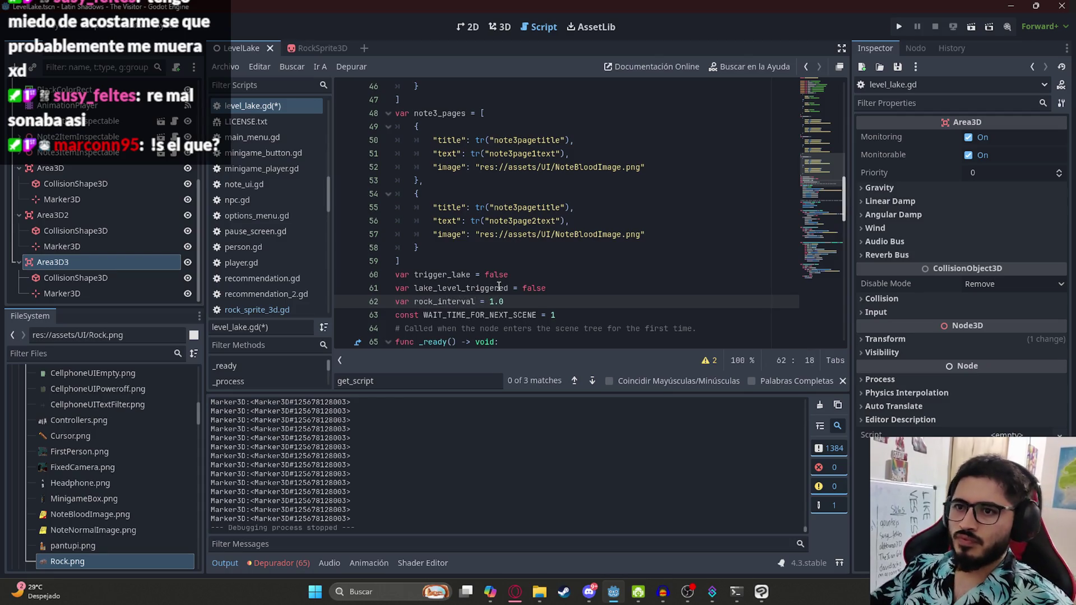
pyautogui.scroll(-1, 547, 263)
pyautogui.click(519, 262)
pyautogui.press('Return')
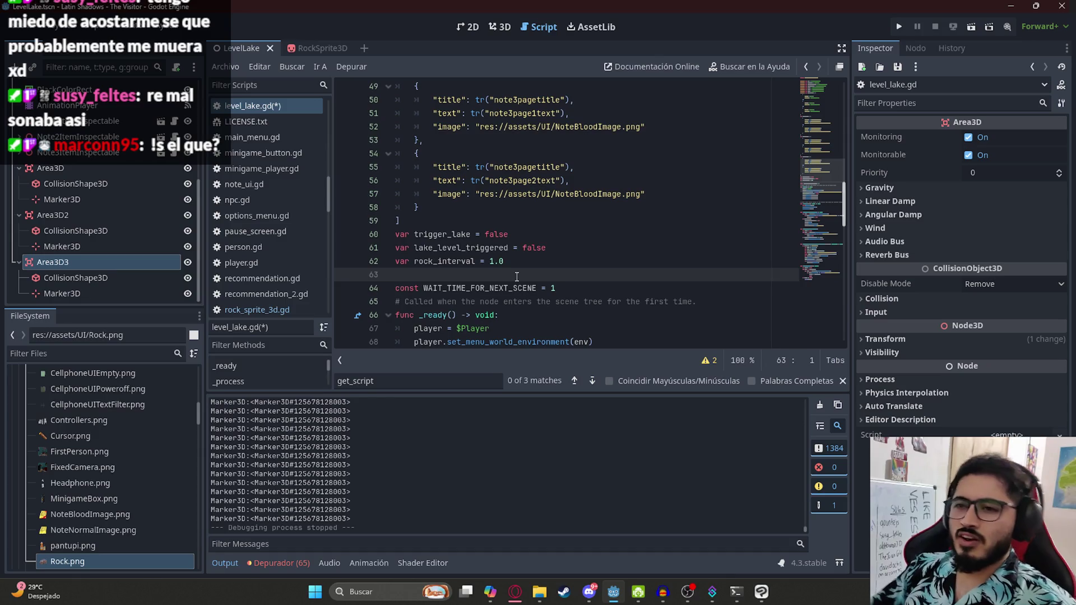
pyautogui.write('var ')
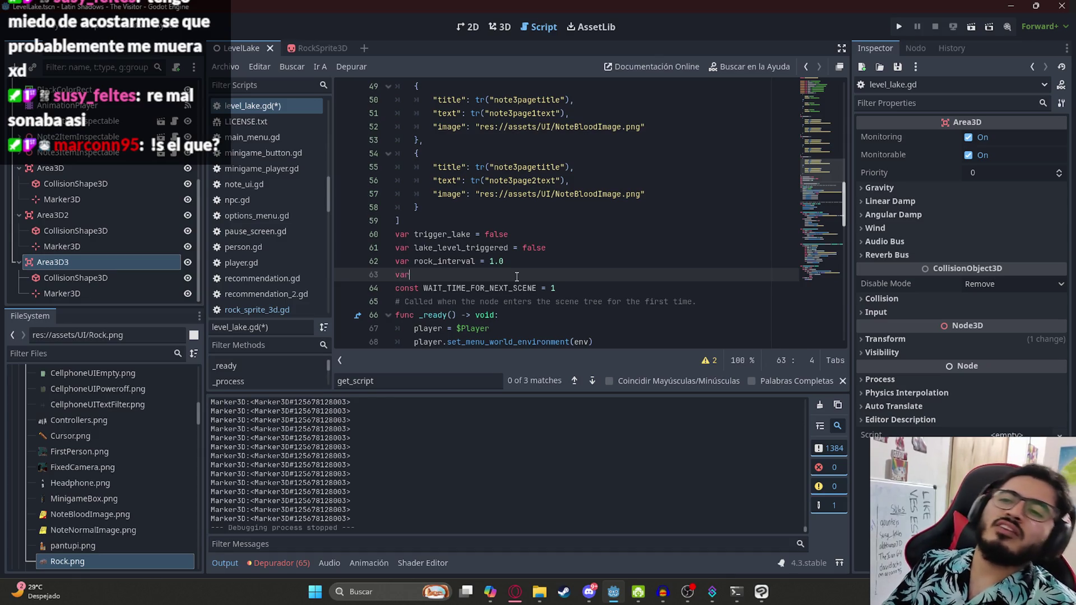
pyautogui.write('rock_time = 0,.0')
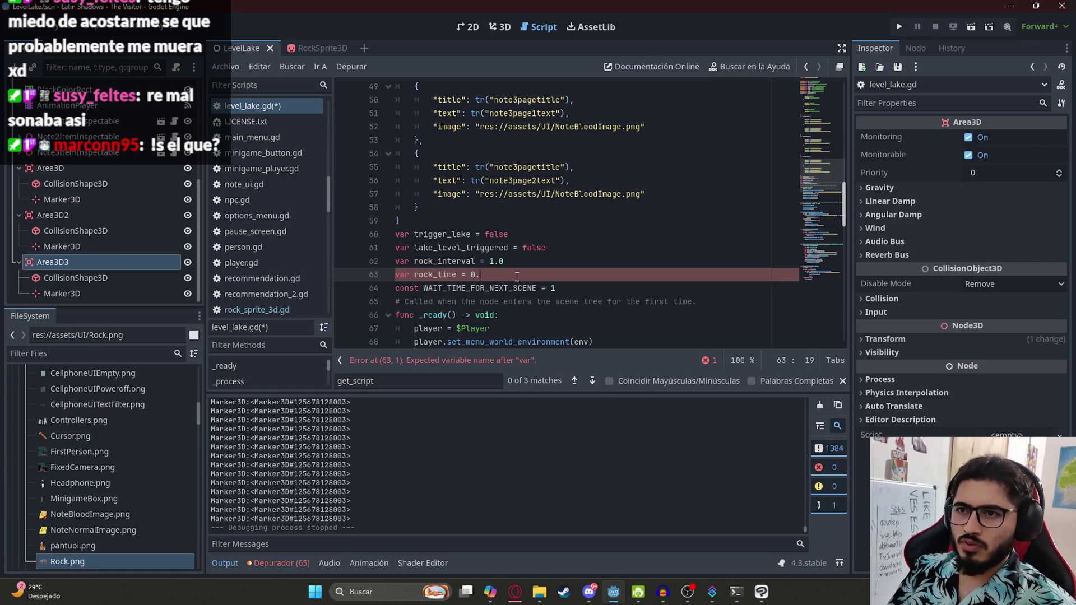
# Add rock_time += delta at the start of process_rocks
pyautogui.doubleClick(435, 274)
pyautogui.hotkey('ctrl', 'c')
pyautogui.click(813, 271)
pyautogui.click(574, 209)
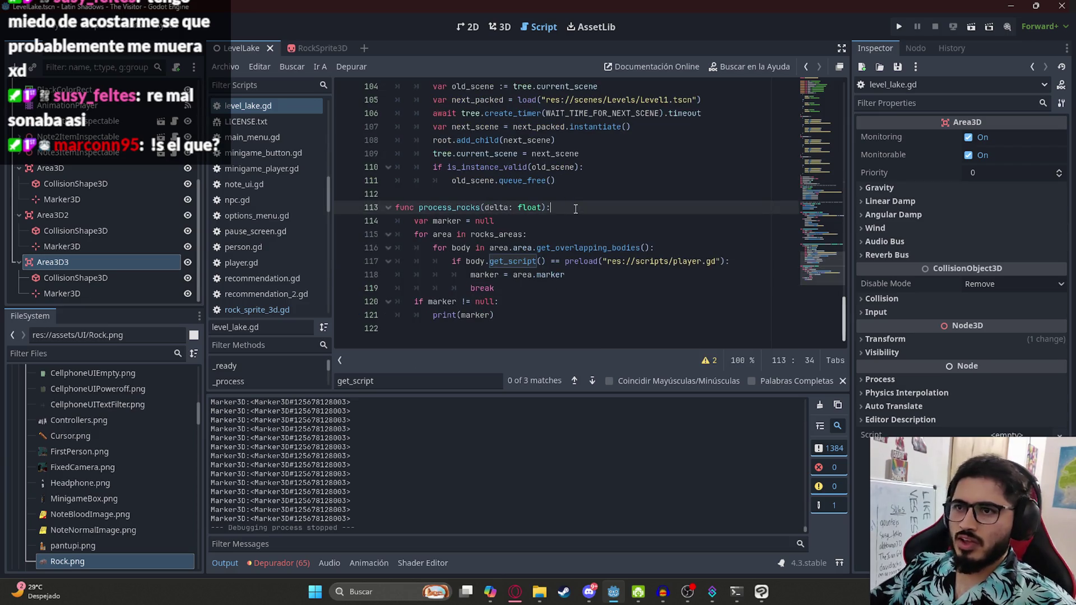
pyautogui.press('Return')
pyautogui.hotkey('ctrl', 'v')
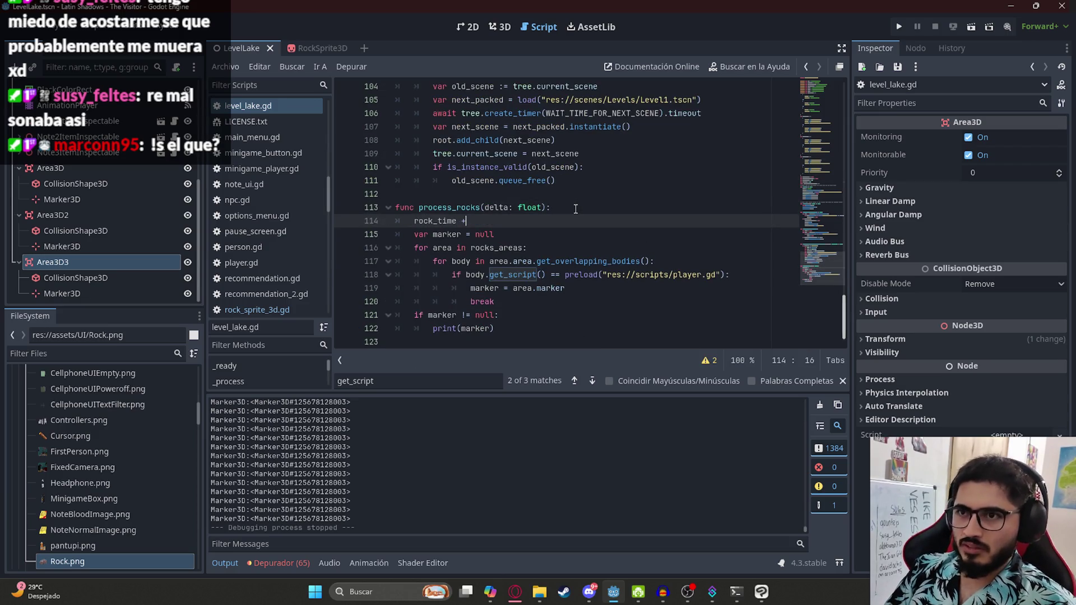
pyautogui.write('delta')
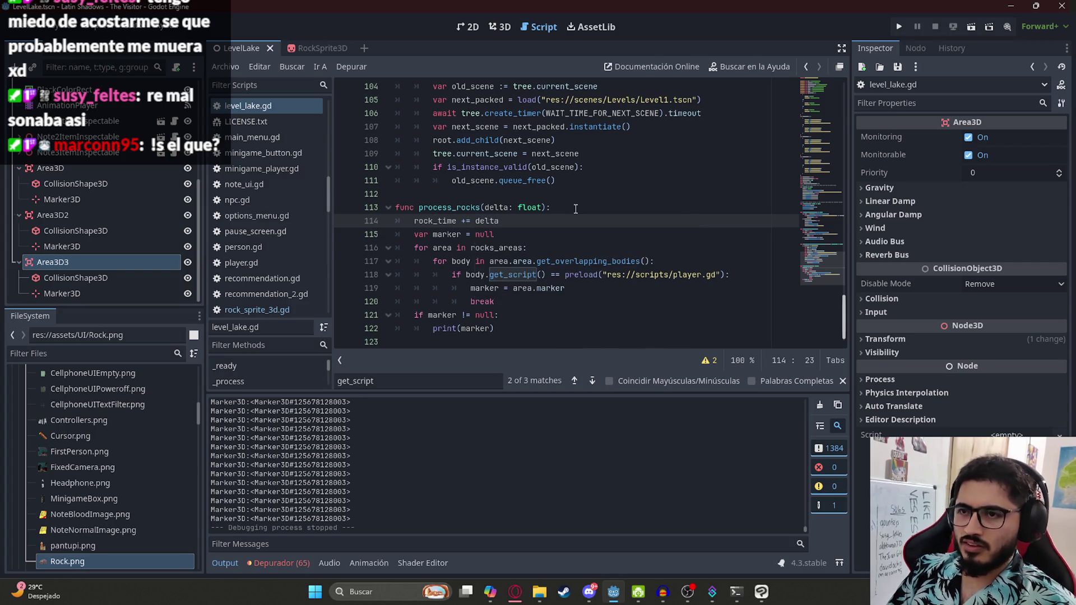
# Add 'if rock_time > rock_interval:' that resets rock_time to 0.0
pyautogui.press('Return')
pyautogui.write('rock_tim')
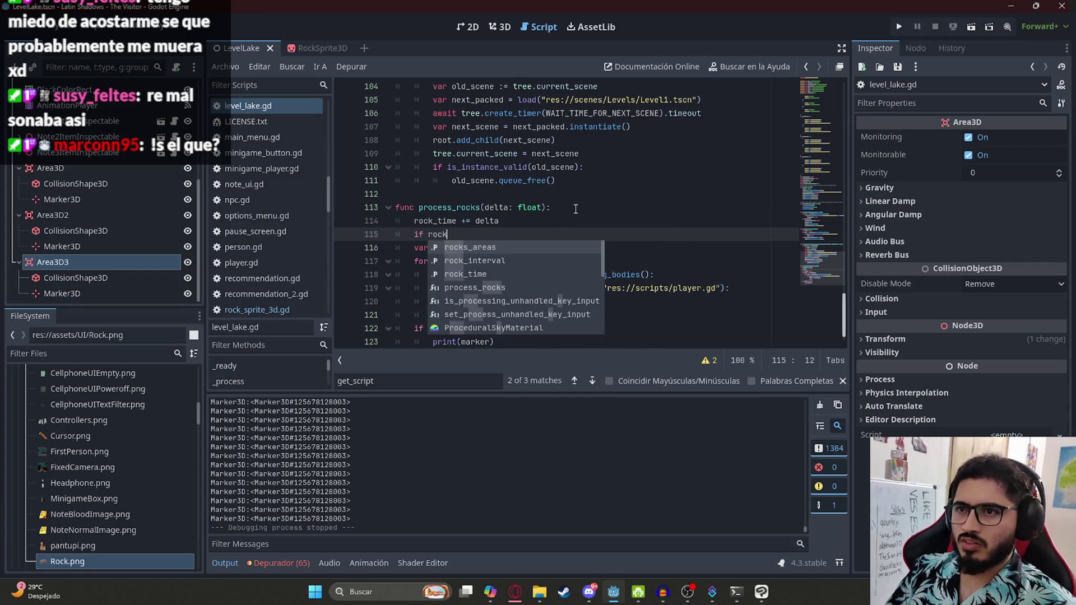
pyautogui.write('e > roc')
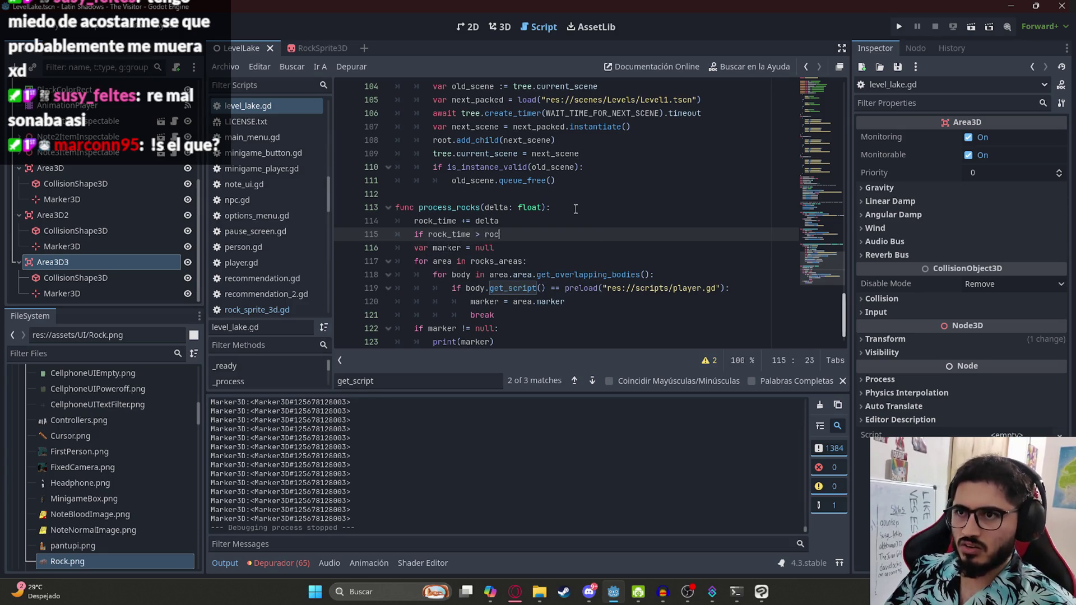
pyautogui.write('k_i')
pyautogui.press('Return')
pyautogui.write(':')
pyautogui.press('Return')
pyautogui.write('rock_time = 0.0')
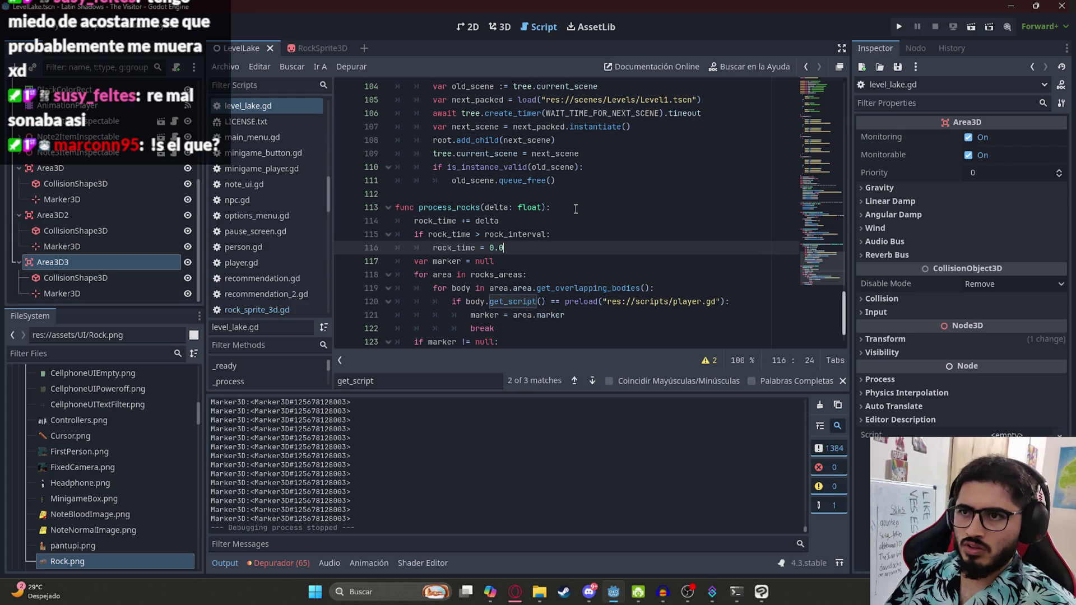
pyautogui.press('Return')
# Indent the marker search and print lines into the timer block, save, and run LevelLake
pyautogui.scroll(-2, 518, 247)
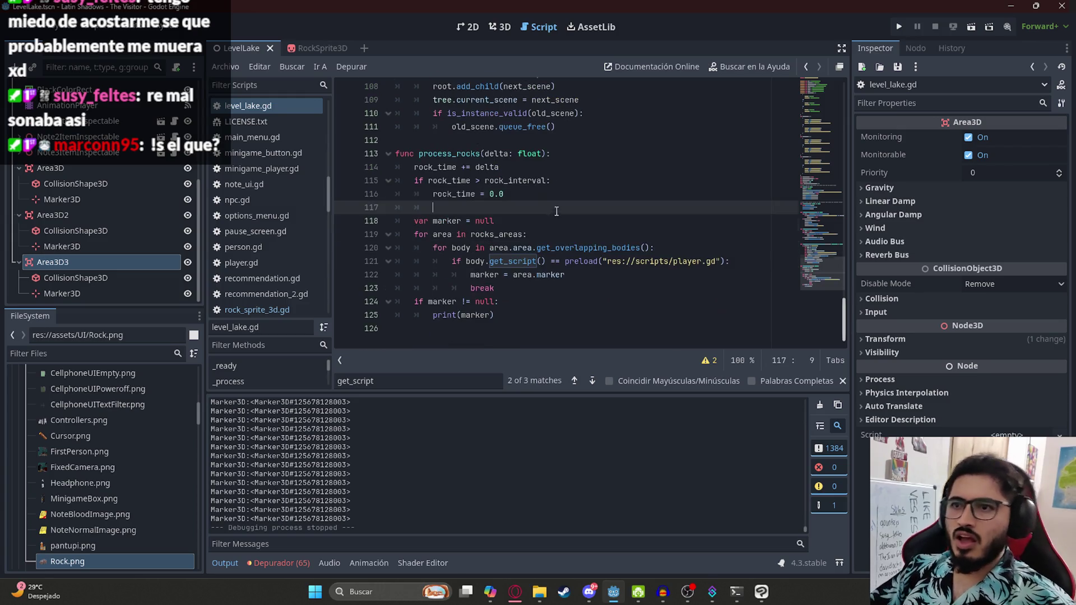
pyautogui.moveTo(518, 288)
pyautogui.mouseDown()
pyautogui.moveTo(396, 247)
pyautogui.moveTo(395, 221)
pyautogui.mouseUp()
pyautogui.press('Tab')
pyautogui.click(454, 212)
pyautogui.press('BackSpace')
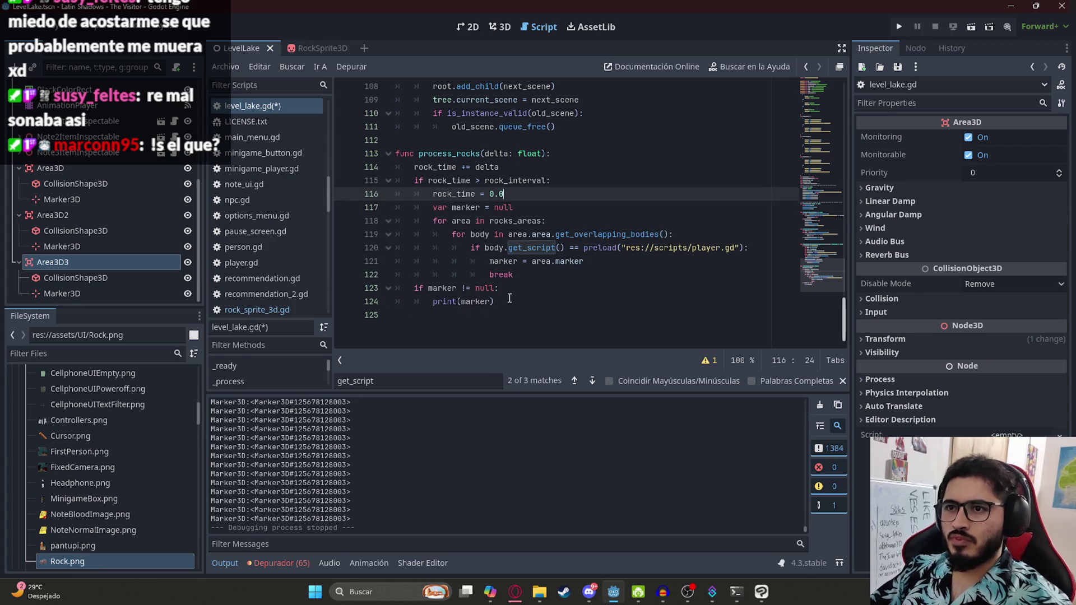
pyautogui.moveTo(513, 303); pyautogui.dragTo(375, 294)
pyautogui.press('Tab')
pyautogui.click(538, 221)
pyautogui.hotkey('ctrl', 's')
pyautogui.rightClick(221, 51)
pyautogui.click(290, 144)
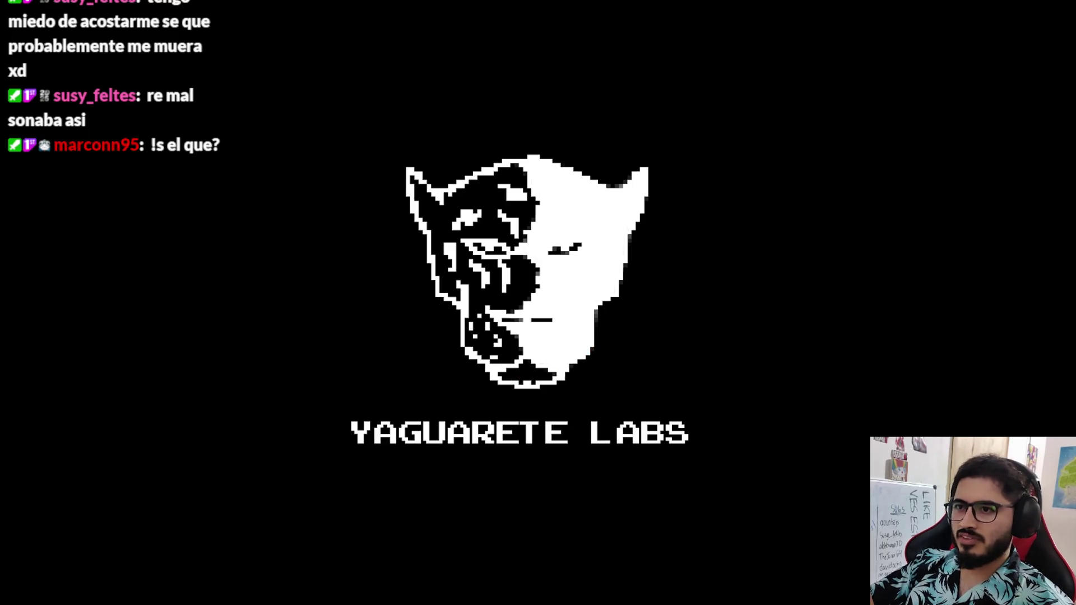
# Set the game to windowed at 1152x648 and move the window up to expose the output log
pyautogui.press('Escape')
pyautogui.click(555, 230)
pyautogui.click(695, 209)
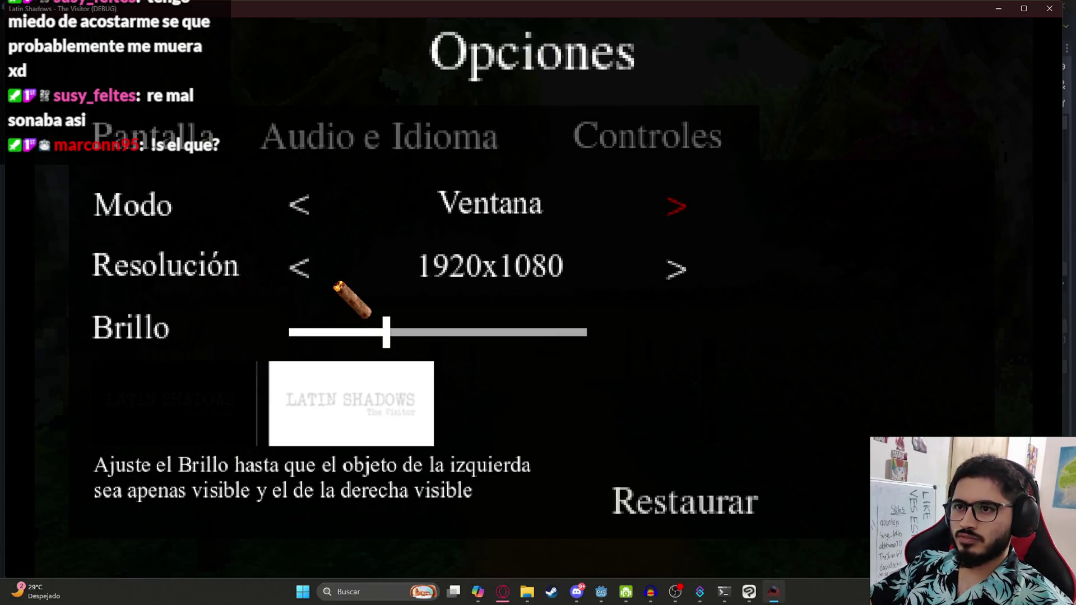
pyautogui.click(306, 272)
pyautogui.click(327, 273)
pyautogui.click(359, 282)
pyautogui.click(369, 280)
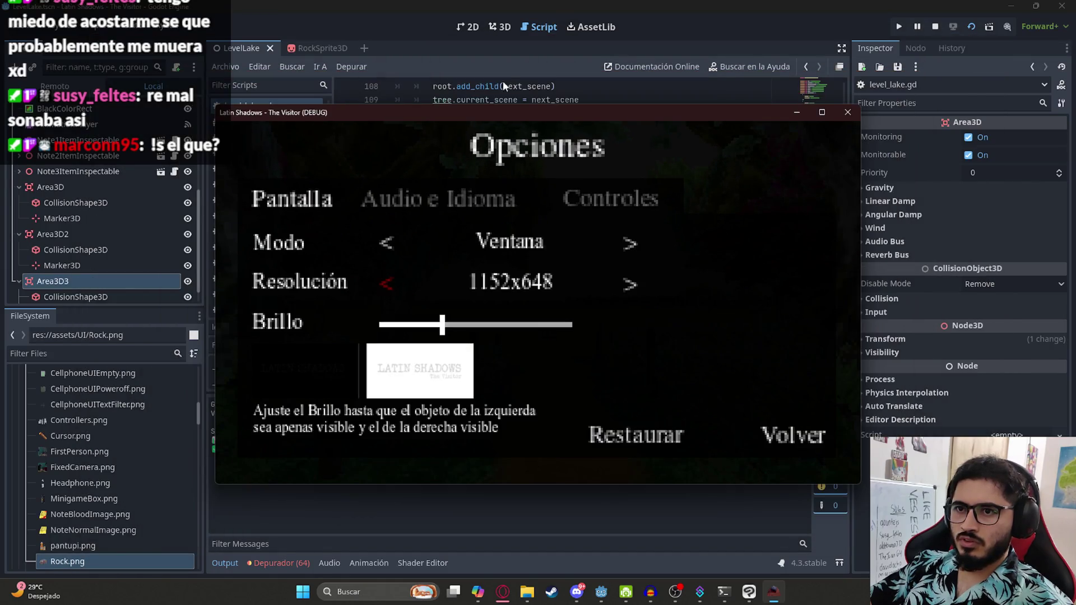
pyautogui.moveTo(491, 112); pyautogui.dragTo(490, 28)
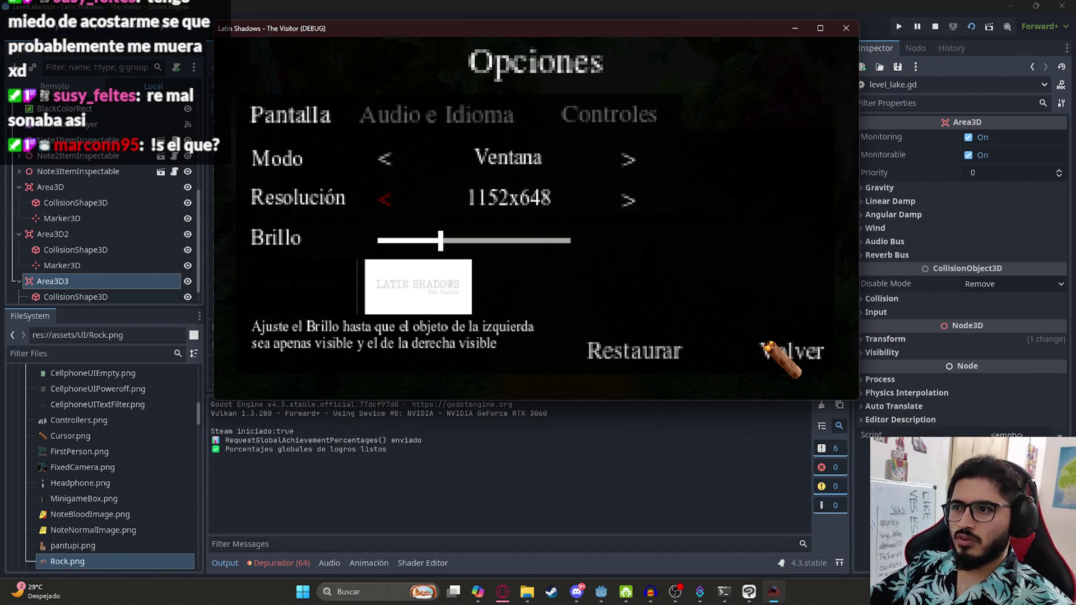
# Resume the game and walk the dirt path through the marker areas to trigger the prints
pyautogui.click(780, 350)
pyautogui.press('Escape')
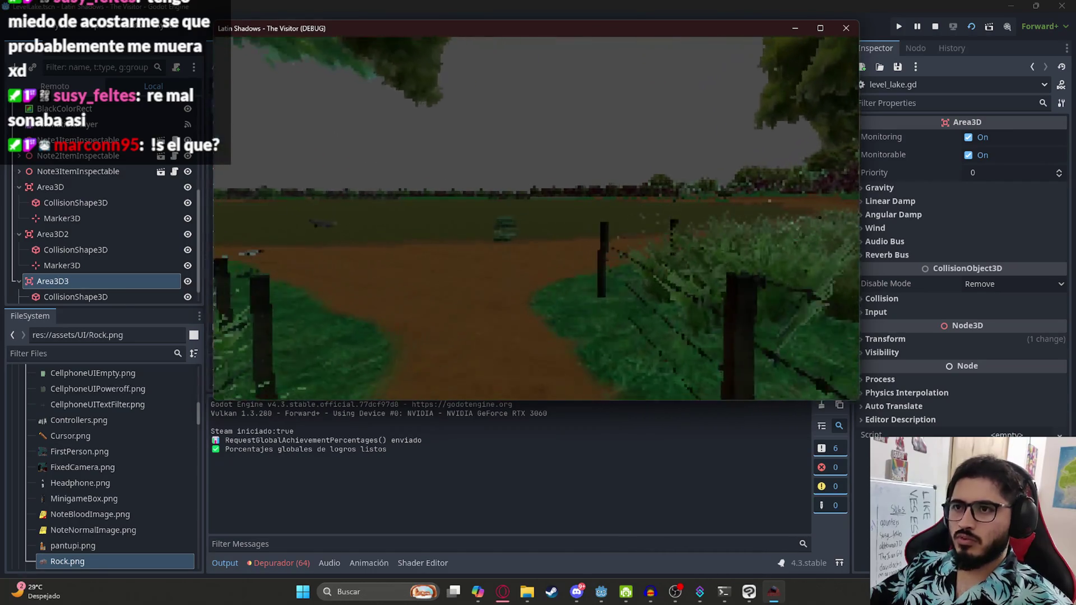
pyautogui.press('w')
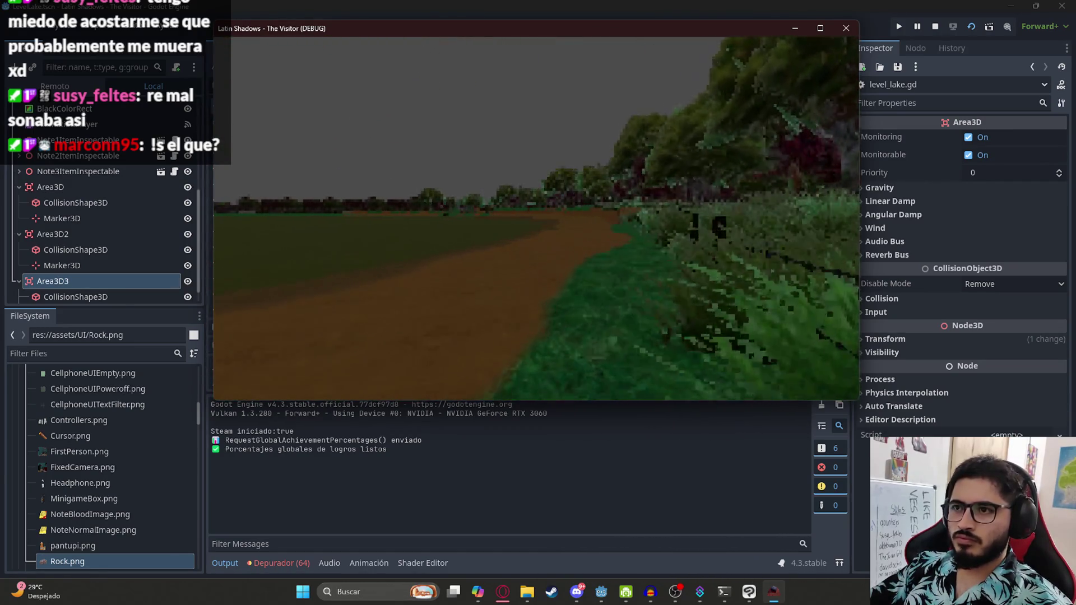
pyautogui.press('w')
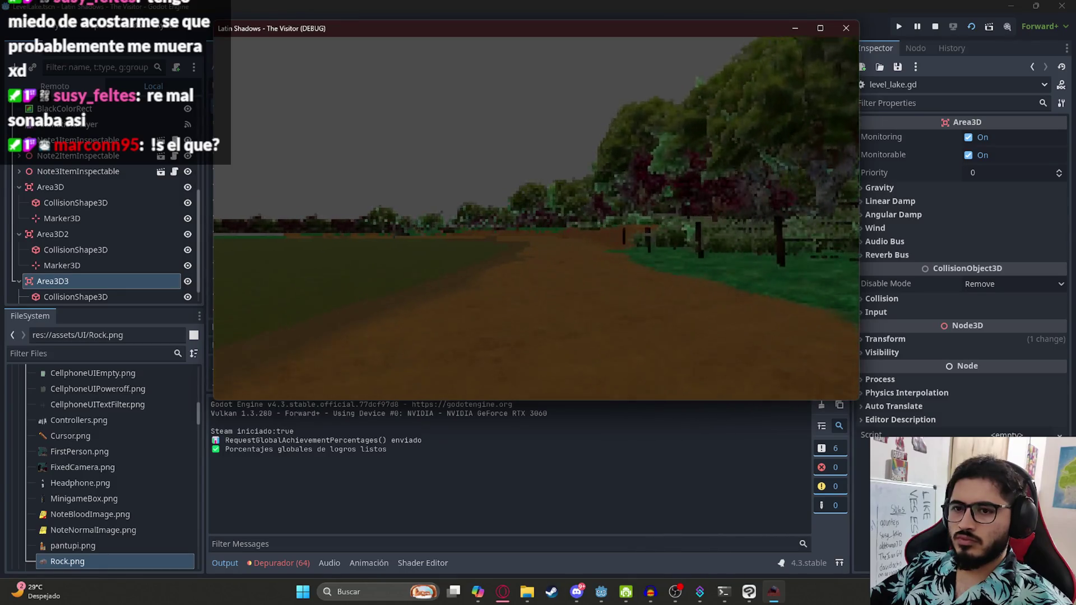
pyautogui.press('w')
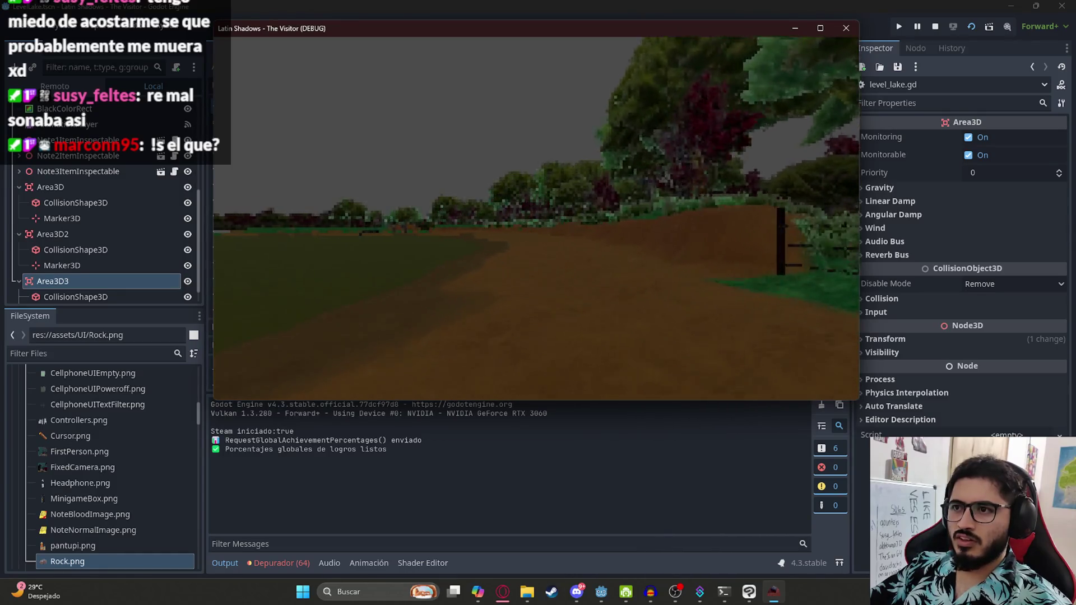
pyautogui.press('w')
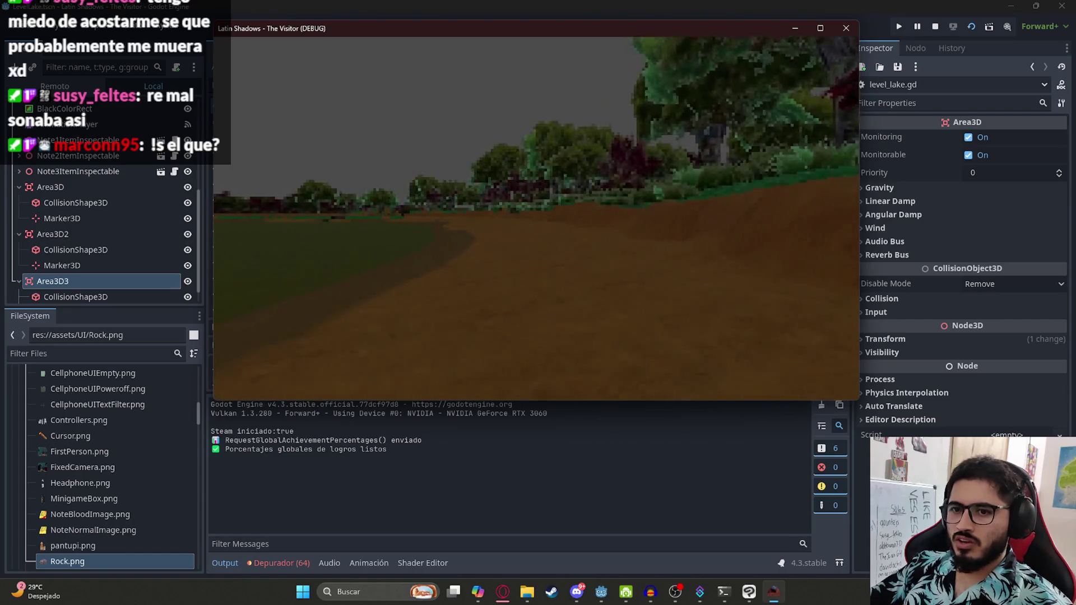
pyautogui.press('w')
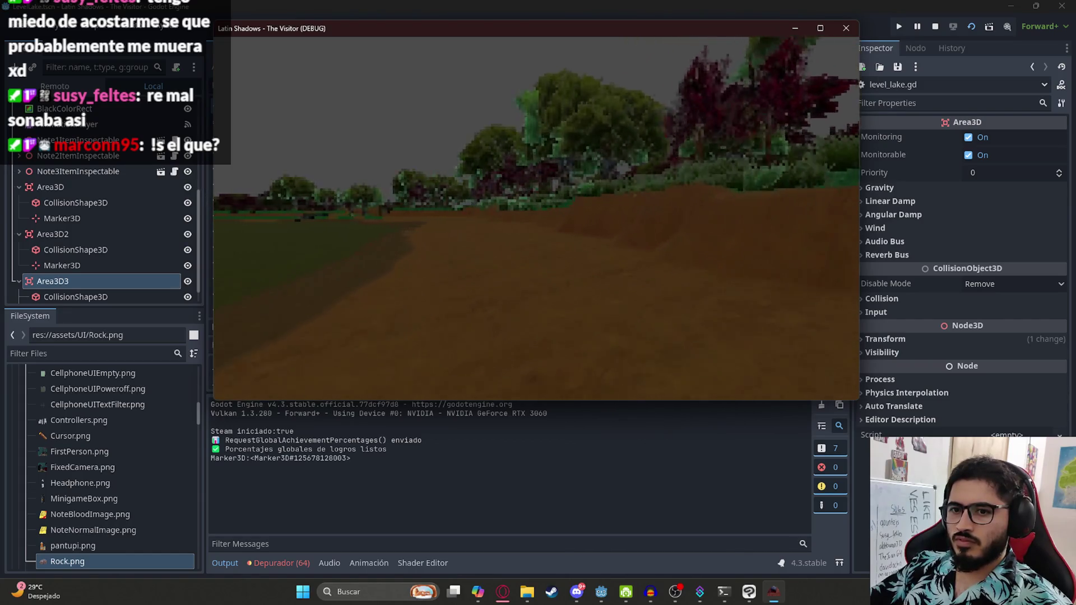
pyautogui.press('w')
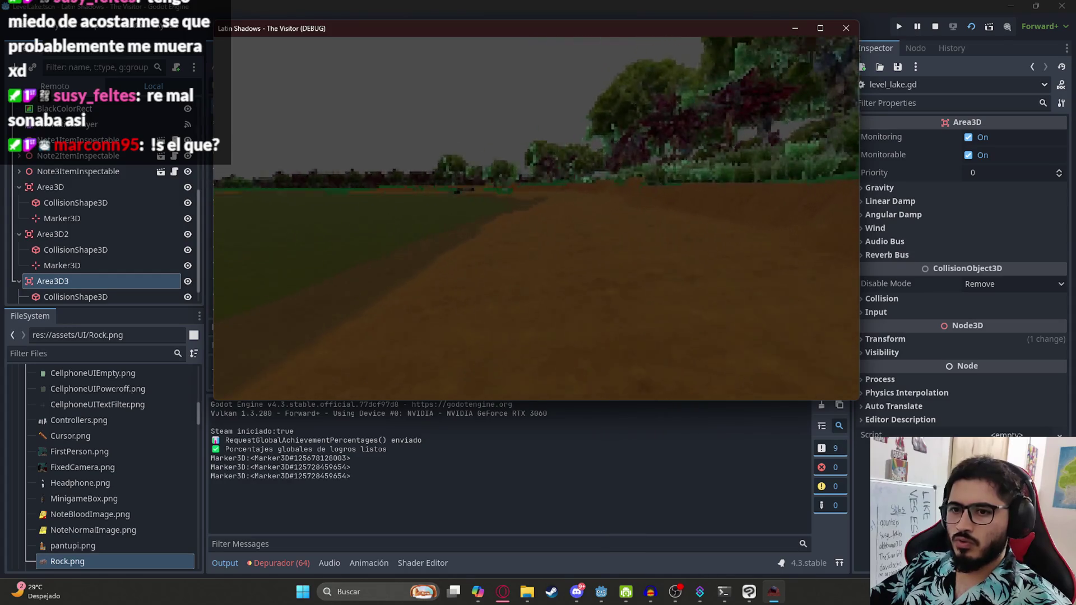
pyautogui.press('w')
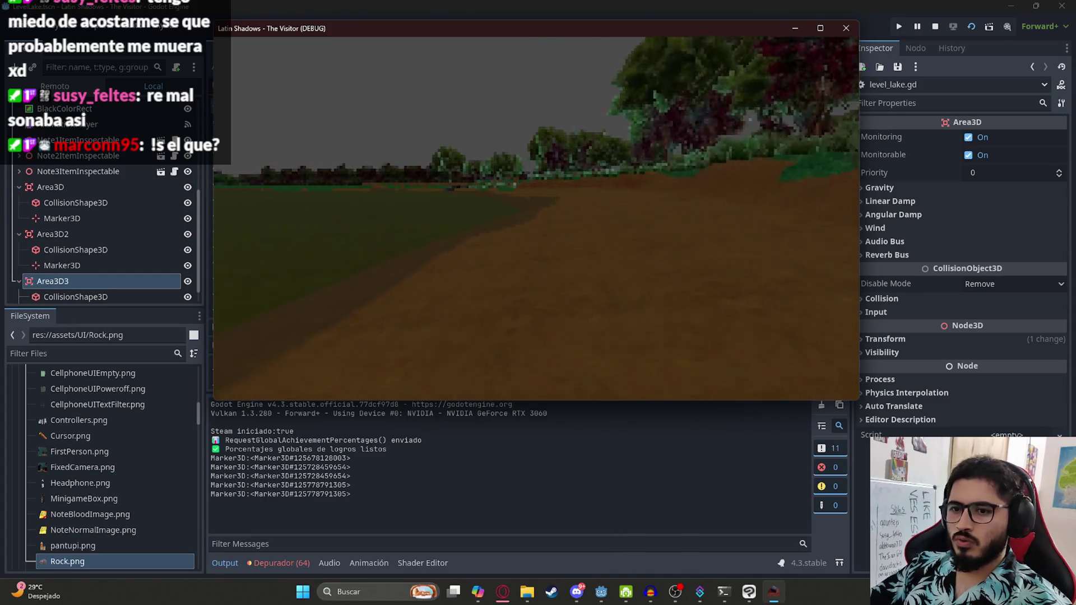
pyautogui.press('w')
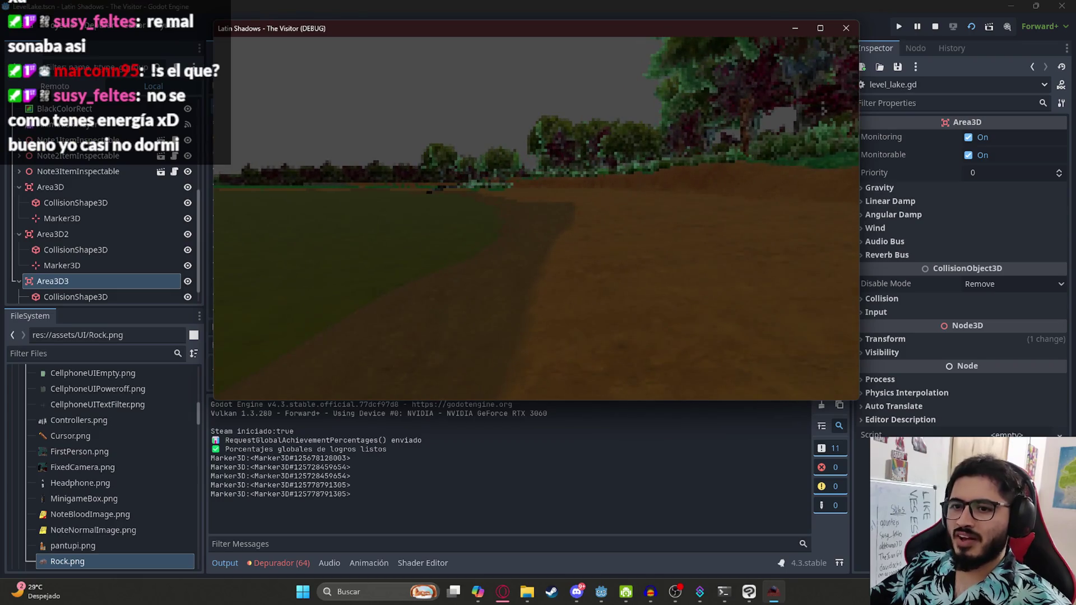
# Quit the game with Salir al escritorio and return to level_lake.gd
pyautogui.press('Escape')
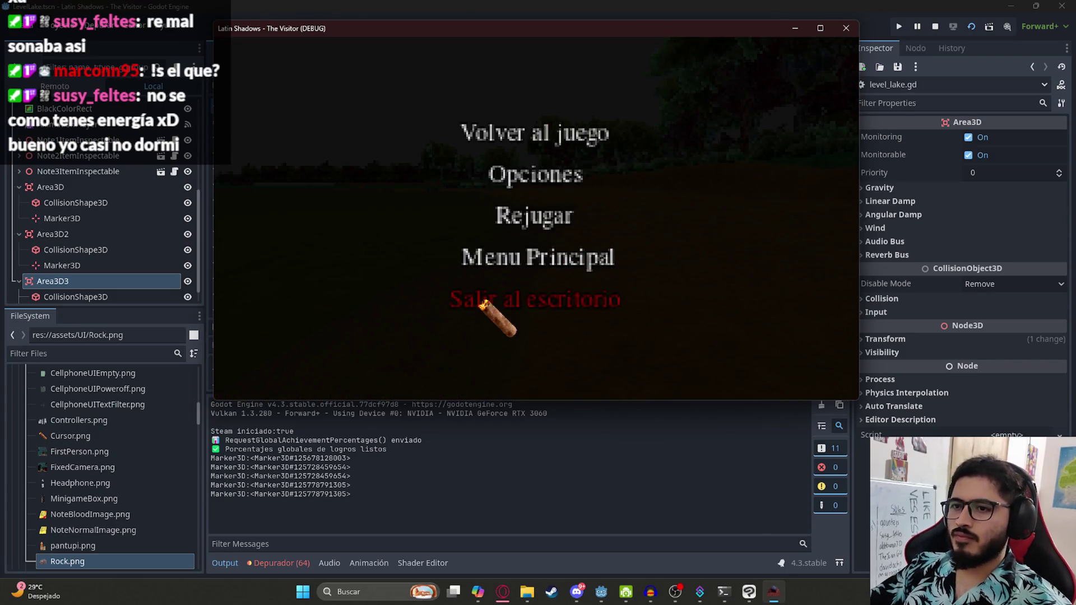
pyautogui.click(513, 295)
pyautogui.click(486, 247)
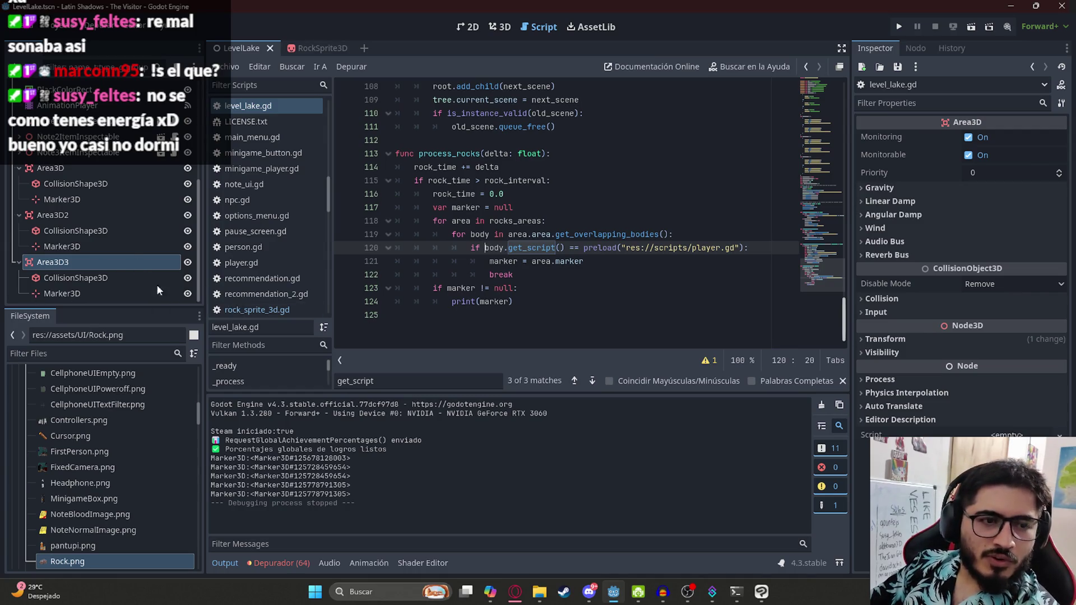
# Replace the print(marker) line with ChatGPT's rock-launching usage snippet
pyautogui.click(476, 301)
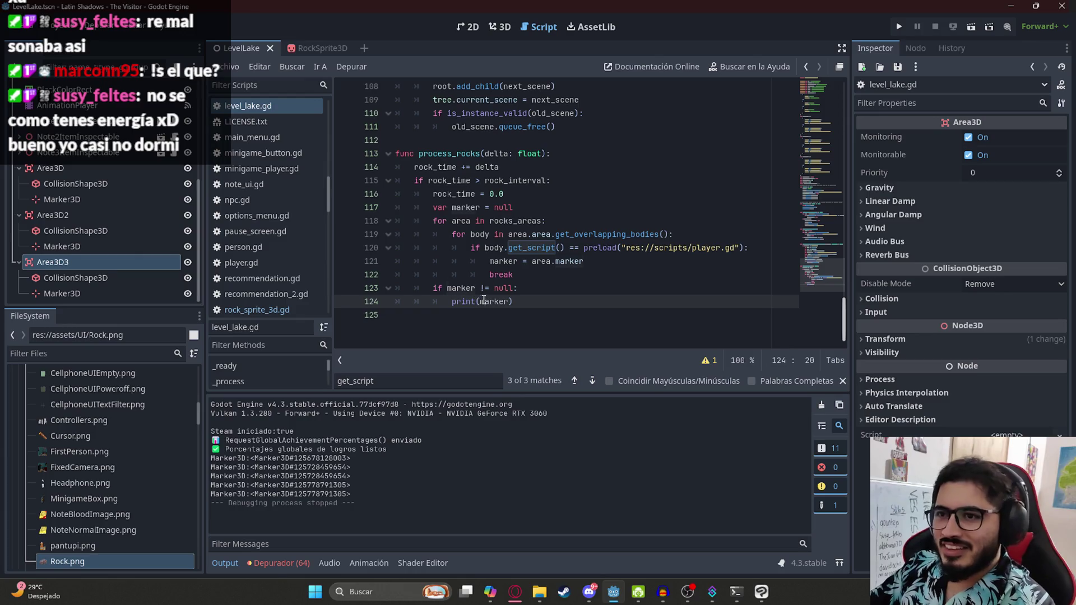
pyautogui.doubleClick(484, 301)
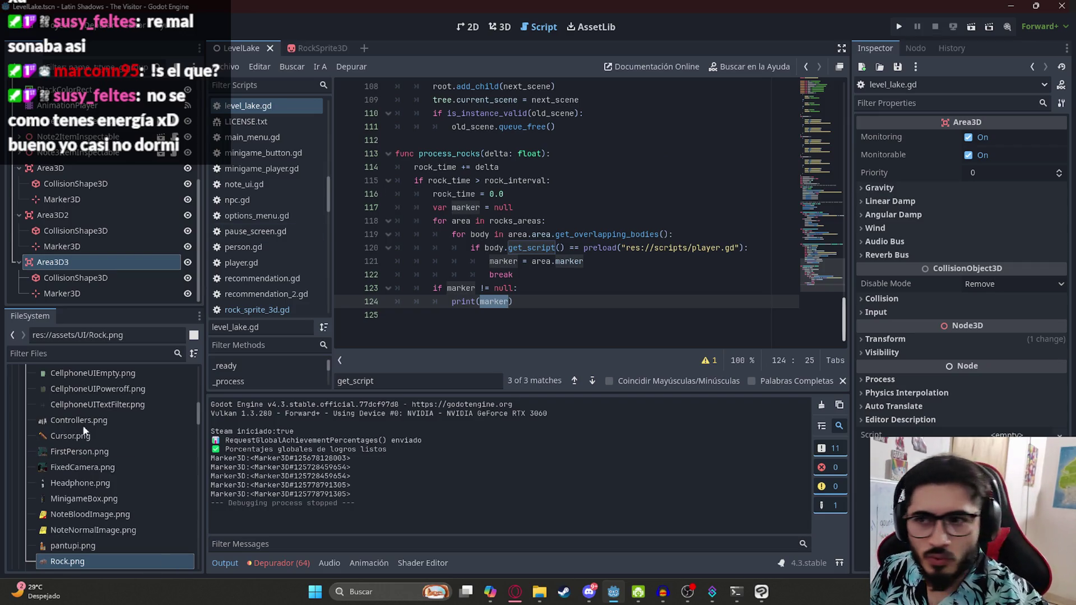
pyautogui.click(550, 262)
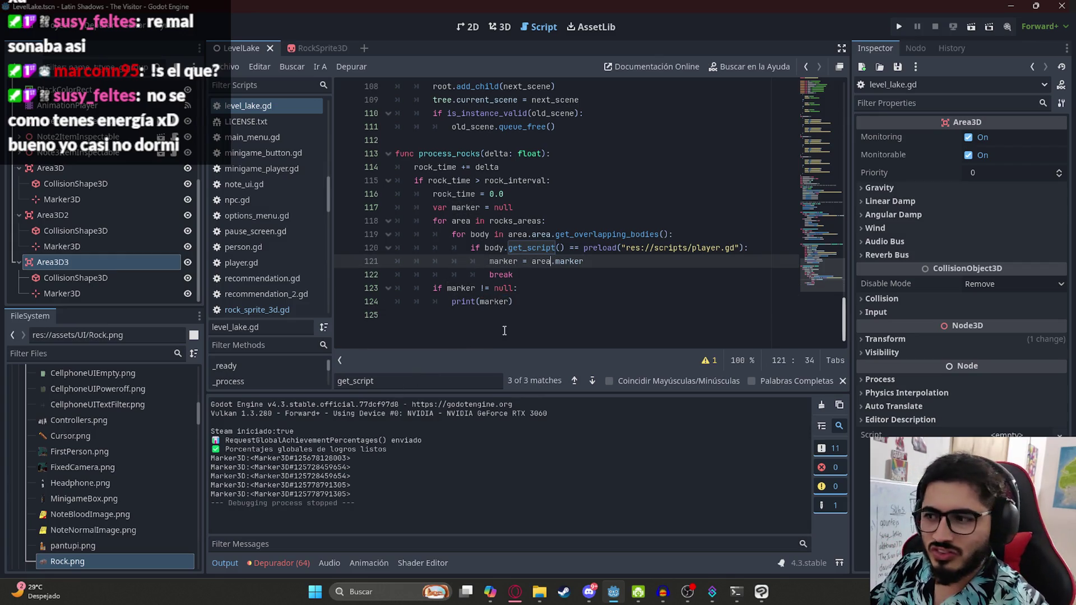
pyautogui.click(521, 291)
pyautogui.moveTo(511, 301); pyautogui.dragTo(453, 302)
pyautogui.click(515, 592)
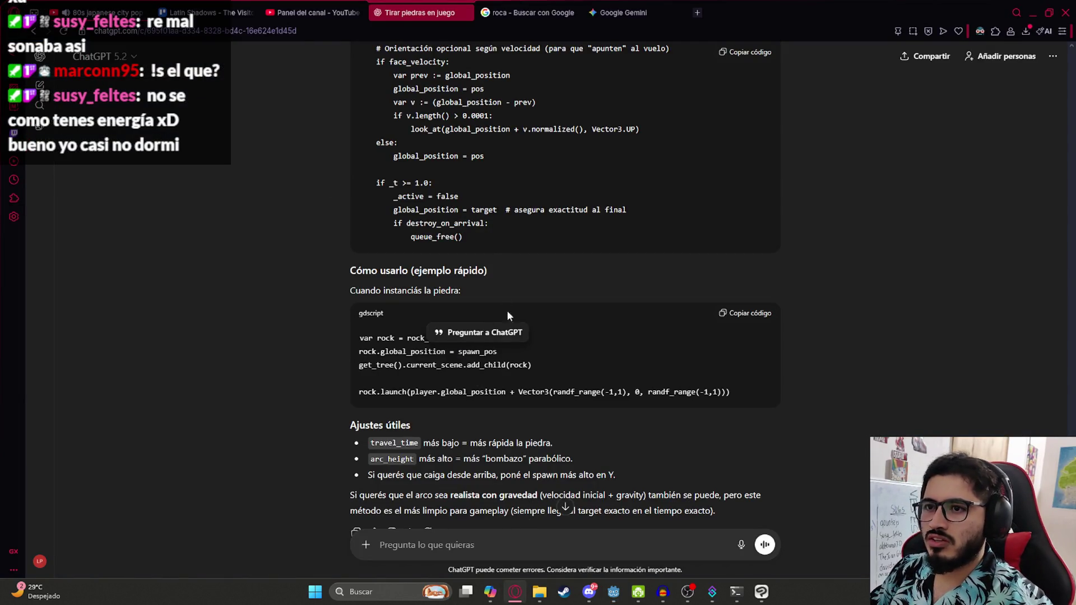
pyautogui.click(747, 314)
pyautogui.hotkey('alt', 'Tab')
pyautogui.write('var rock = rock_scene.instantiate() rock.global_position = spawn_pos get_tree().current_scene.add_child(rock)  rock.launch(player.global_position + Vector3(randf_range(-1,1), 0, randf_range(-1,1))')
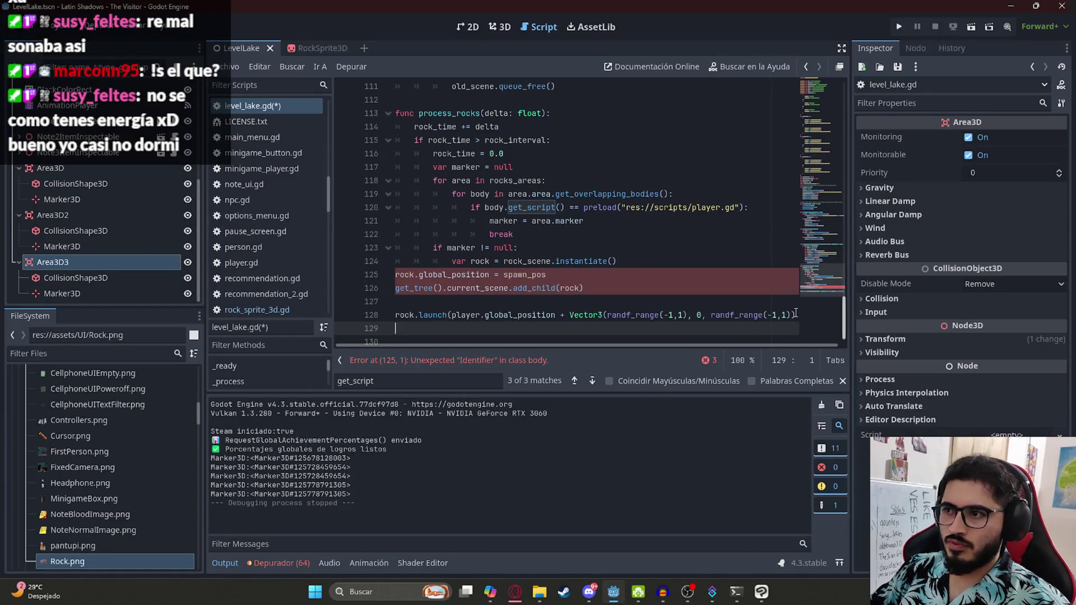
# Indent the pasted rock code under the if block and set the spawn position from marker
pyautogui.moveTo(796, 314); pyautogui.dragTo(327, 282)
pyautogui.press('Tab')
pyautogui.press('Tab')
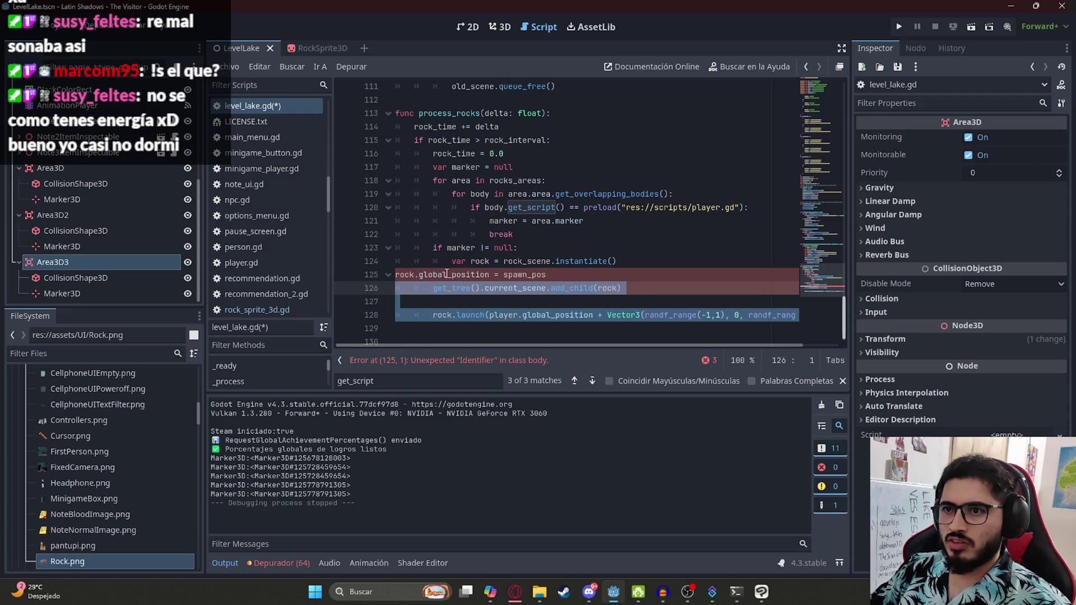
pyautogui.press('Tab')
pyautogui.click(445, 274)
pyautogui.press('Tab')
pyautogui.press('Tab')
pyautogui.press('Tab')
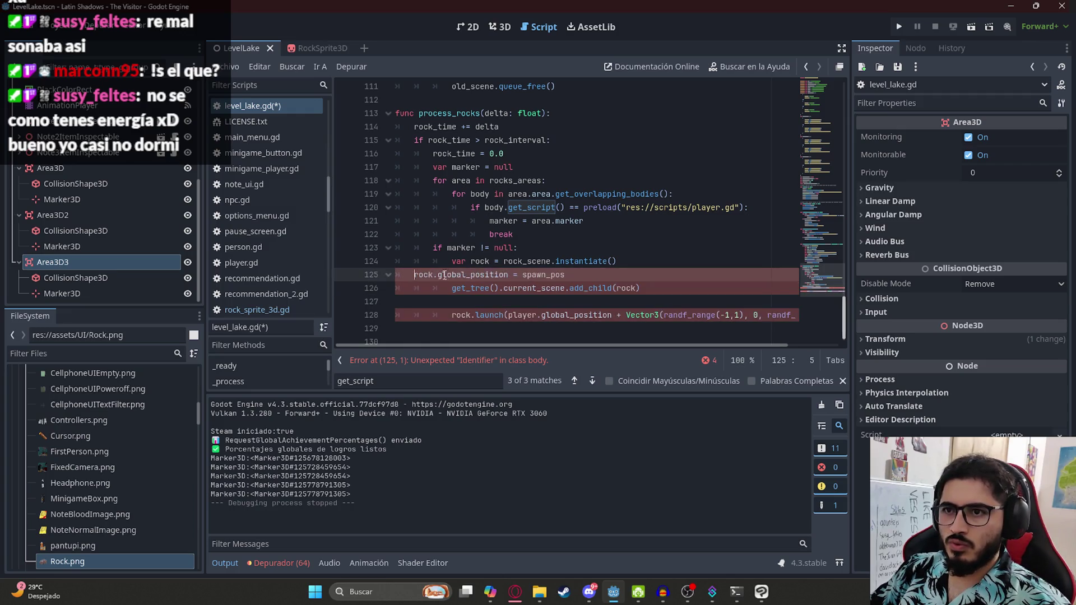
pyautogui.doubleClick(579, 274)
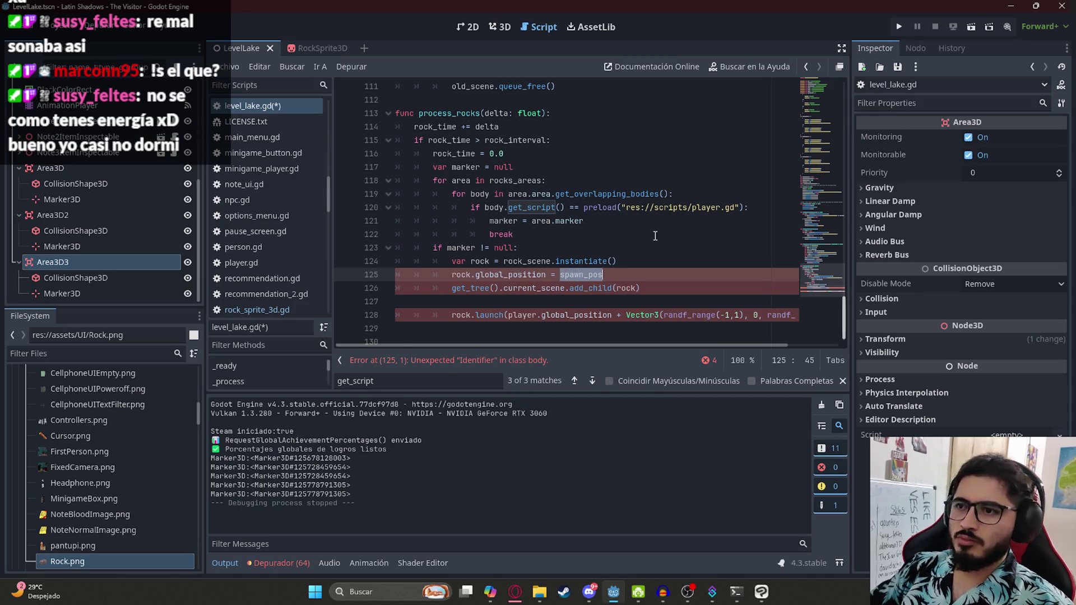
pyautogui.write('marker.')
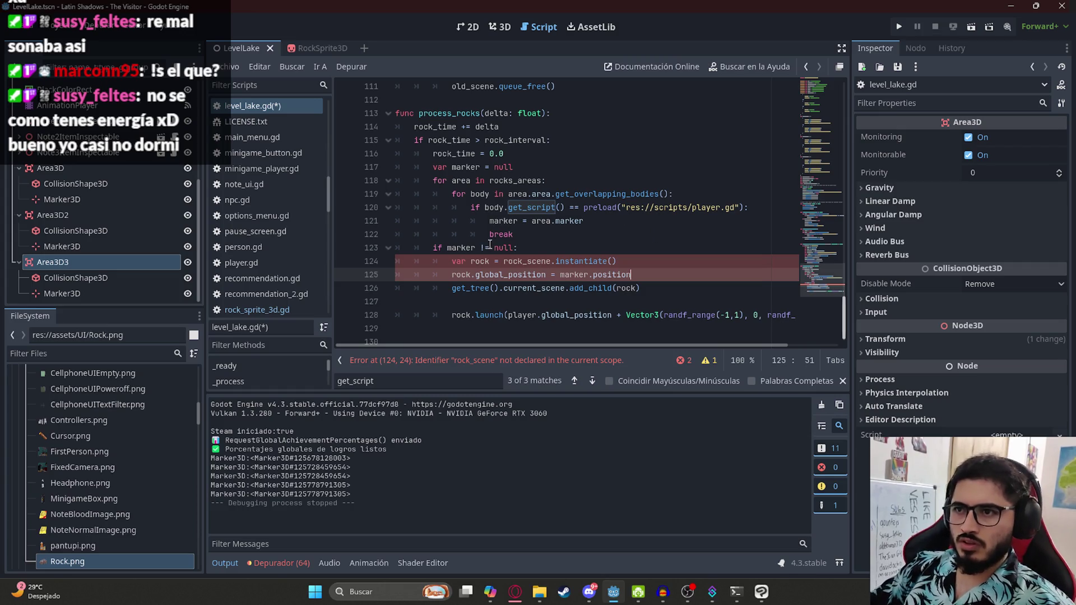
# Review the rock_scene.instantiate() call and delete the empty line before the launch call
pyautogui.doubleClick(546, 266)
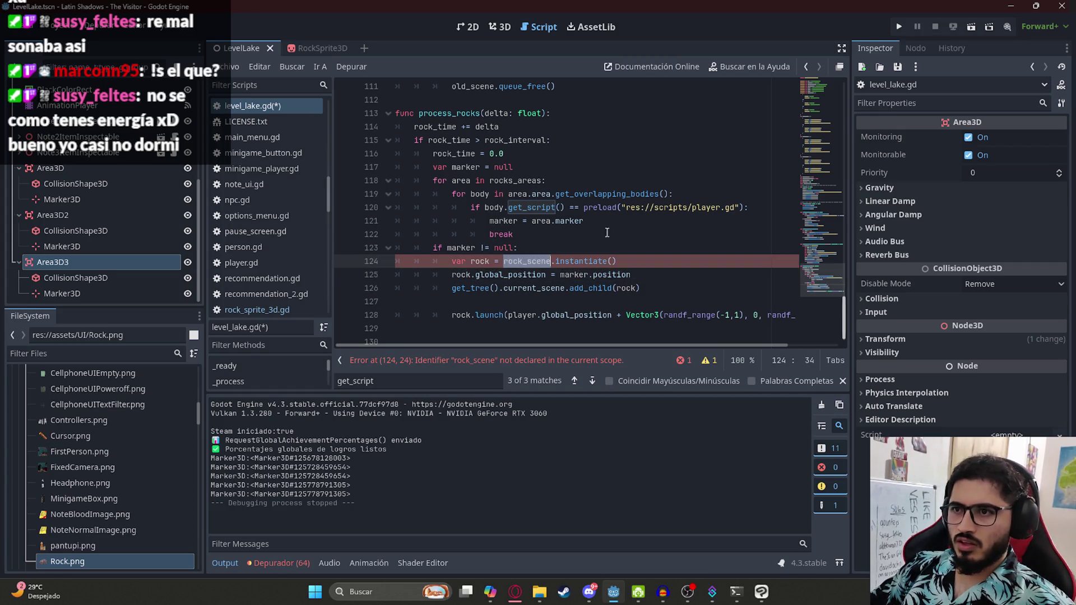
pyautogui.moveTo(637, 261); pyautogui.dragTo(504, 262)
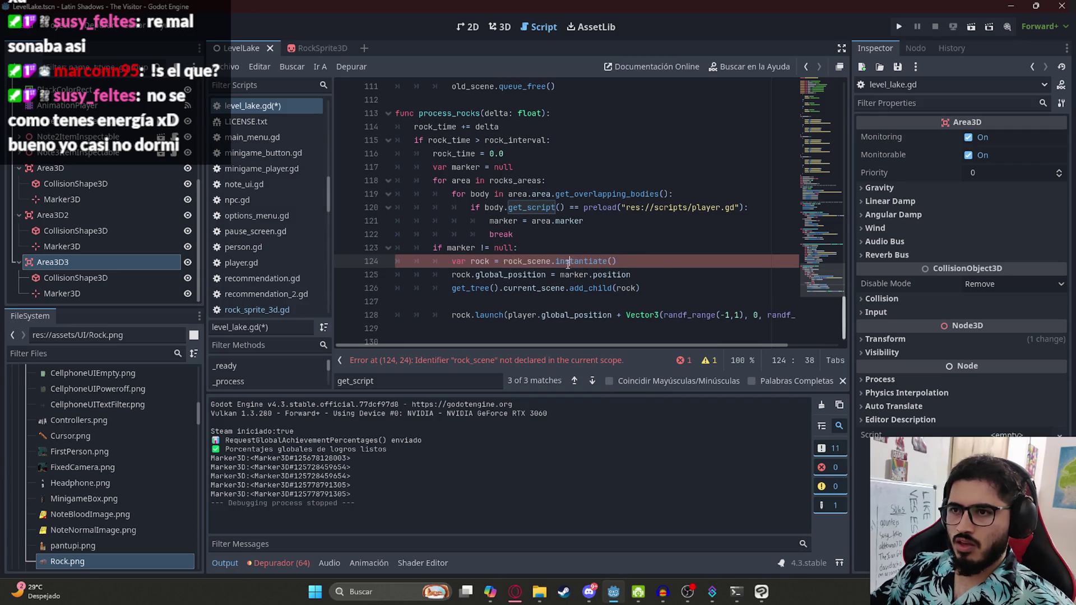
pyautogui.click(492, 303)
pyautogui.press('BackSpace')
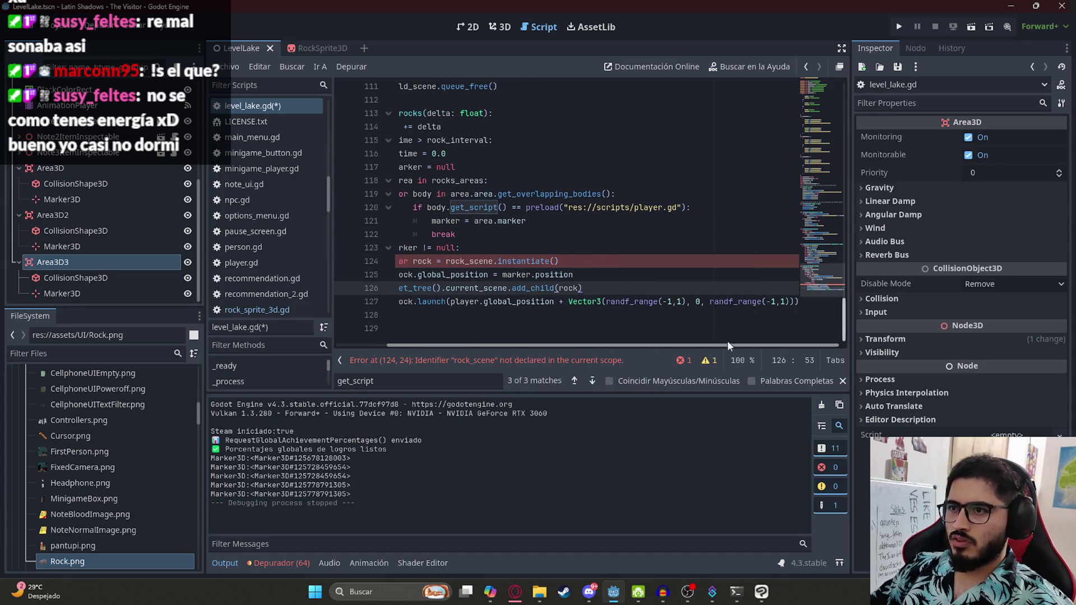
pyautogui.click(589, 244)
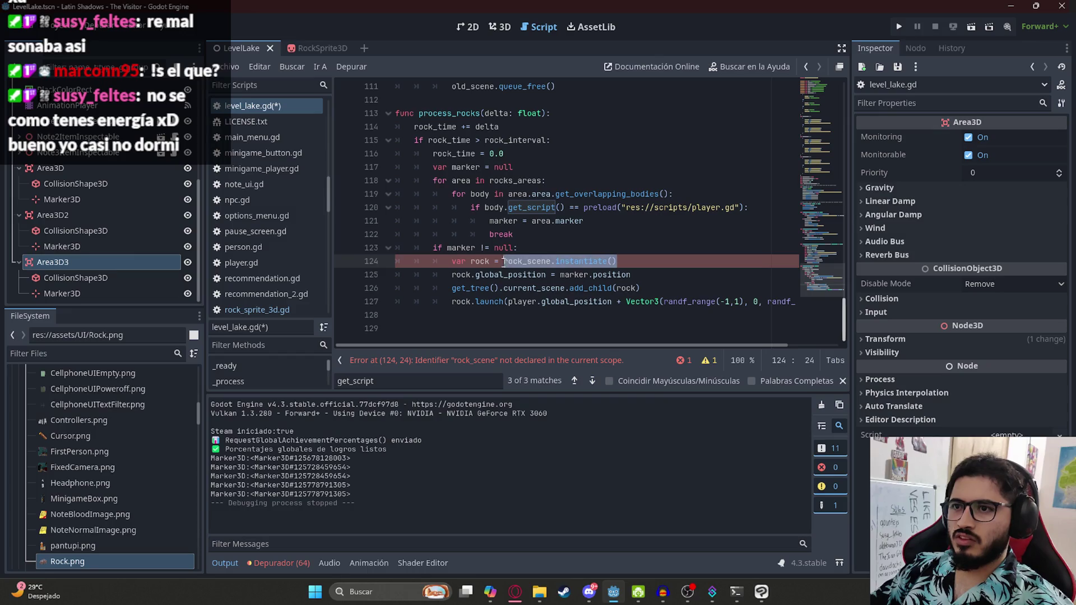
pyautogui.hotkey('alt', 'Tab')
pyautogui.hotkey('alt', 'Tab')
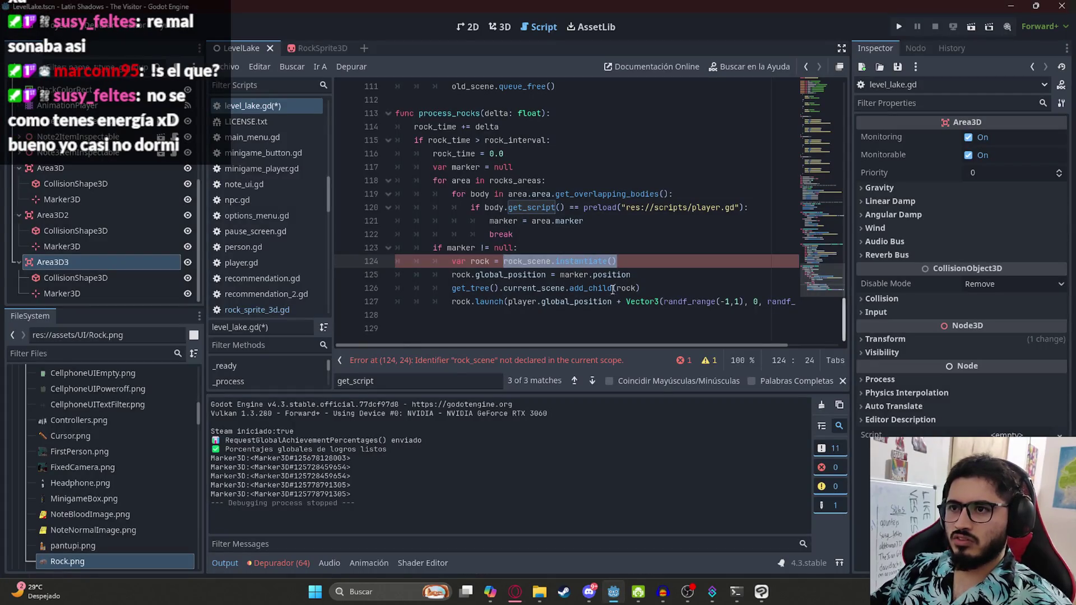
pyautogui.click(599, 261)
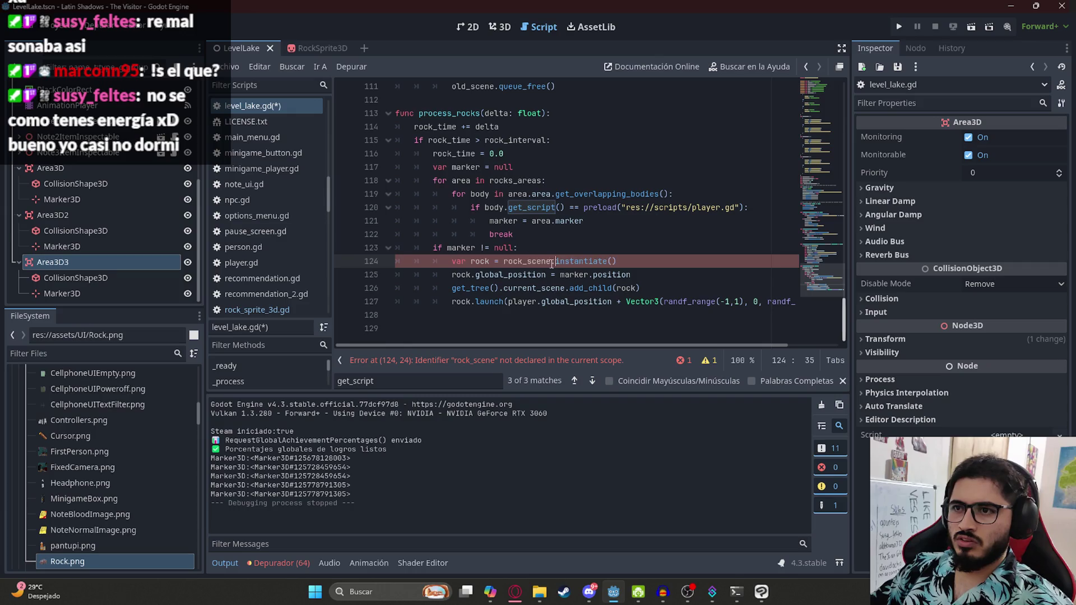
pyautogui.click(541, 247)
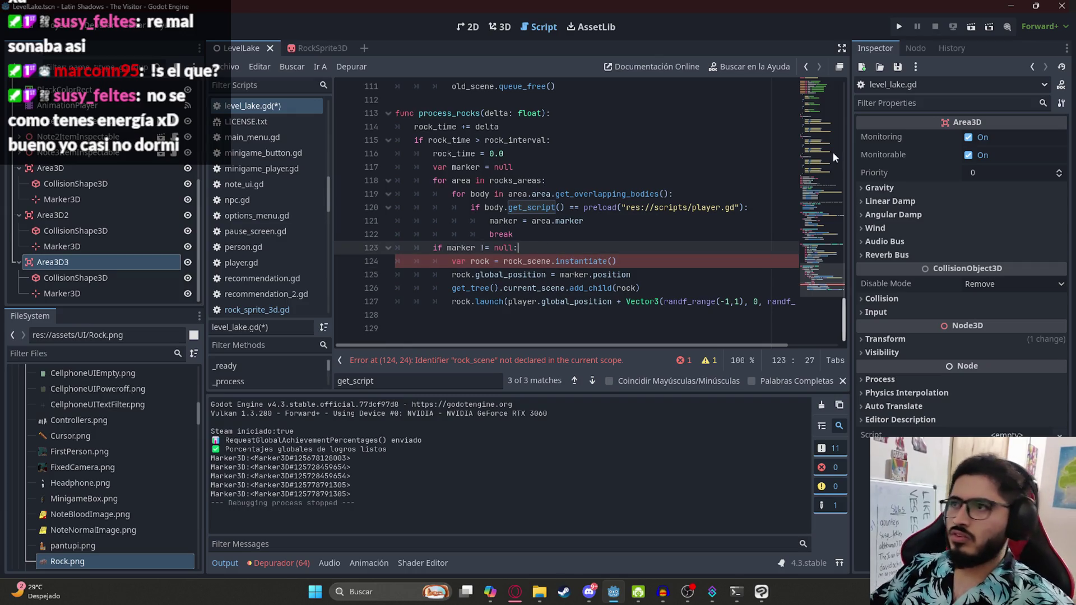
# Declare var rock_scene = preload("res://scripts/rock_sprite_3d.gd") with the other variables and save
pyautogui.click(814, 180)
pyautogui.click(536, 248)
pyautogui.press('Return')
pyautogui.write('var rock_scene = preload(')
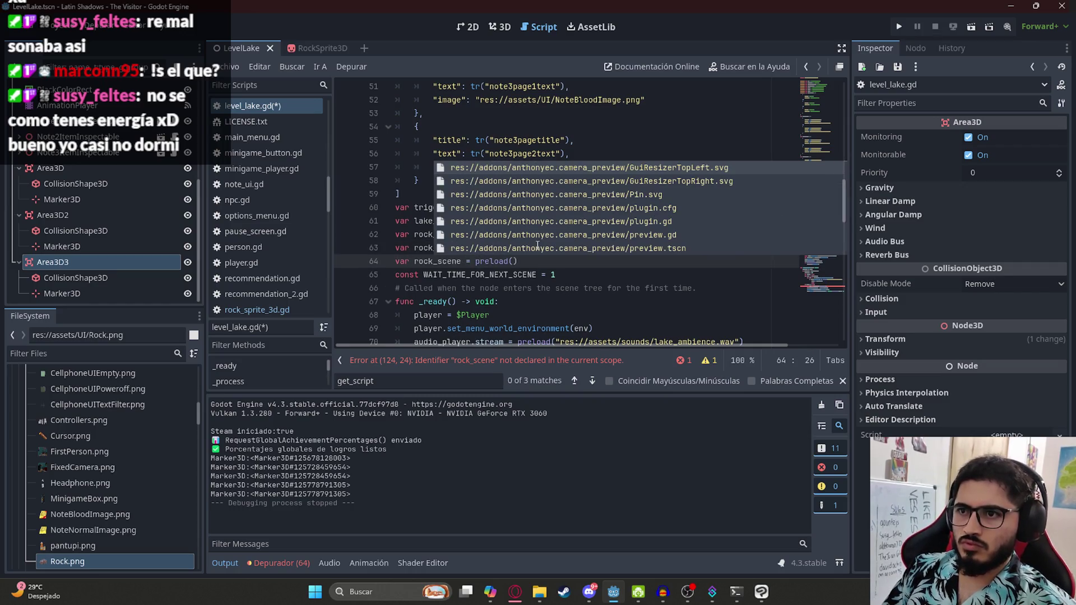
pyautogui.write('rock')
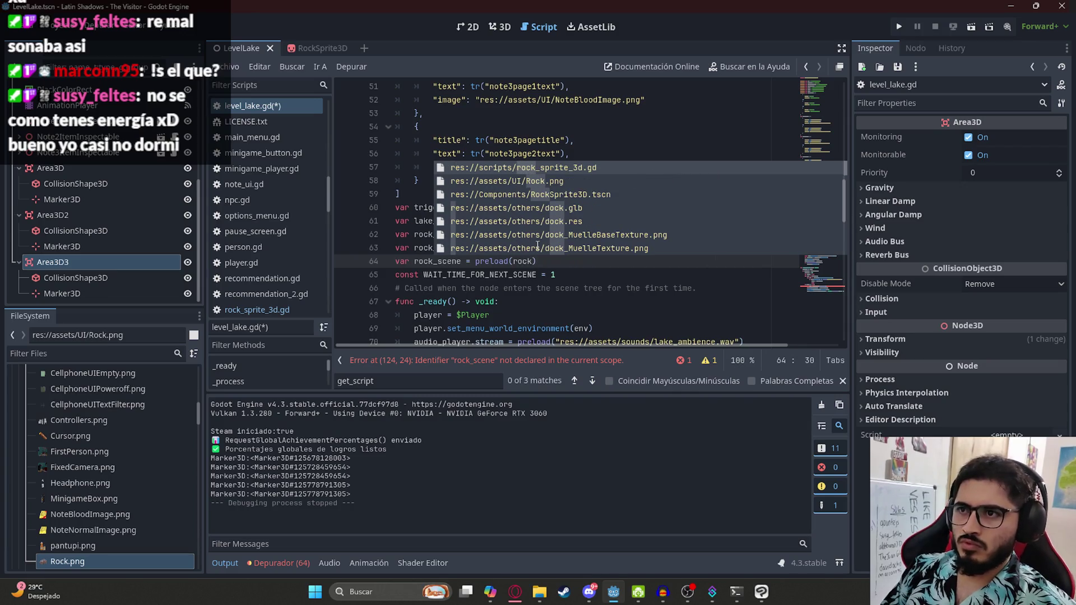
pyautogui.press('Return')
pyautogui.hotkey('ctrl', 's')
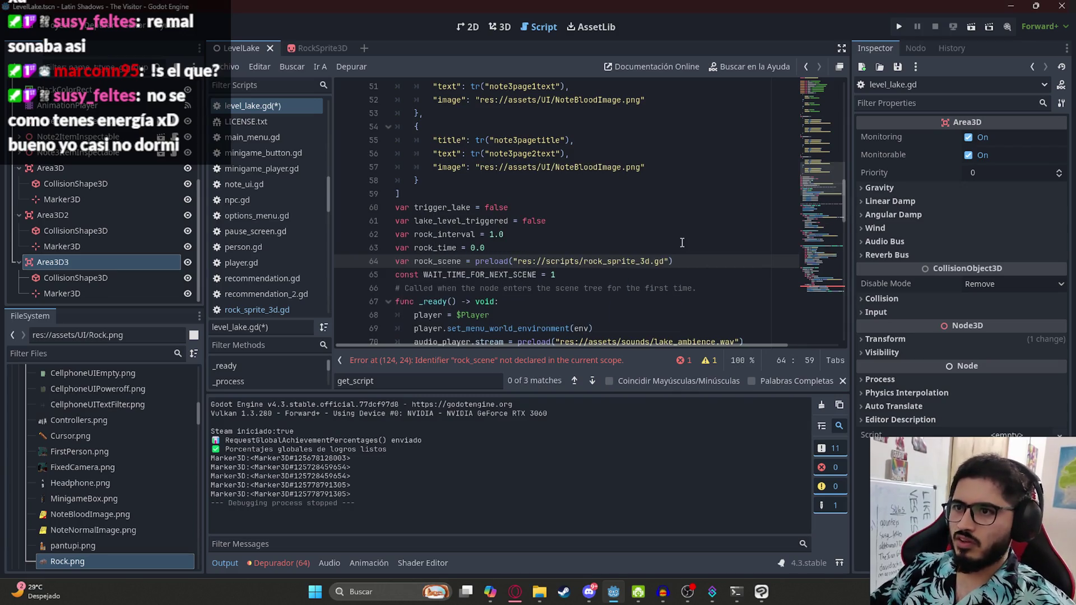
# Review process_rocks and the line placing the rock at the marker
pyautogui.click(537, 248)
pyautogui.click(787, 283)
pyautogui.scroll(-15, 729, 269)
pyautogui.click(593, 287)
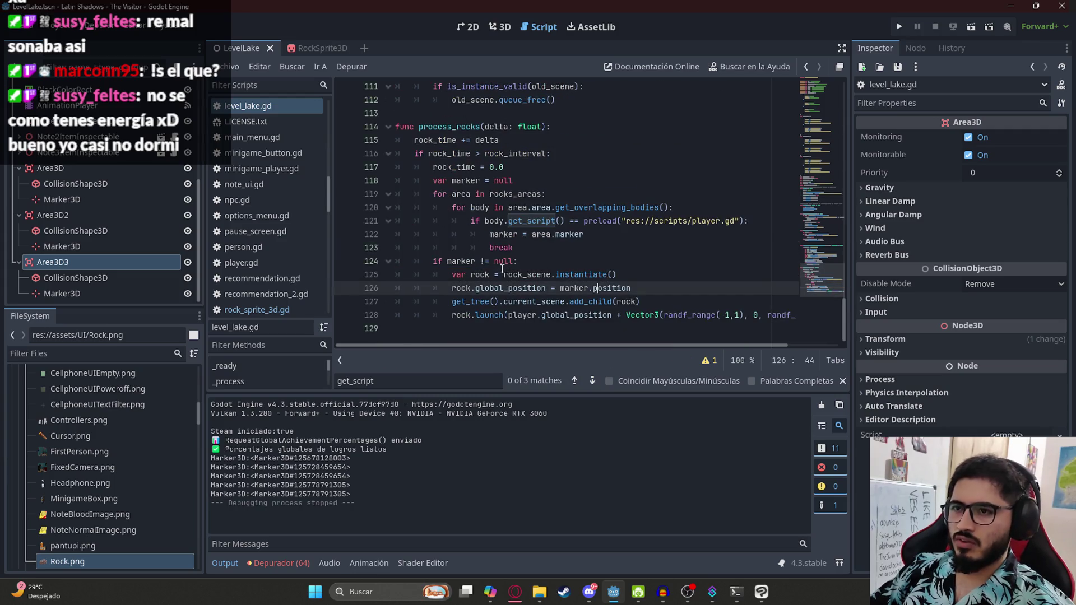
# Play the LevelLake scene and walk the dirt path until the instantiate error stops it at line 125
pyautogui.rightClick(243, 43)
pyautogui.click(316, 130)
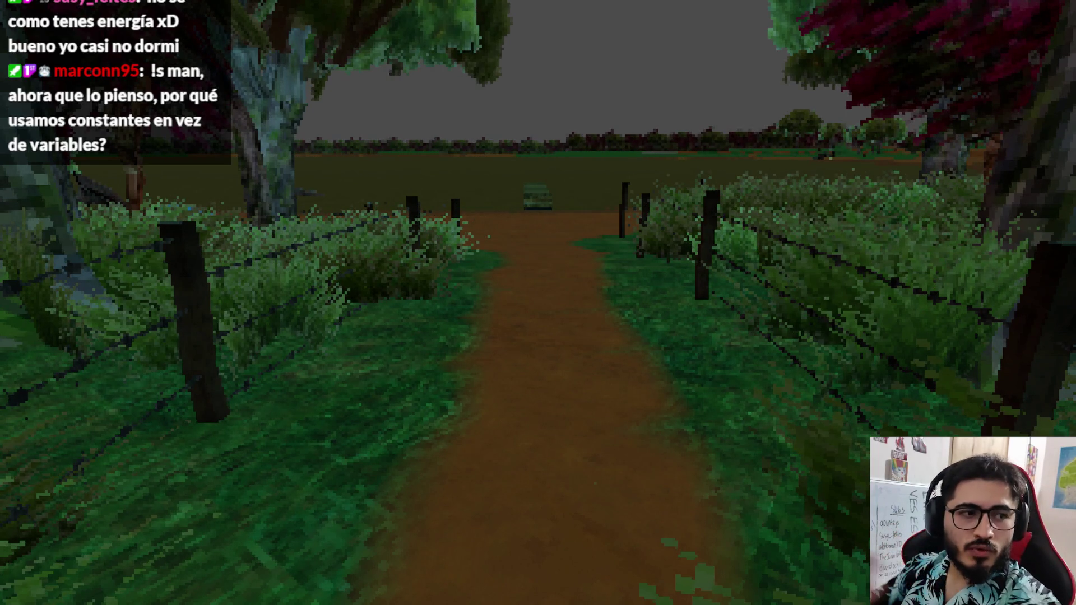
pyautogui.press('w')
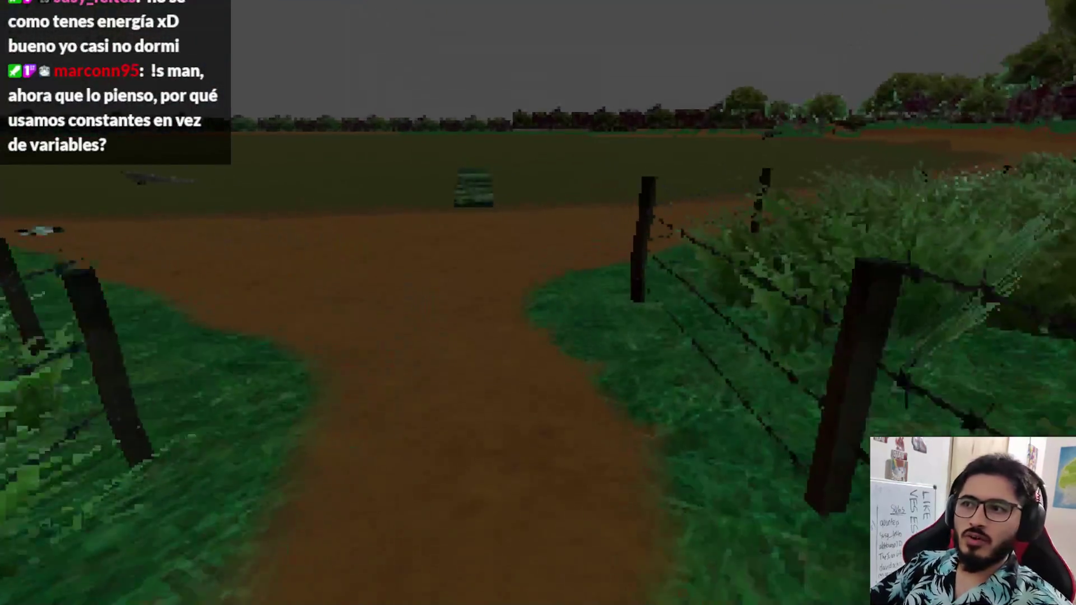
pyautogui.press('w')
pyautogui.press('w')
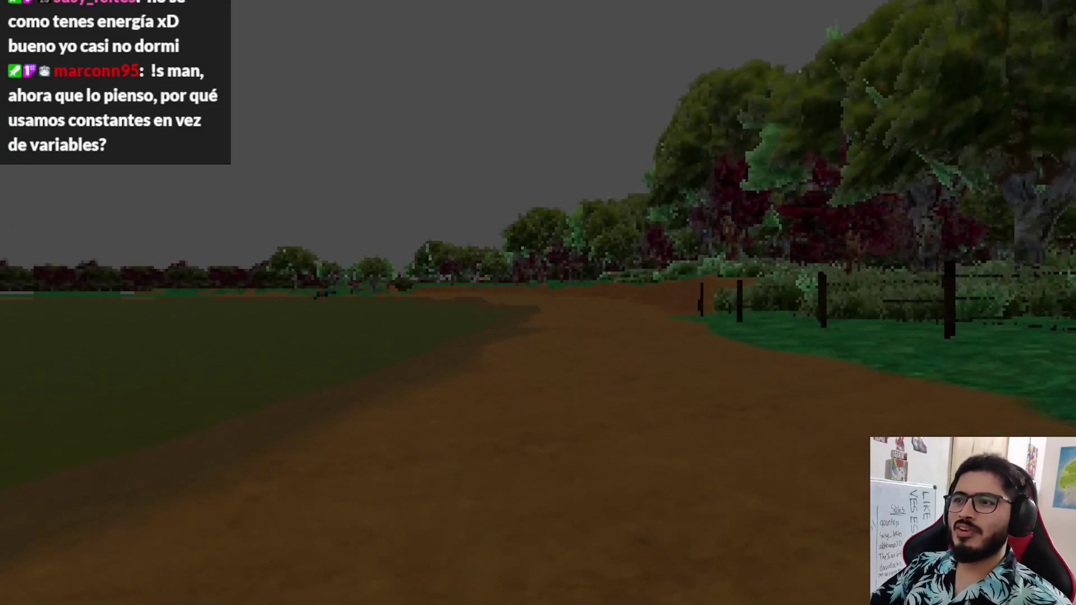
pyautogui.press('w')
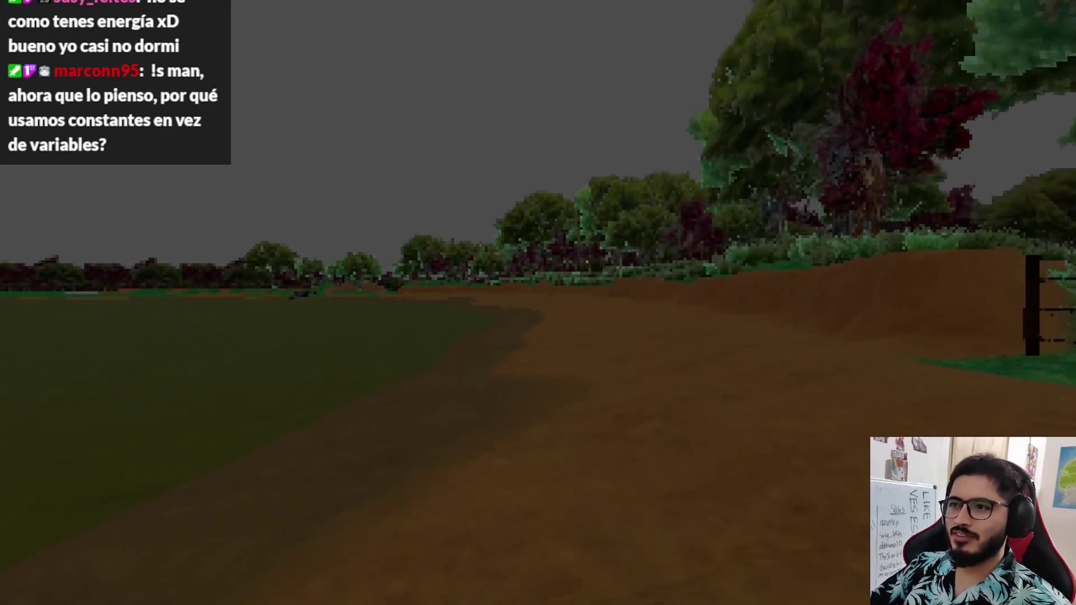
pyautogui.press('w')
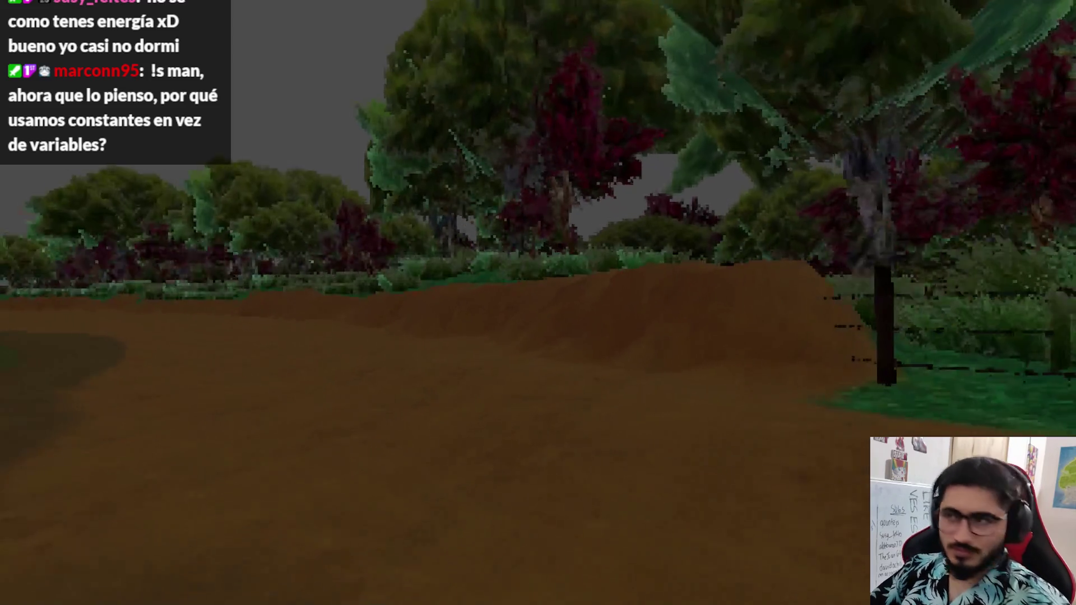
pyautogui.press('w')
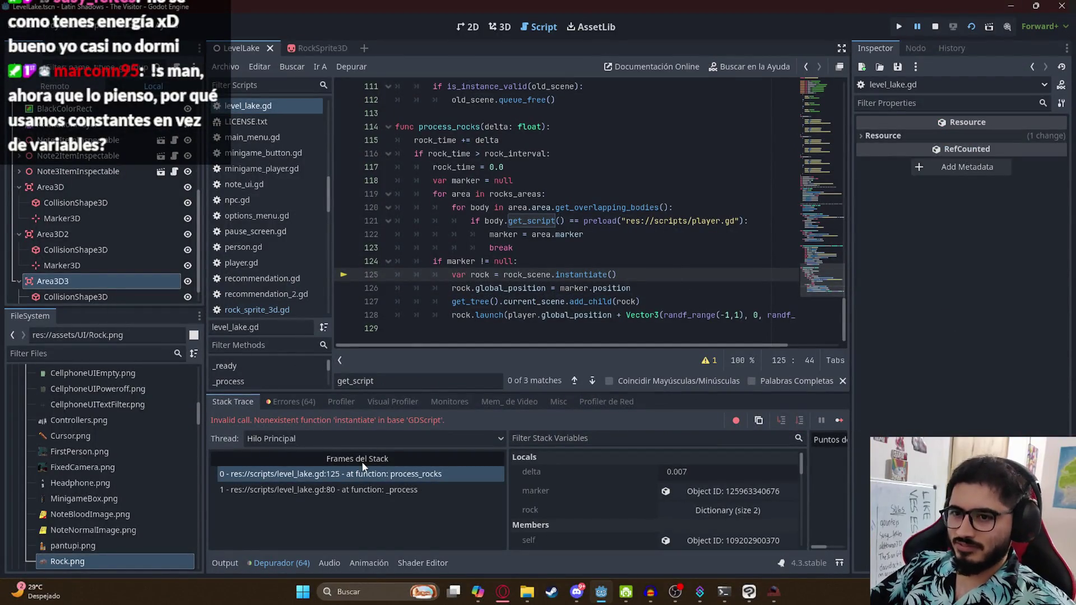
# Stop the game, point the preload at res://Components/RockSprite3D.tscn, save, and rerun LevelLake
pyautogui.click(936, 27)
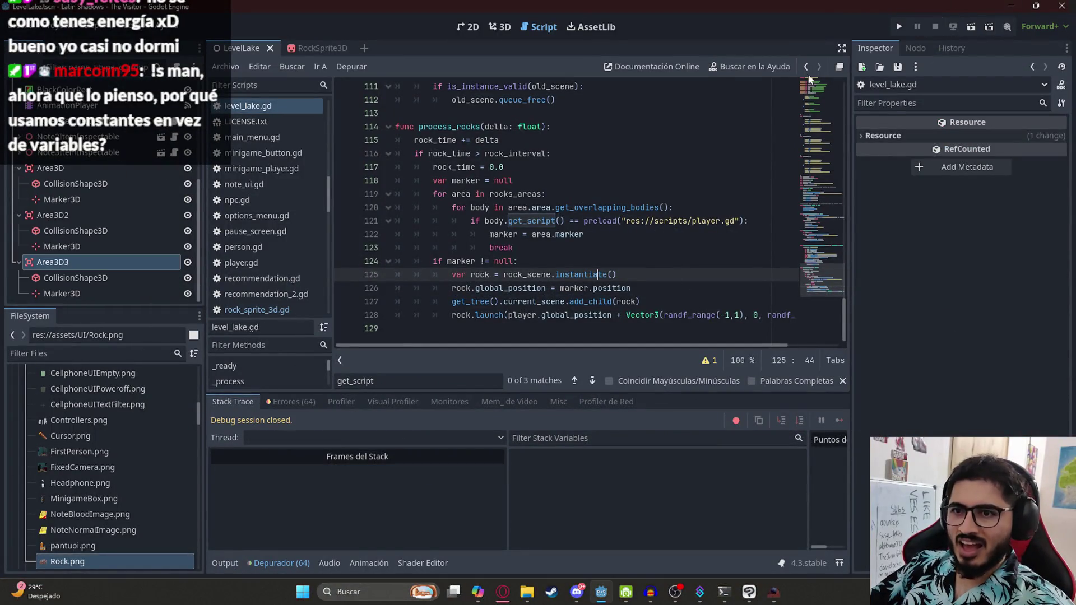
pyautogui.keyDown('ctrl'); pyautogui.click(526, 275); pyautogui.keyUp('ctrl')
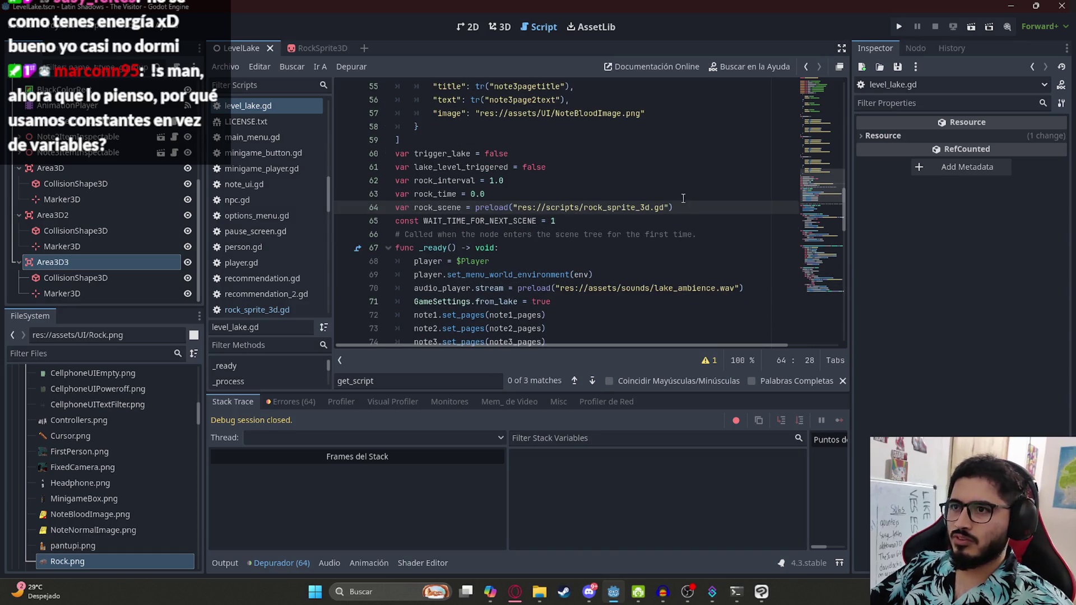
pyautogui.keyDown('shift'); pyautogui.click(518, 207); pyautogui.keyUp('shift')
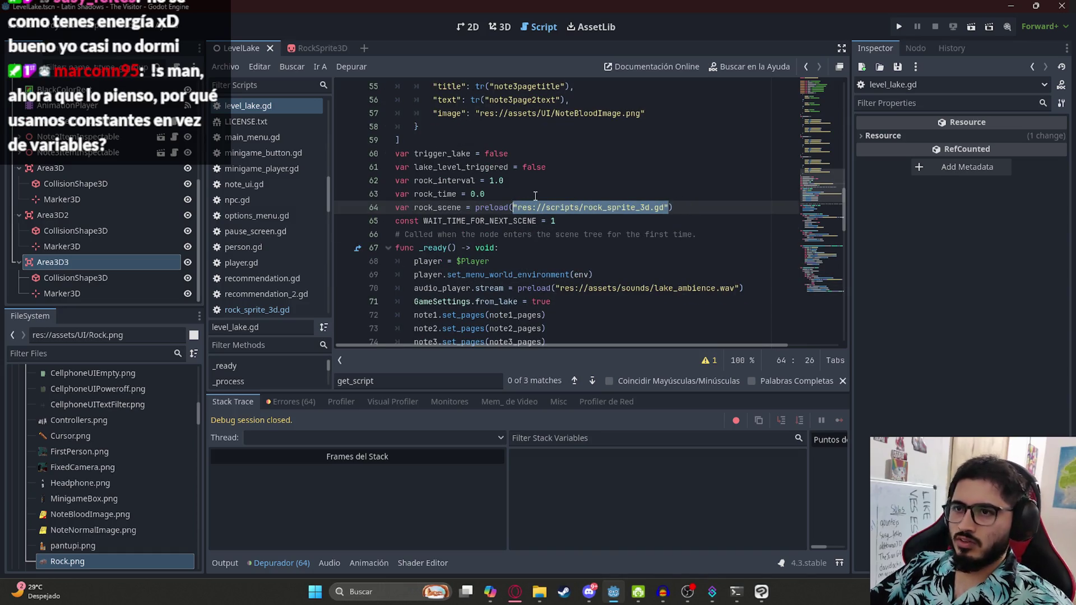
pyautogui.press('BackSpace')
pyautogui.write('ock')
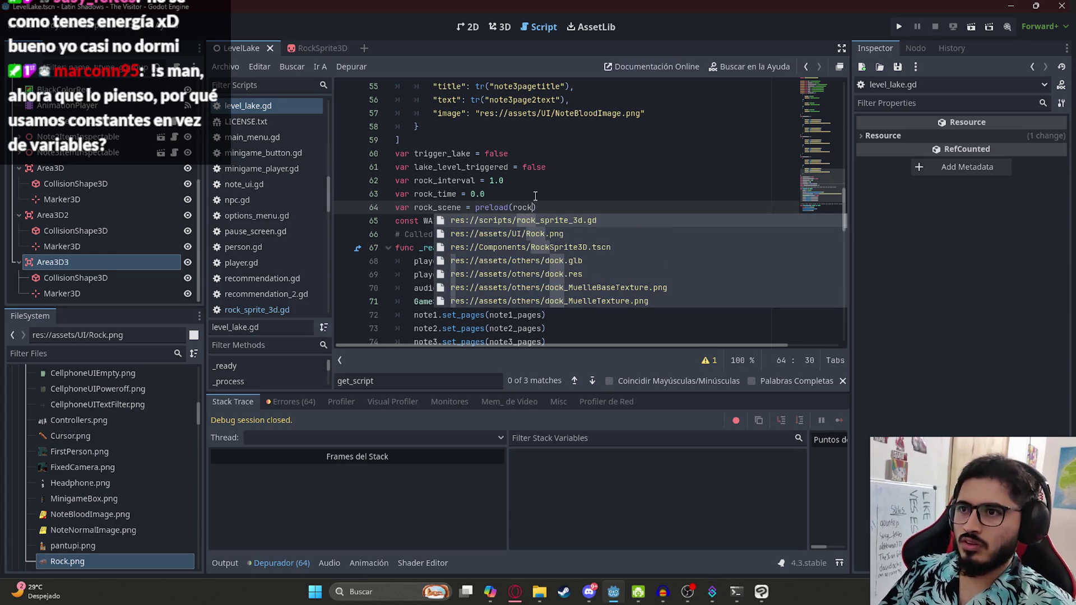
pyautogui.press('Down')
pyautogui.press('Down')
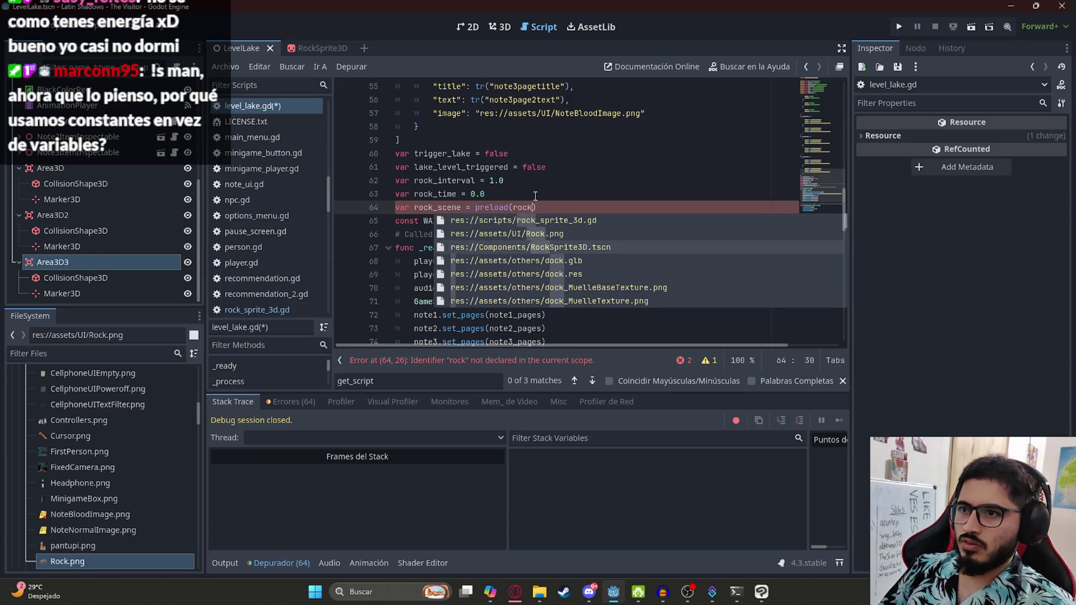
pyautogui.press('Return')
pyautogui.hotkey('ctrl', 's')
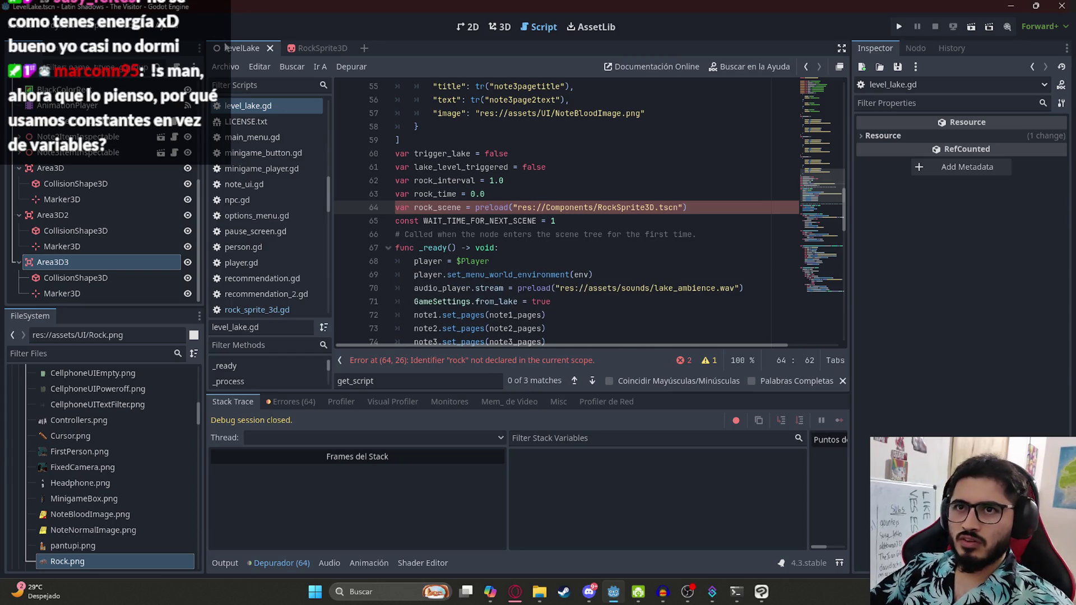
pyautogui.rightClick(229, 48)
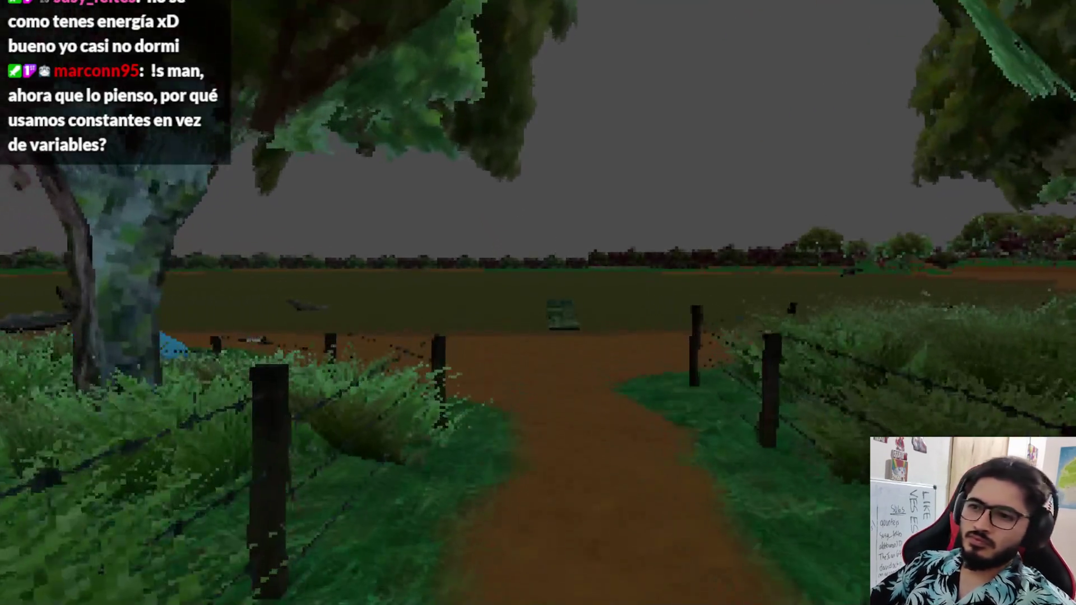
# Resume the game and walk over the dirt mound watching for incoming rocks
pyautogui.press('Escape')
pyautogui.click(549, 174)
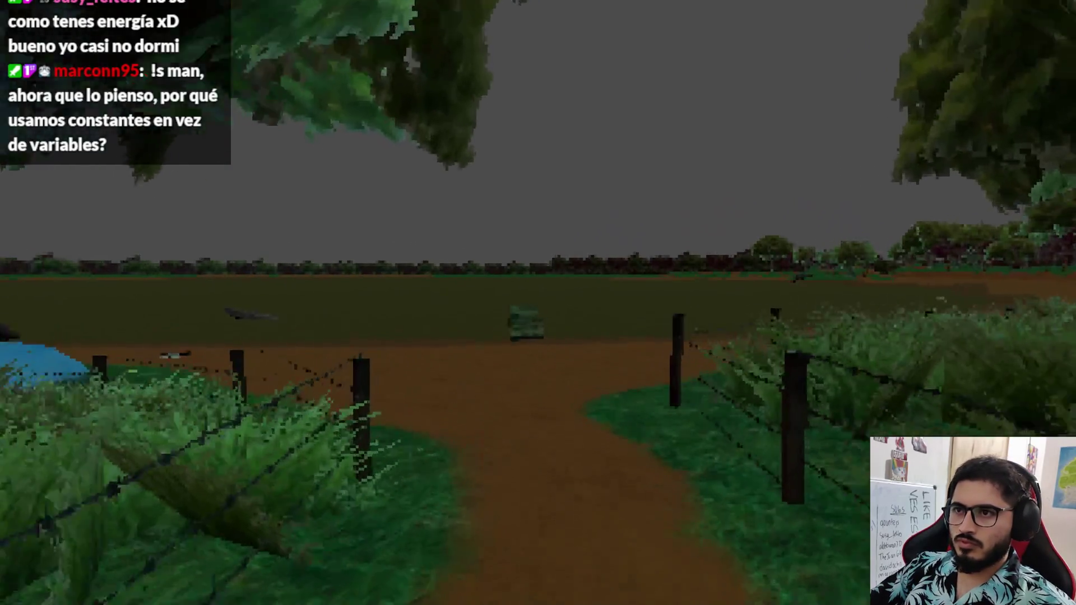
pyautogui.press('w')
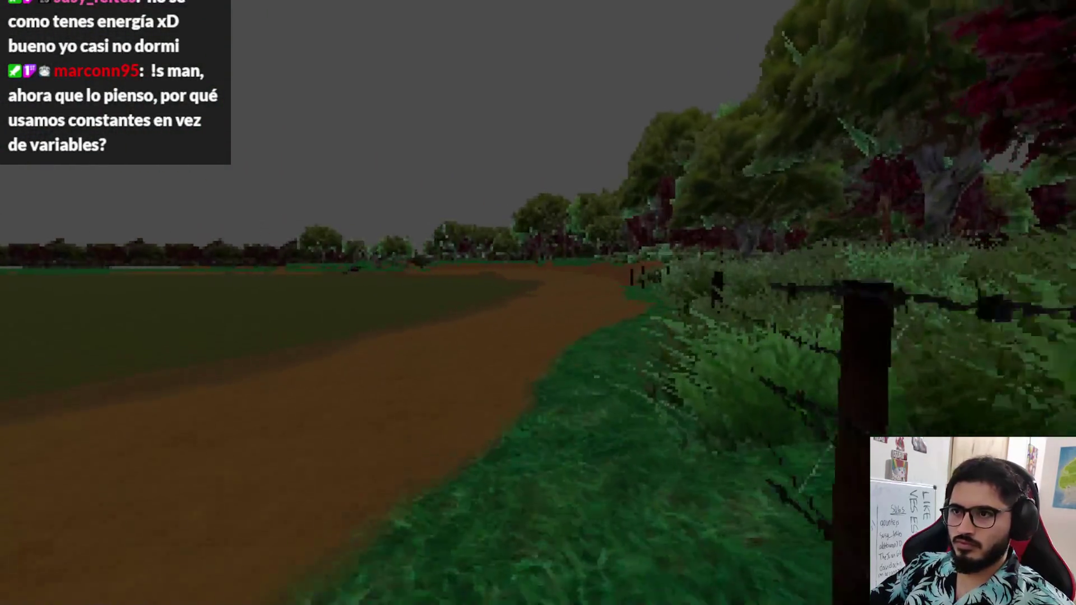
pyautogui.press('w')
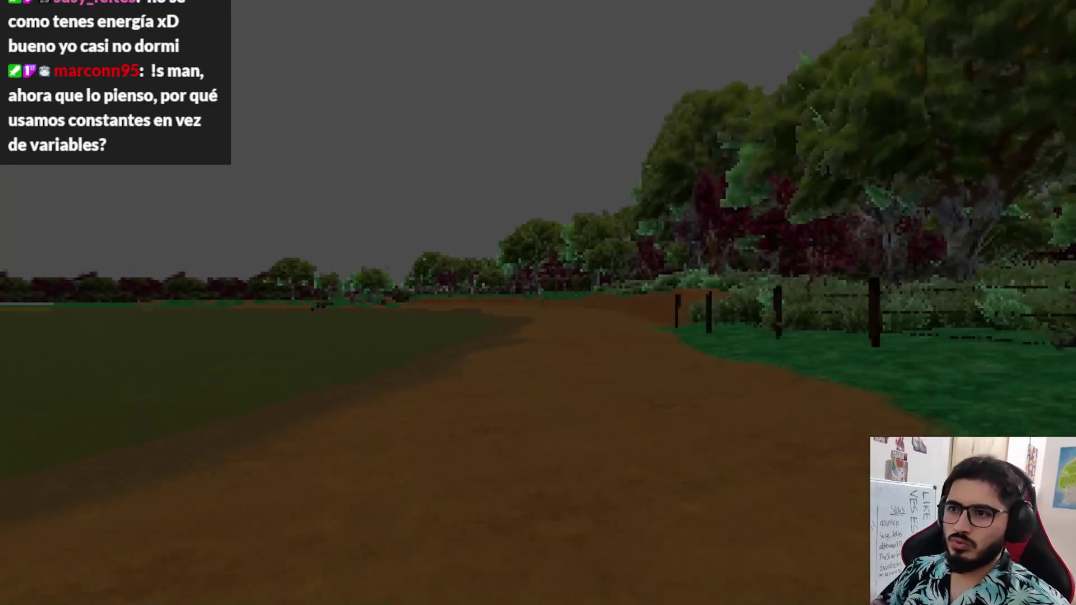
pyautogui.press('w')
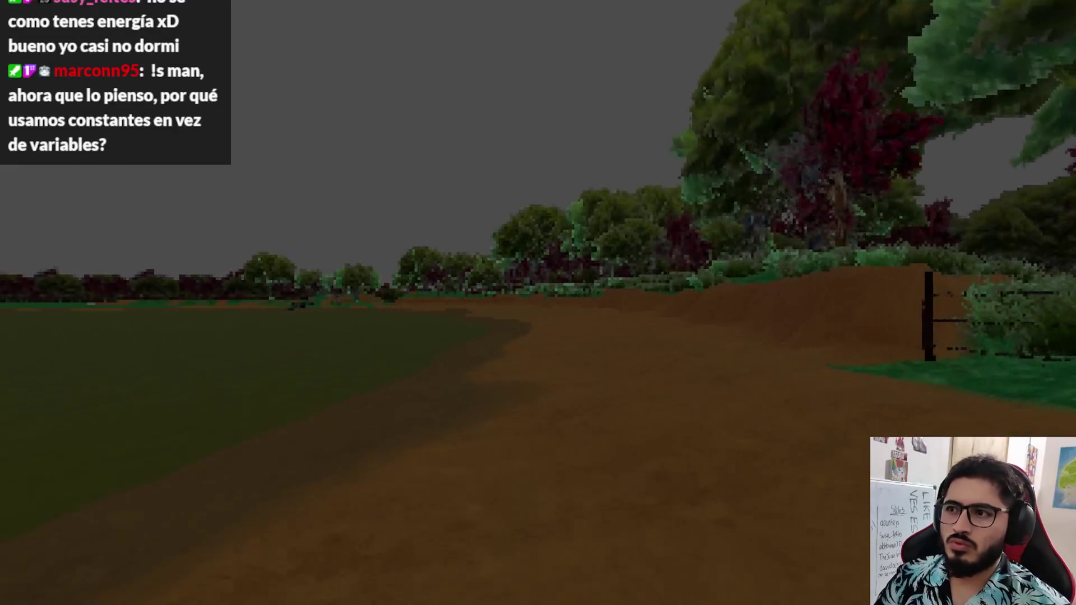
pyautogui.press('w')
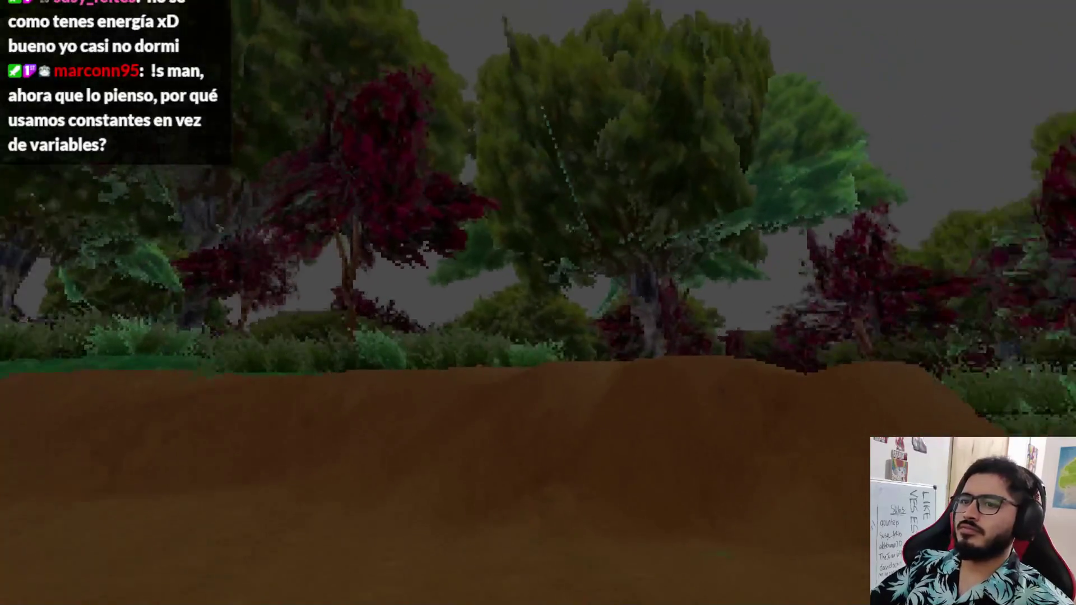
pyautogui.press('w')
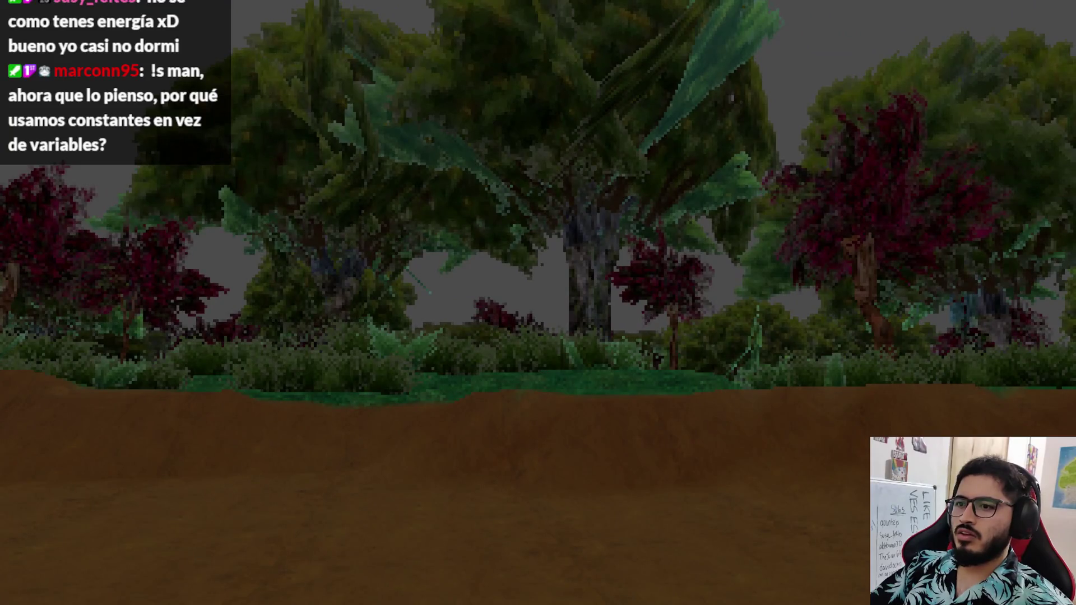
pyautogui.press('w')
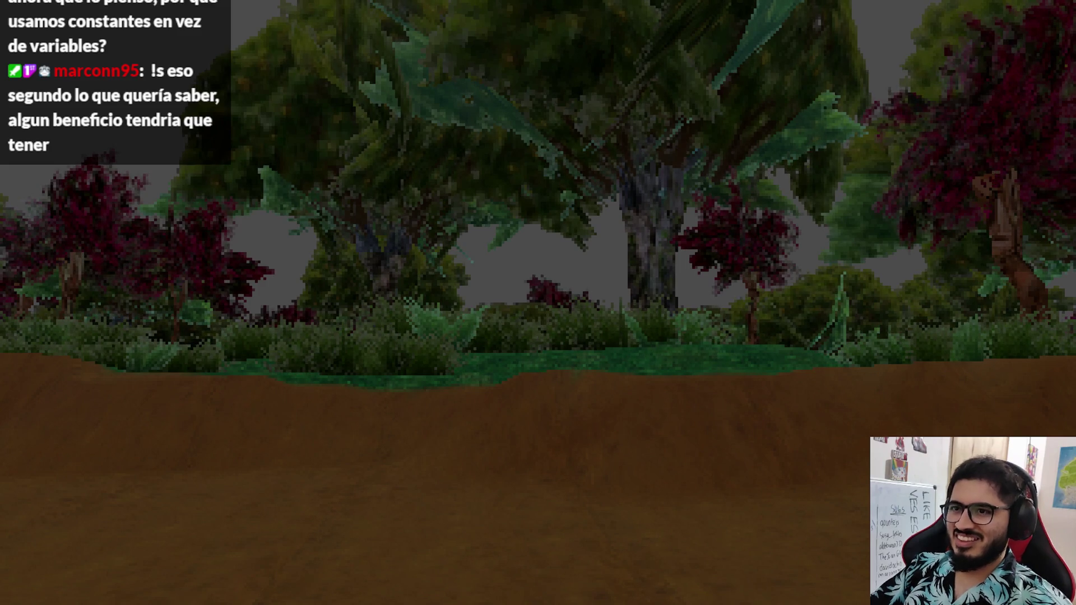
# Quit the game and copy the whole rock_sprite_3d.gd script
pyautogui.press('Escape')
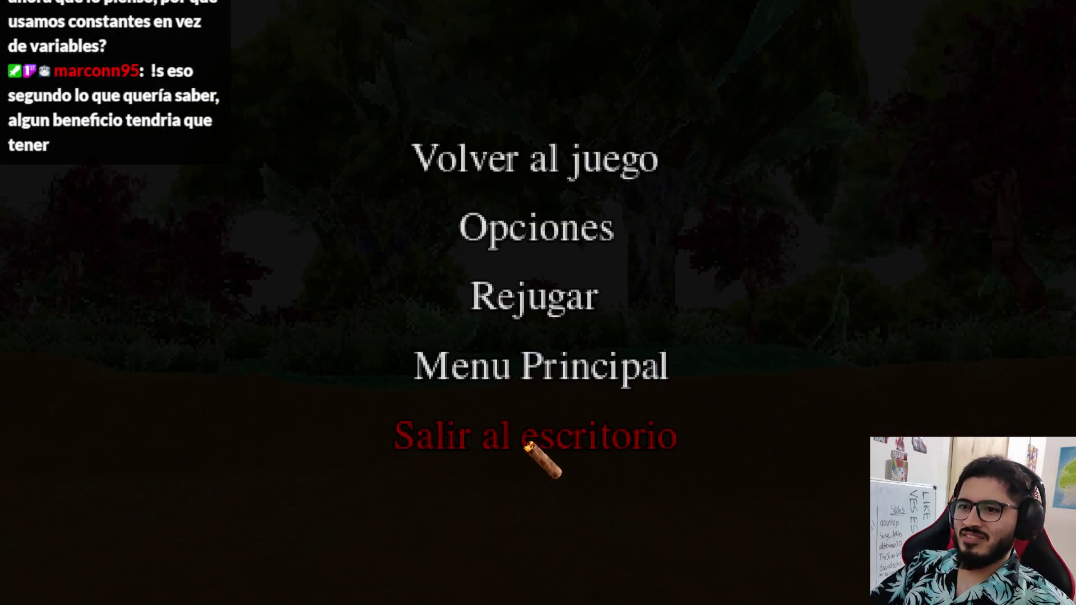
pyautogui.click(533, 440)
pyautogui.click(317, 49)
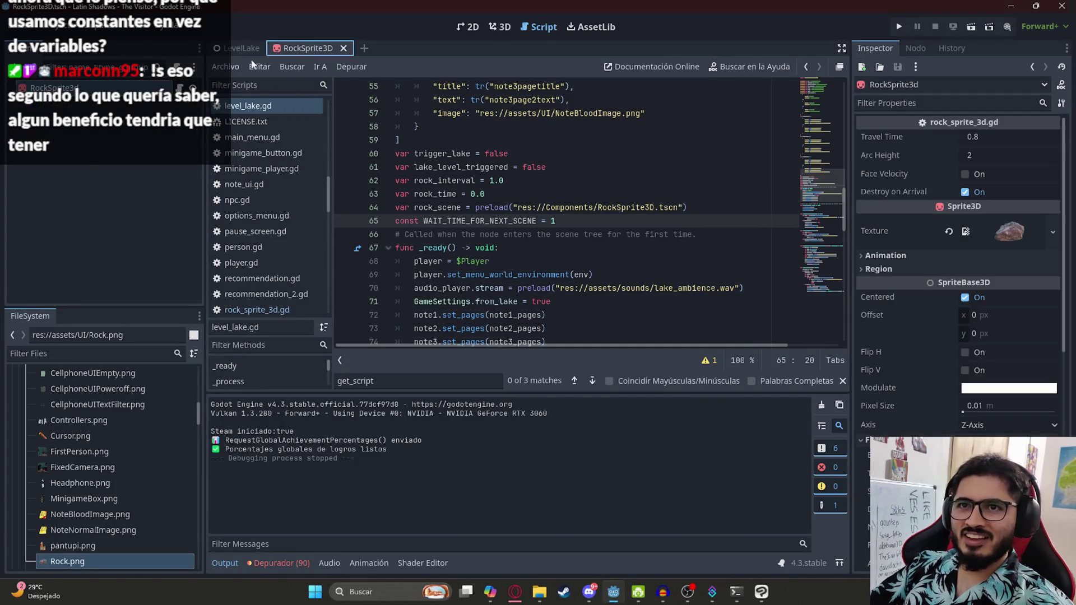
pyautogui.click(256, 310)
pyautogui.click(505, 177)
pyautogui.hotkey('ctrl', 'a')
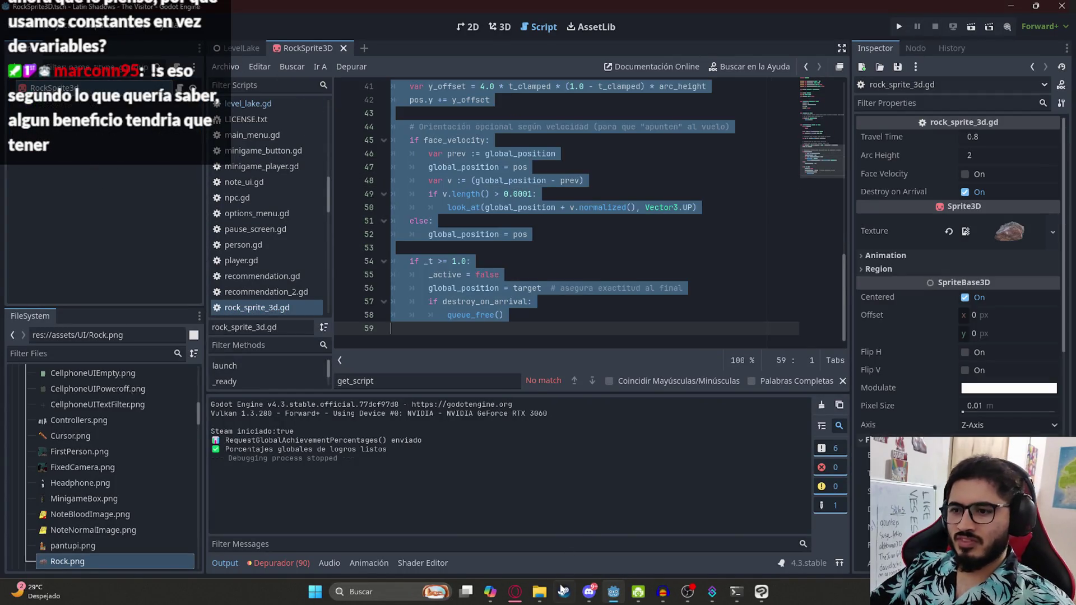
# Start a ChatGPT message complaining that the rock comes too fast
pyautogui.click(514, 589)
pyautogui.click(463, 541)
pyautogui.write('Viene muy rapida la roc')
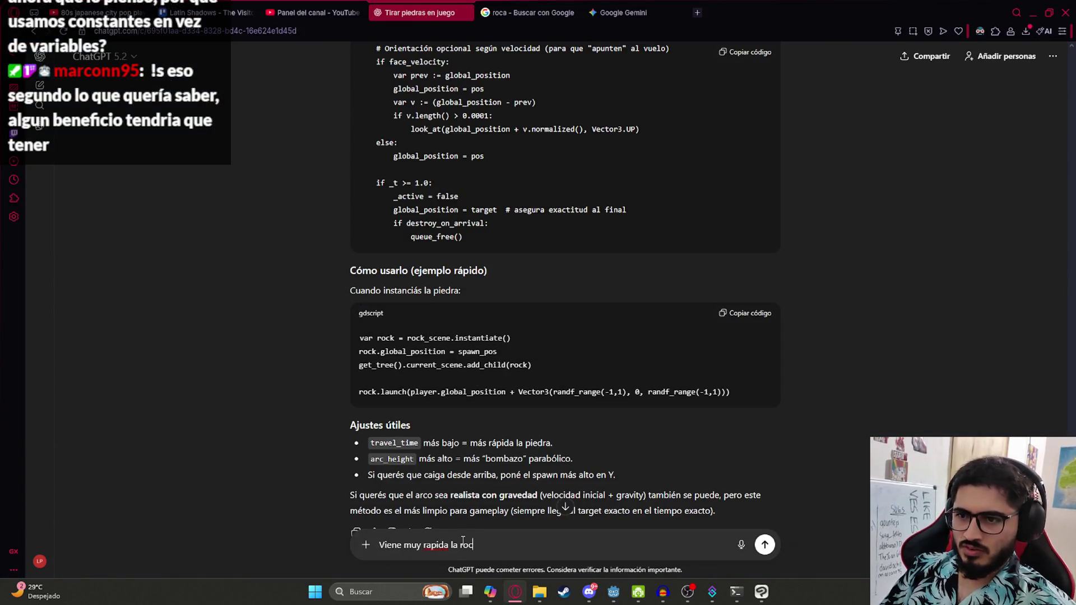
# Paste the rock script under the message and send it to ChatGPT
pyautogui.hotkey('shift', 'Return')
pyautogui.hotkey('ctrl', 'v')
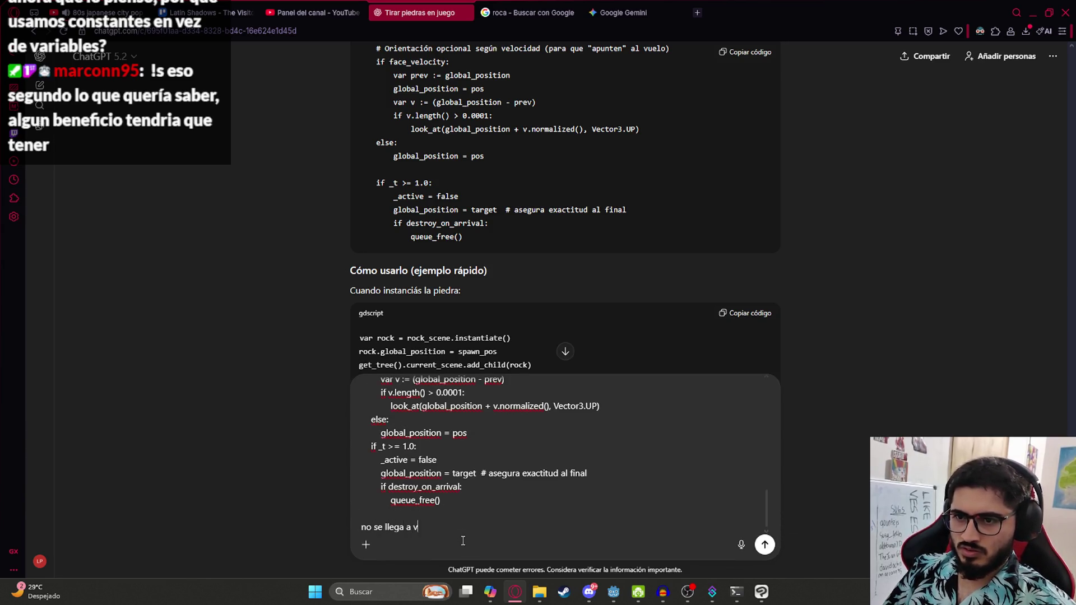
pyautogui.write('er')
pyautogui.press('Return')
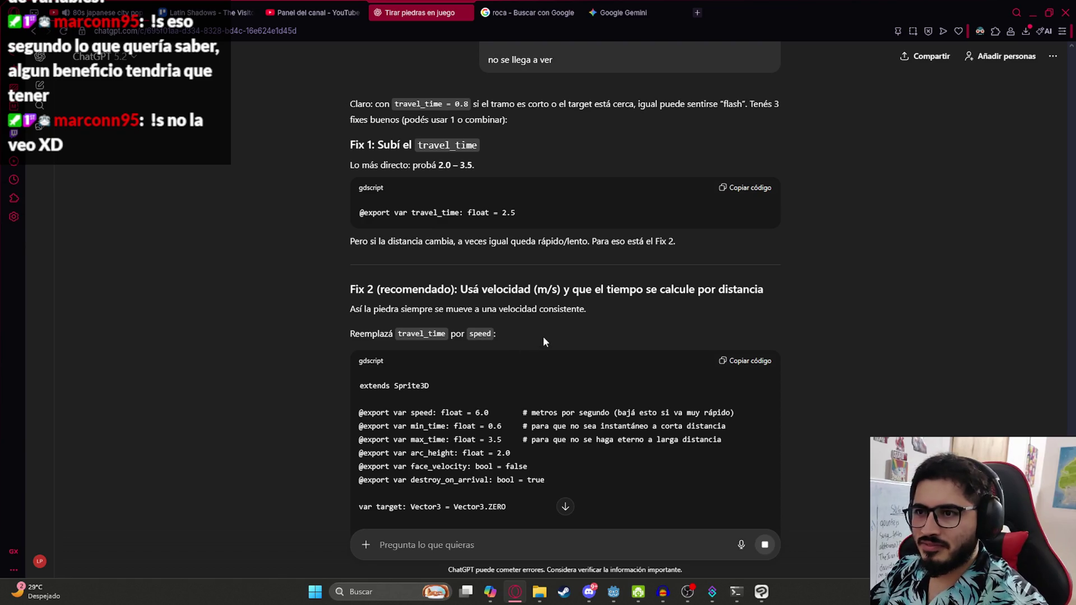
# Copy ChatGPT's speed-based Fix 2 rock script and read the calibration and spawn-distance tips
pyautogui.scroll(-3, 543, 336)
pyautogui.click(749, 193)
pyautogui.scroll(-7, 565, 292)
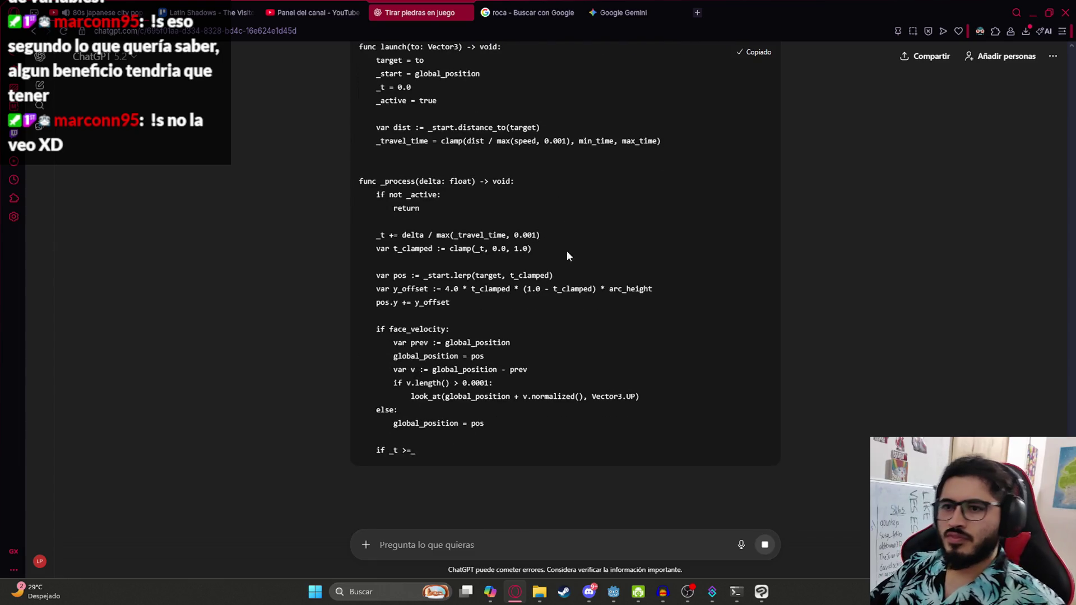
pyautogui.scroll(10, 577, 331)
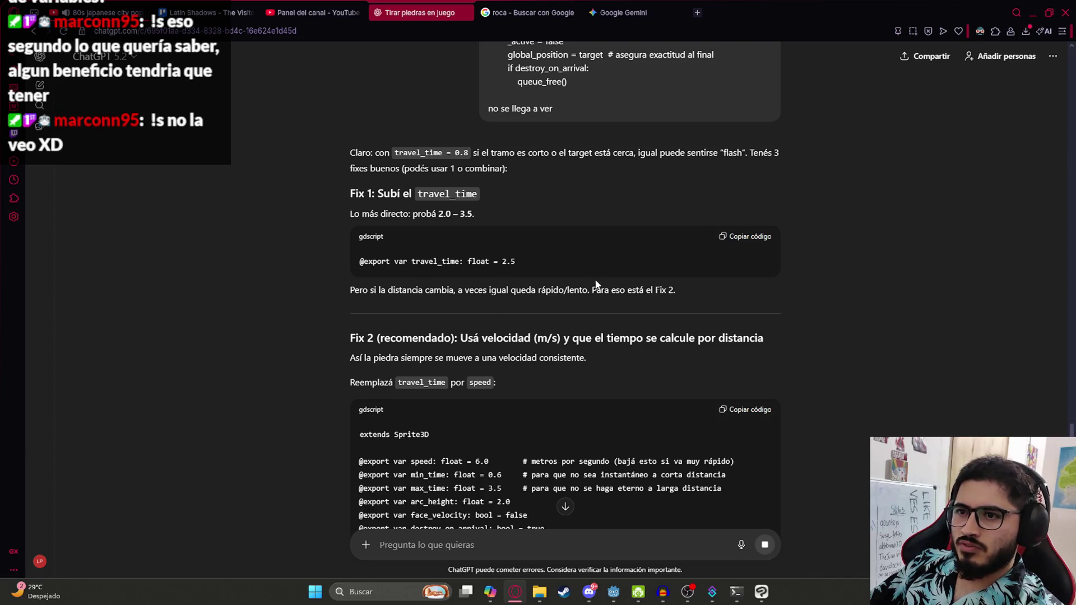
pyautogui.click(754, 410)
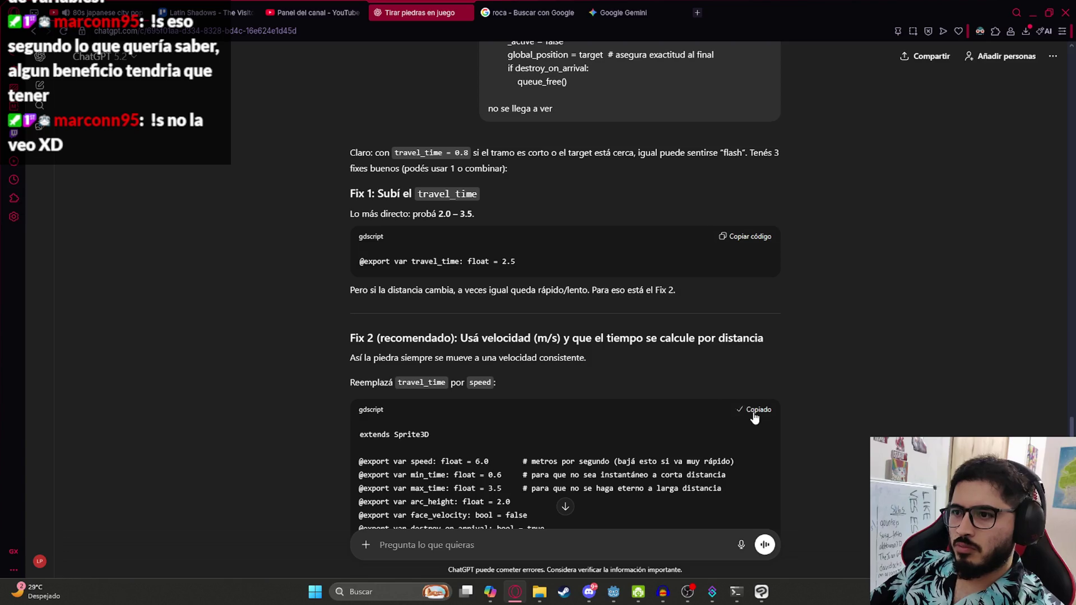
pyautogui.scroll(-14, 627, 362)
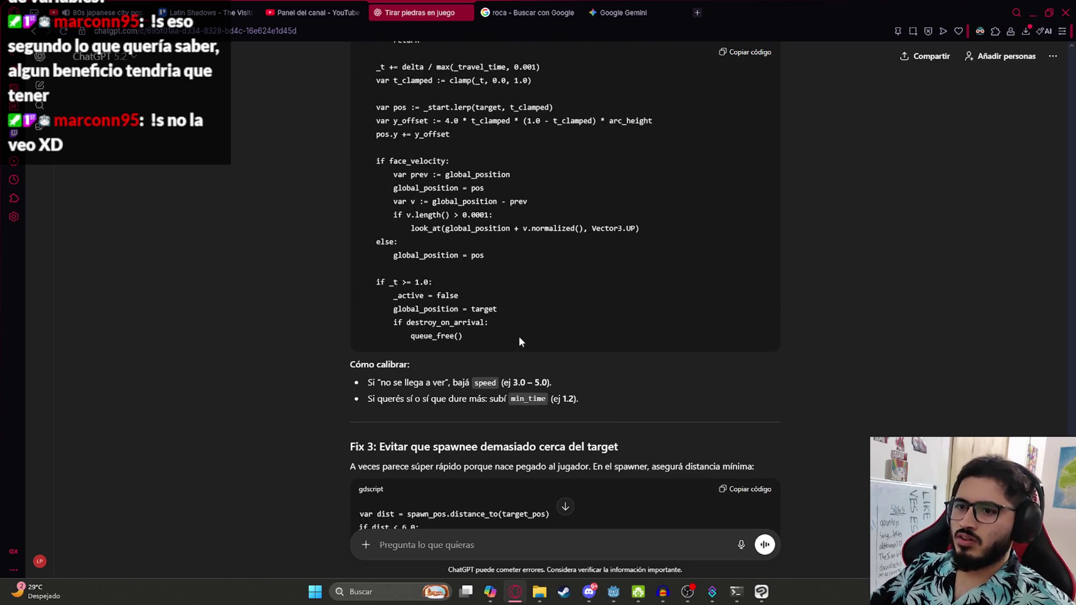
pyautogui.scroll(-3, 520, 337)
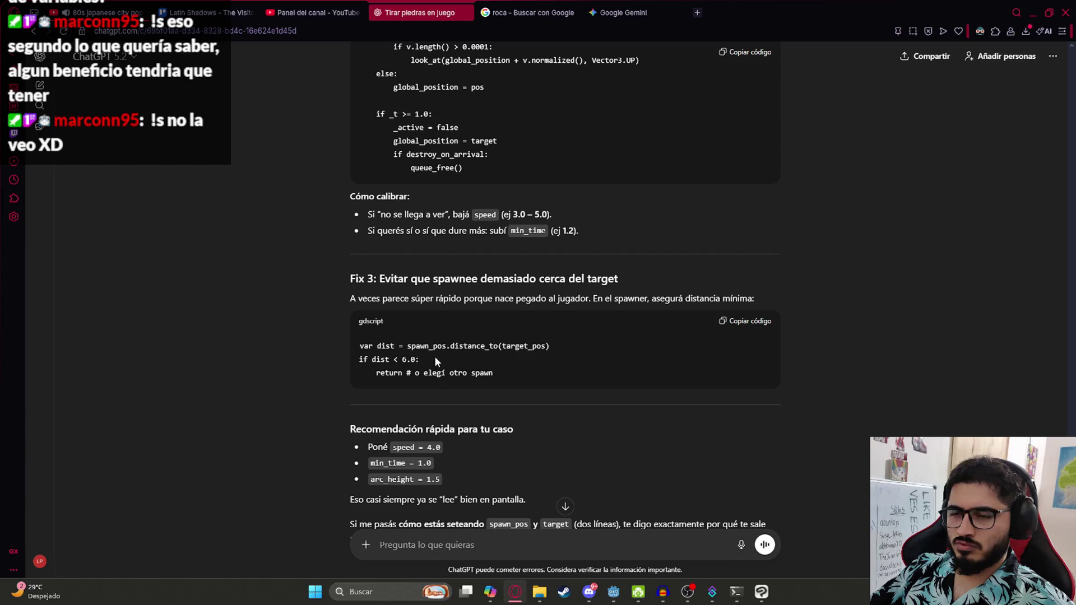
pyautogui.hotkey('alt', 'Tab')
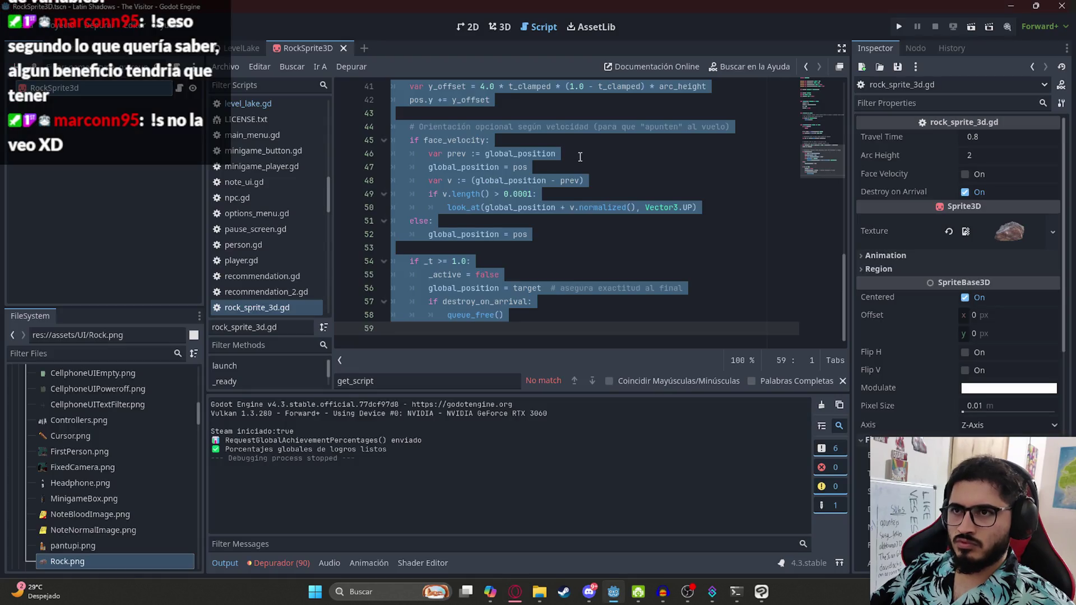
pyautogui.hotkey('alt', 'Tab')
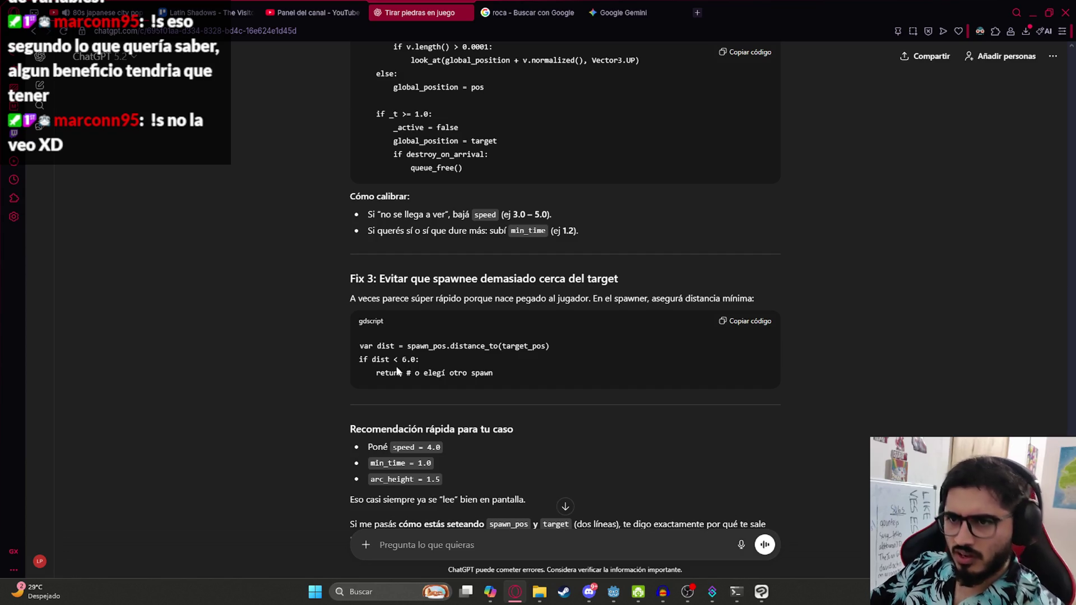
pyautogui.hotkey('alt', 'Tab')
# Change ':=' to '=' on lines 33 and 36 of rock_sprite_3d.gd and save
pyautogui.scroll(-2, 824, 183)
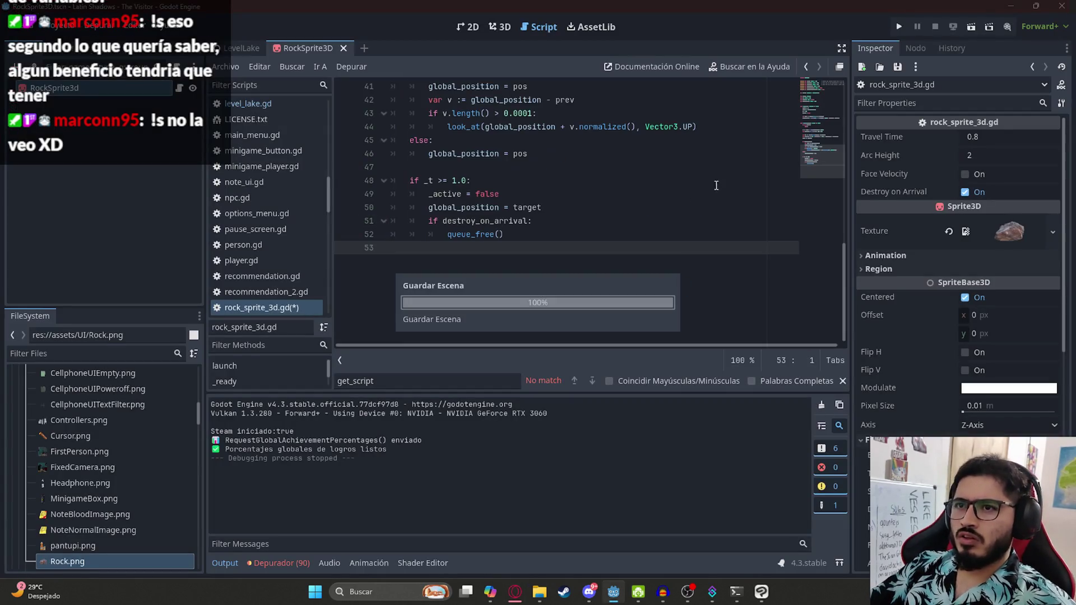
pyautogui.scroll(10, 823, 183)
pyautogui.scroll(-5, 487, 259)
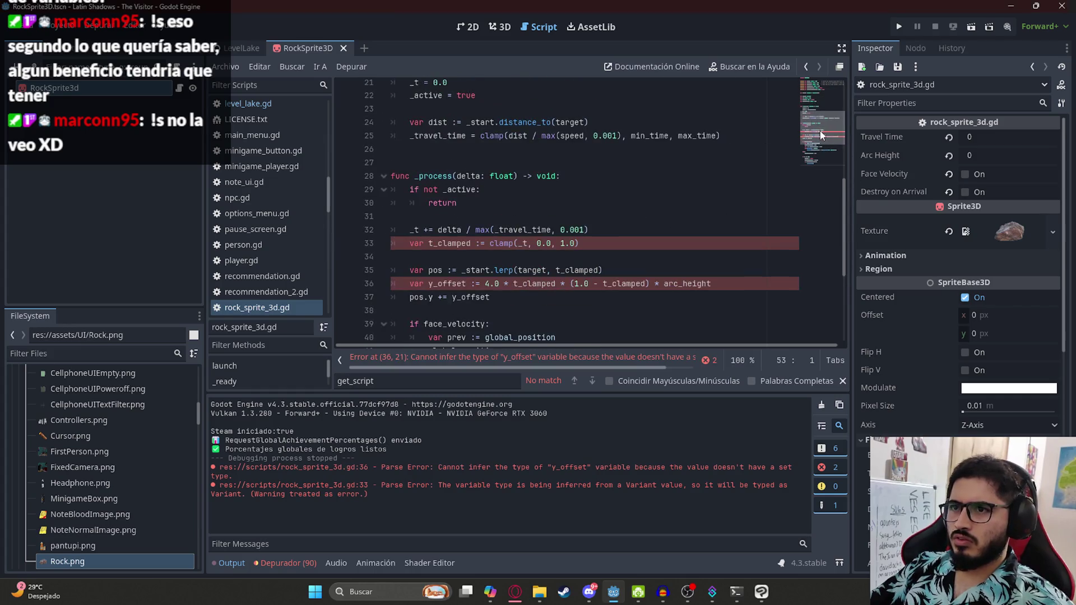
pyautogui.click(482, 244)
pyautogui.press('BackSpace')
pyautogui.click(475, 283)
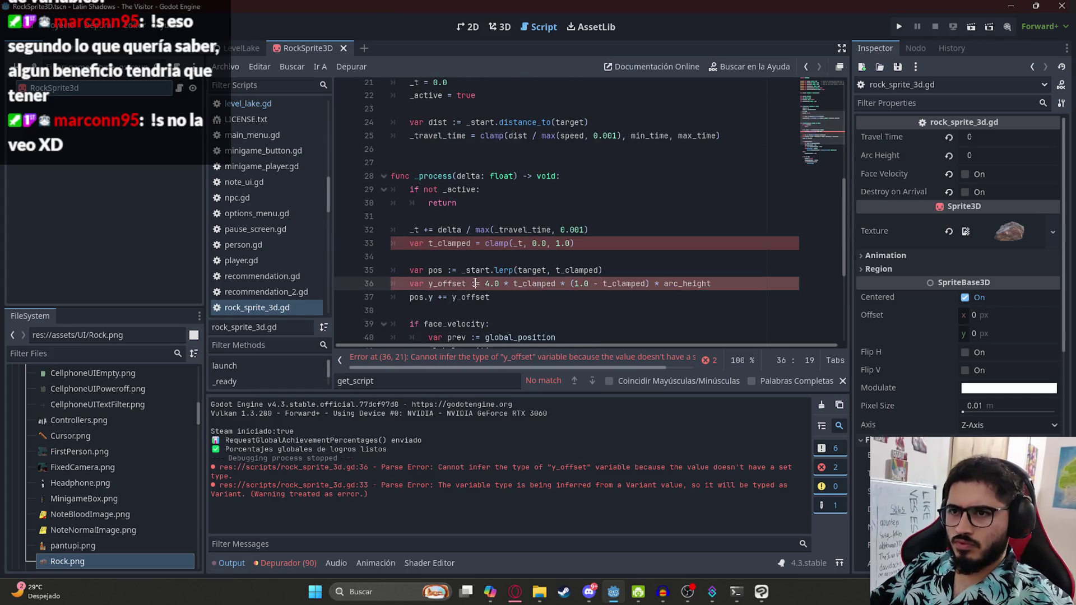
pyautogui.press('BackSpace')
pyautogui.click(551, 230)
pyautogui.hotkey('ctrl', 's')
# Search the rock script for every use of target and check the launch function
pyautogui.click(821, 88)
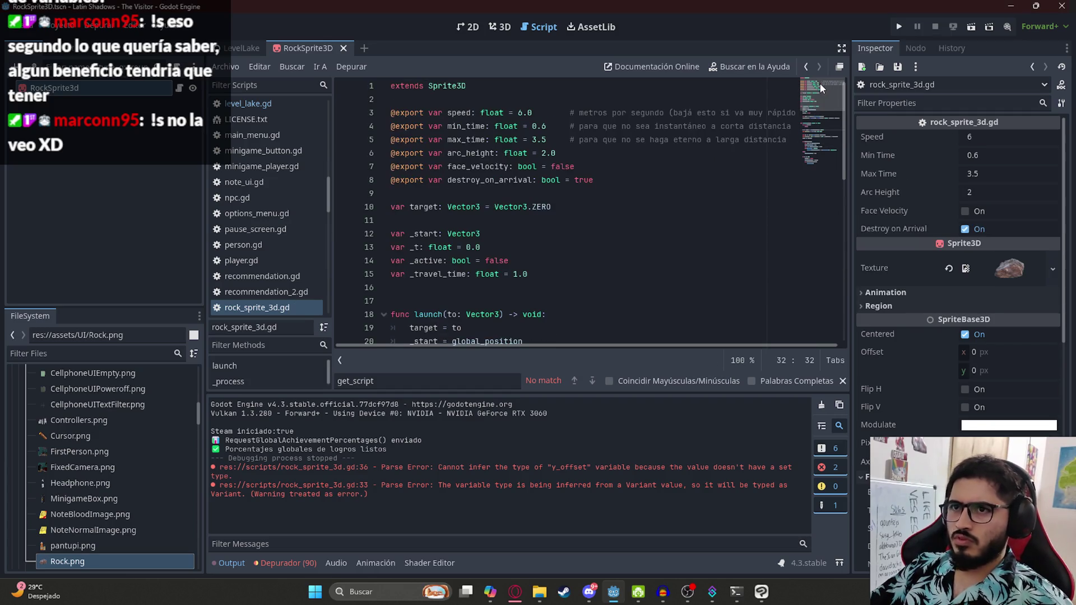
pyautogui.doubleClick(414, 206)
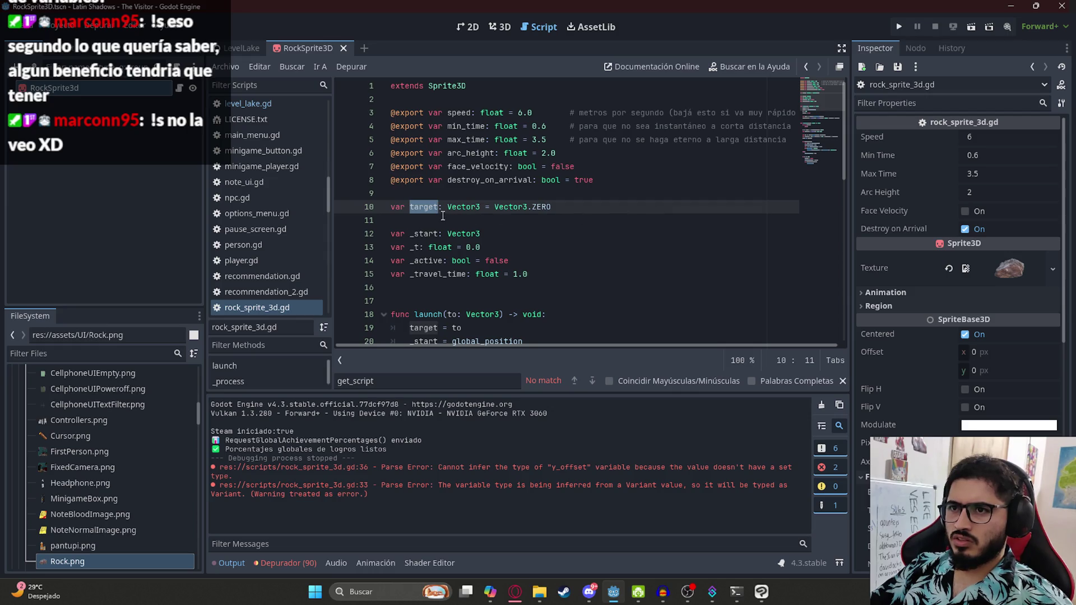
pyautogui.hotkey('ctrl', 'f')
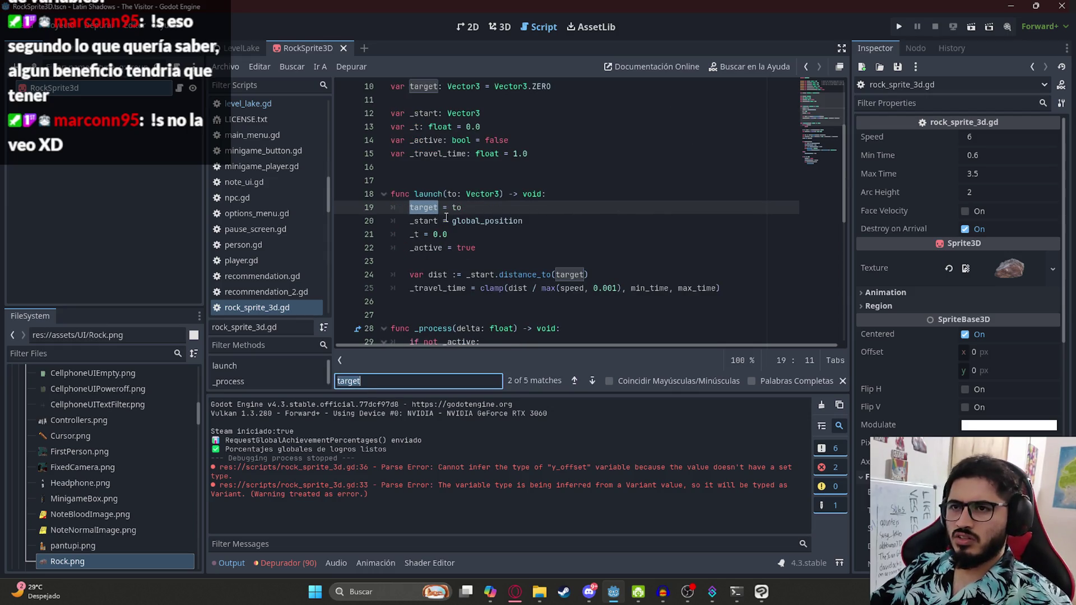
pyautogui.doubleClick(426, 194)
pyautogui.click(232, 49)
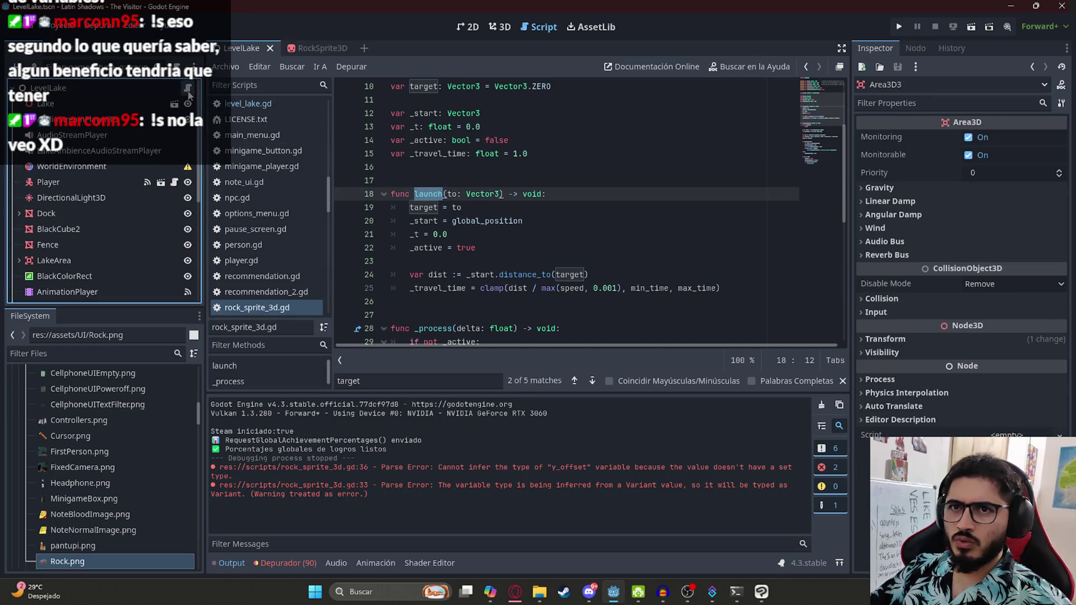
# Inspect the player references around line 128 of level_lake.gd
pyautogui.scroll(-15, 573, 250)
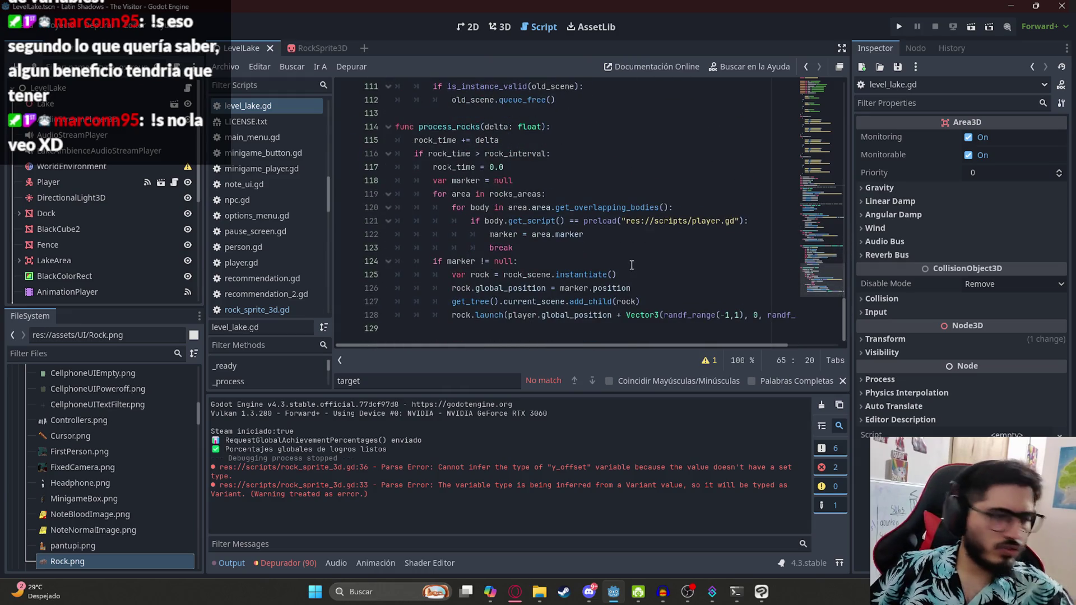
pyautogui.doubleClick(524, 316)
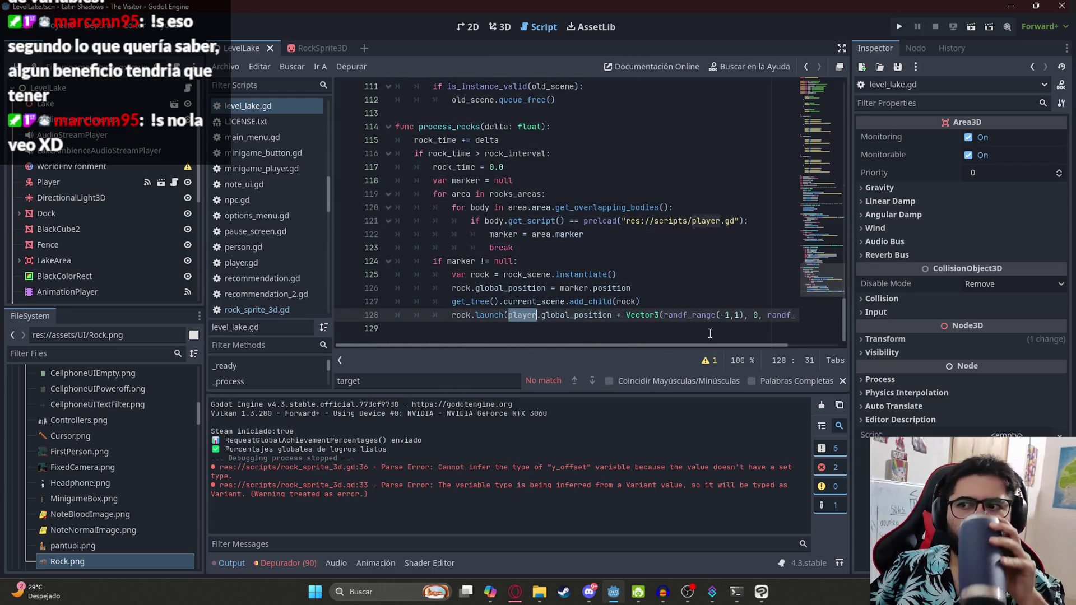
pyautogui.moveTo(825, 294); pyautogui.dragTo(820, 219)
pyautogui.scroll(-15, 617, 224)
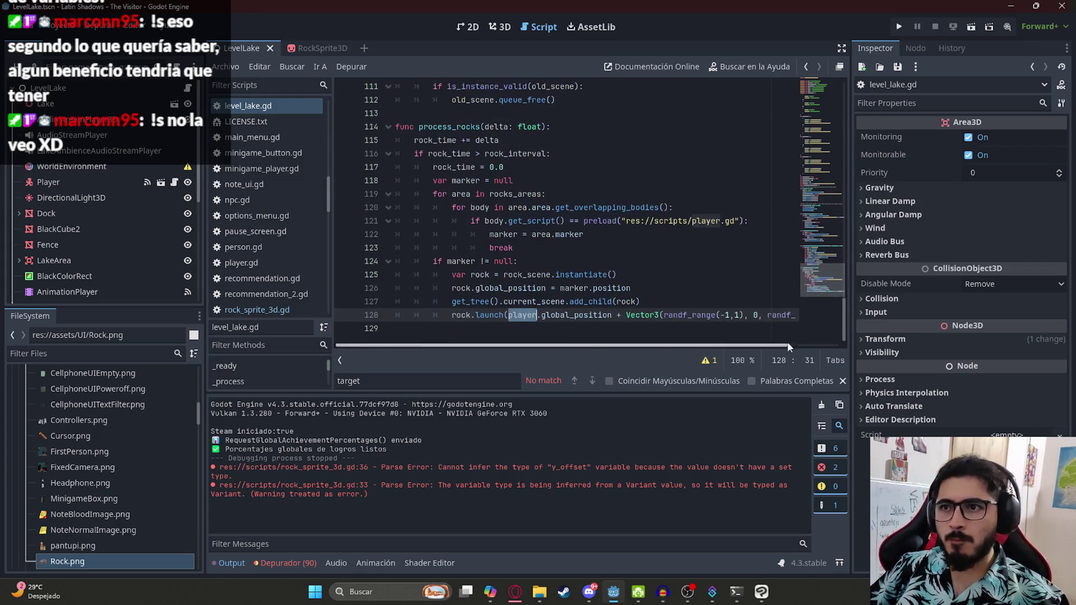
pyautogui.click(532, 315)
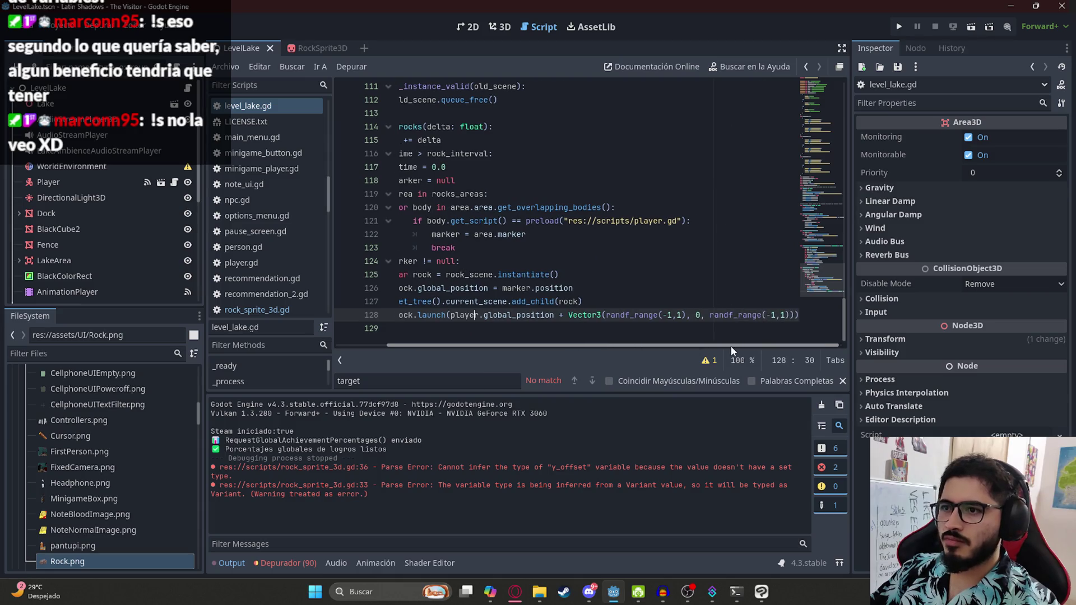
pyautogui.click(500, 34)
# Move the Player to a new ground spot in the 3D view and run LevelLake
pyautogui.click(501, 27)
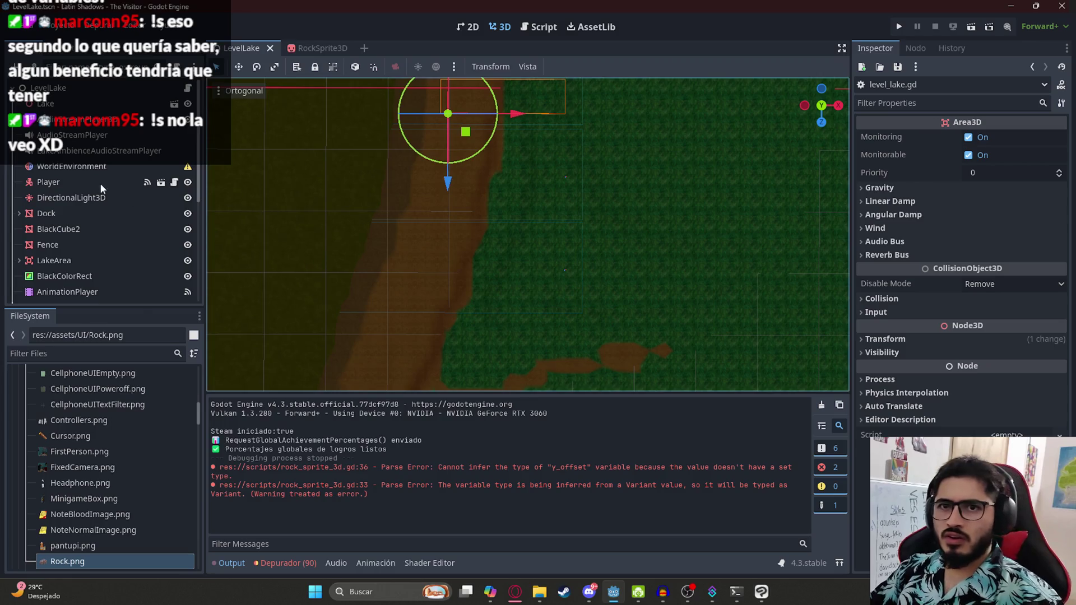
pyautogui.doubleClick(84, 183)
pyautogui.moveTo(522, 331); pyautogui.dragTo(530, 259)
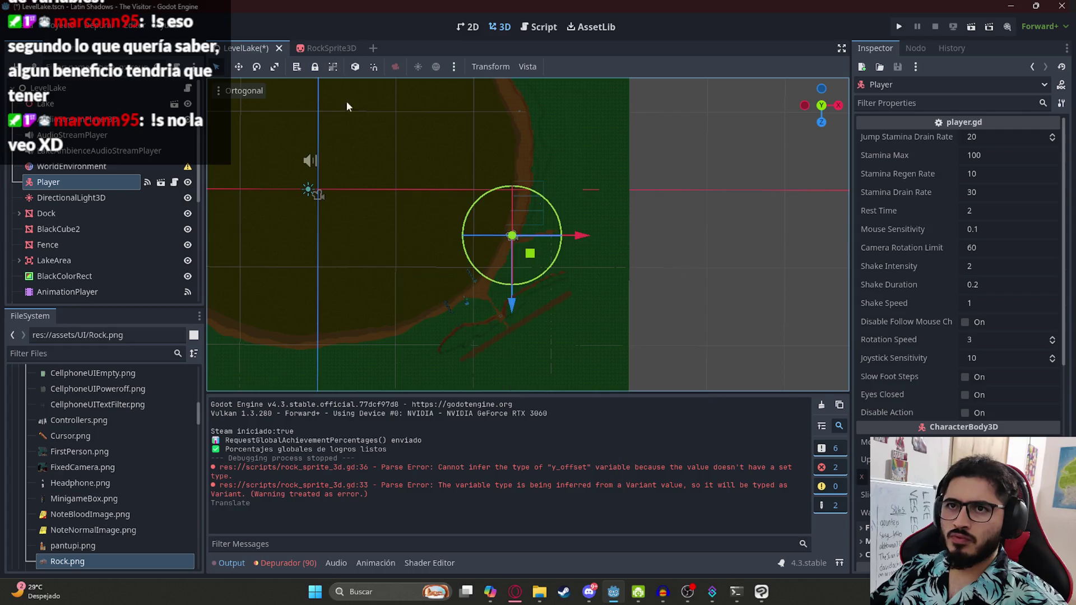
pyautogui.rightClick(250, 47)
pyautogui.click(286, 136)
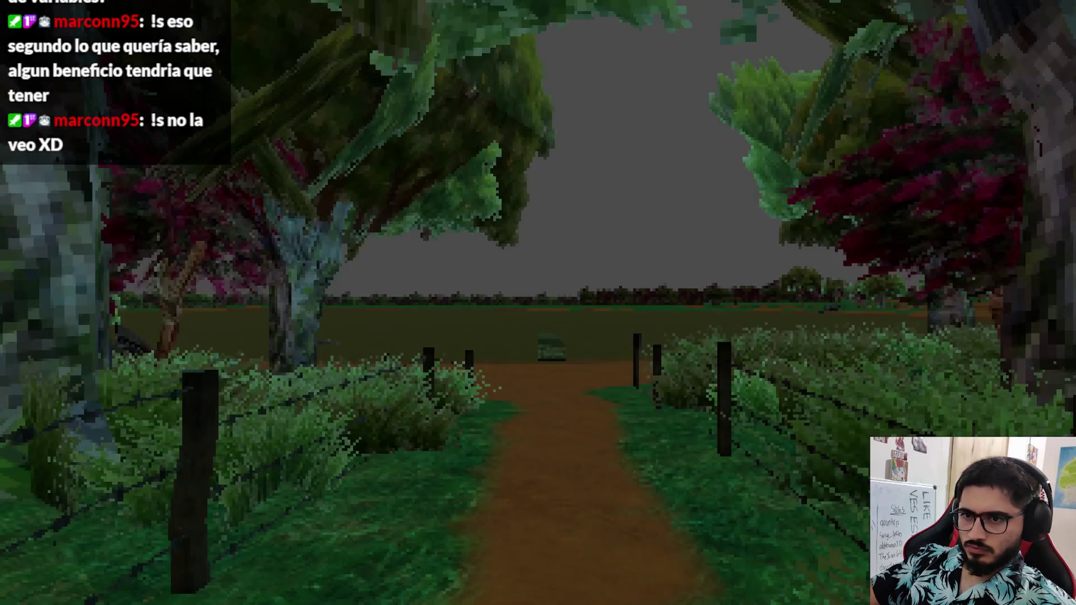
# Walk the player along the fence and dirt path up to the mound by the trees
pyautogui.press('w')
pyautogui.press('w')
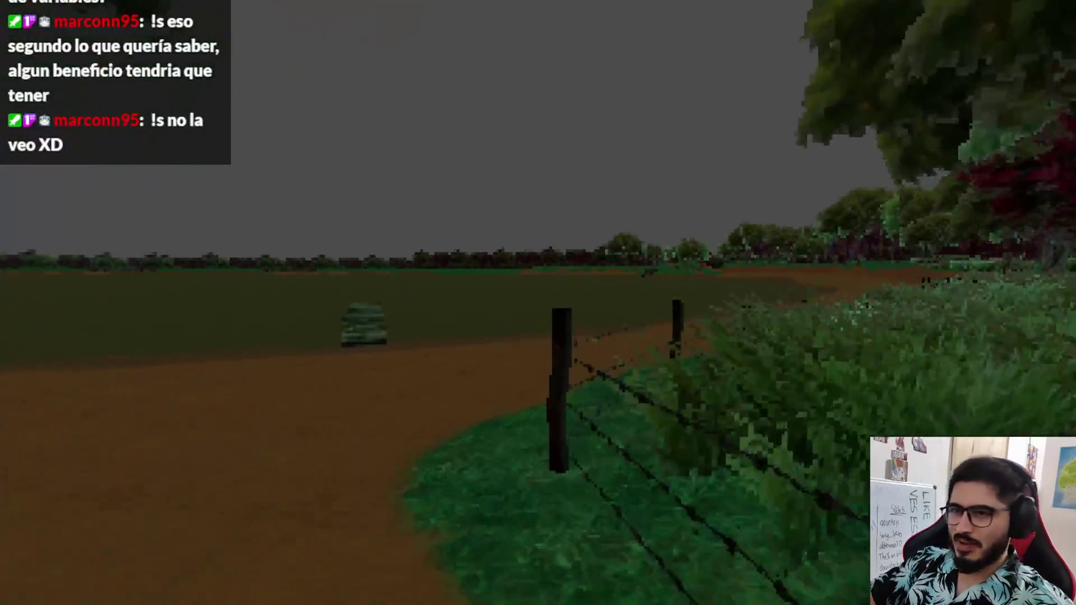
pyautogui.press('w')
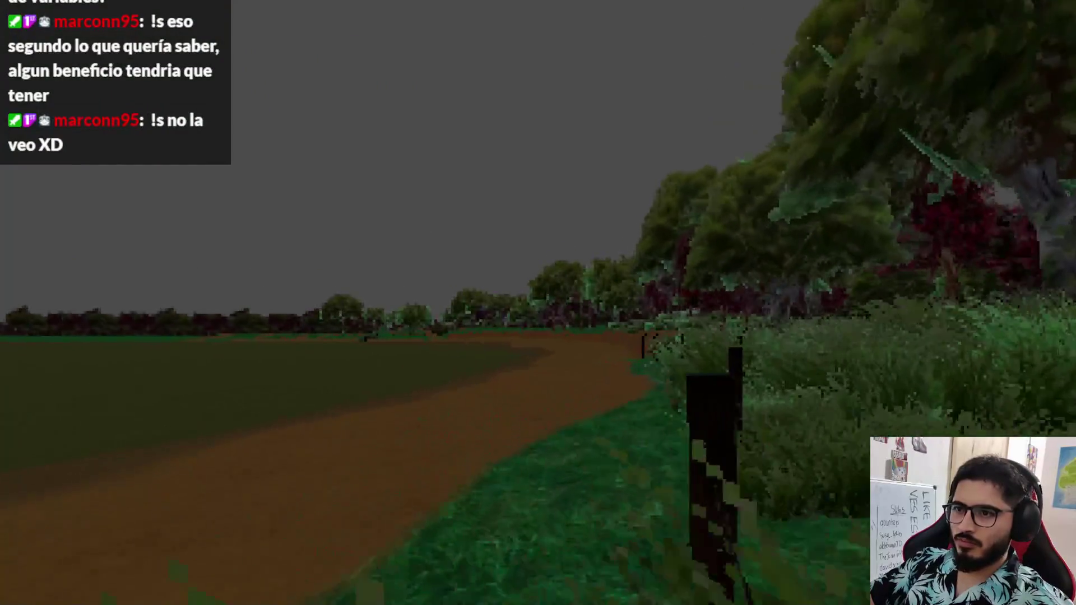
pyautogui.press('w')
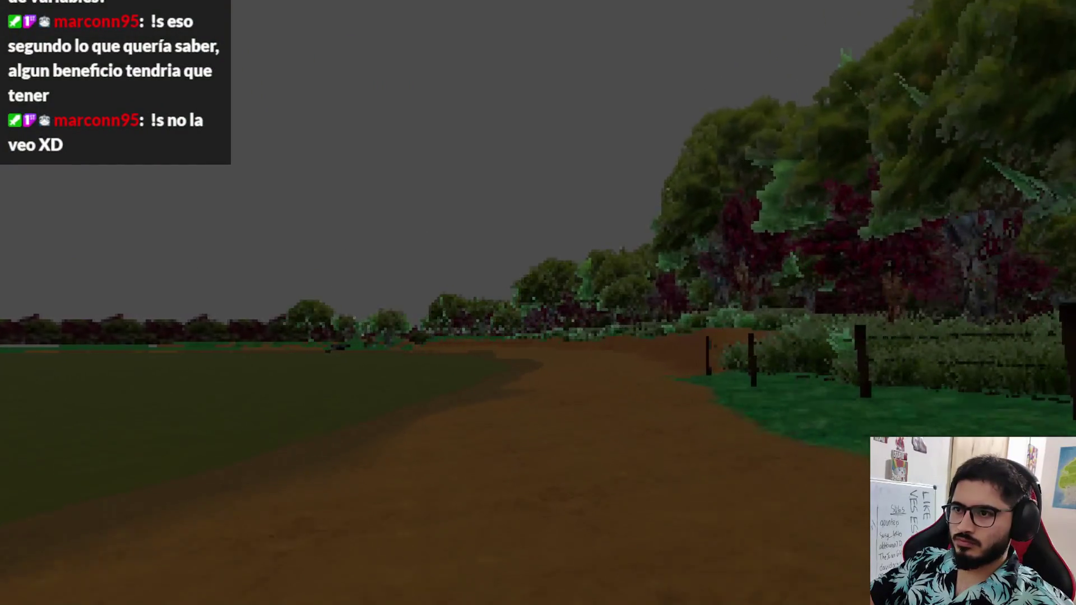
pyautogui.press('w')
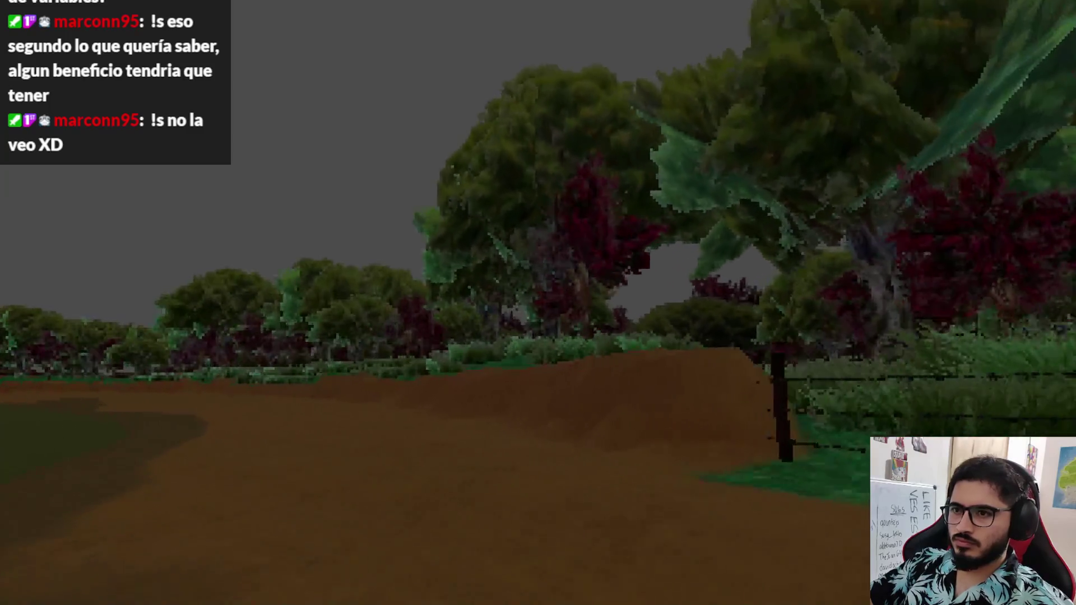
pyautogui.press('w')
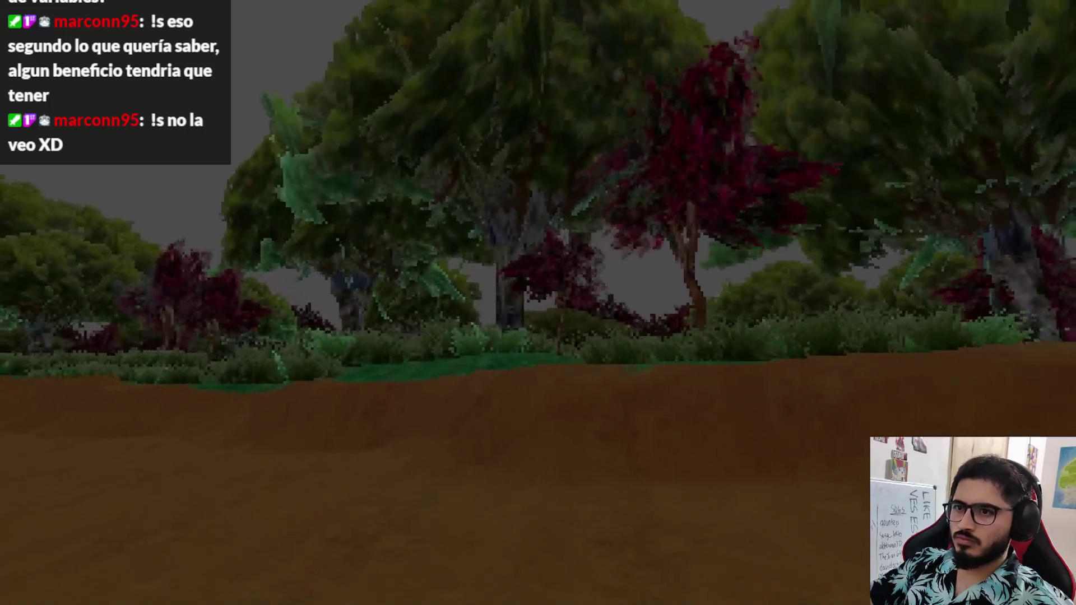
pyautogui.press('w')
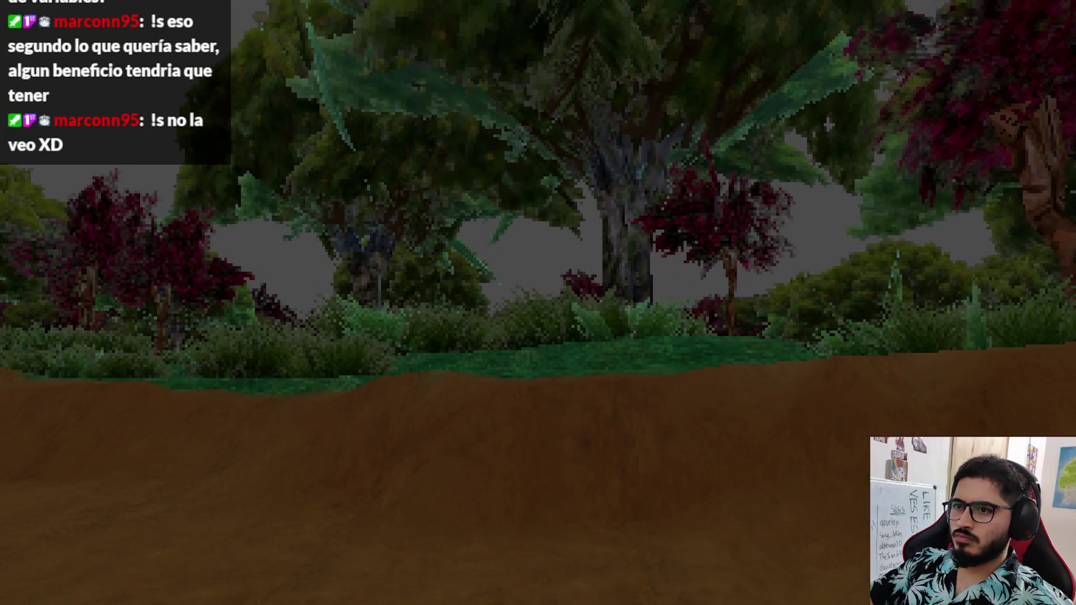
pyautogui.press('w')
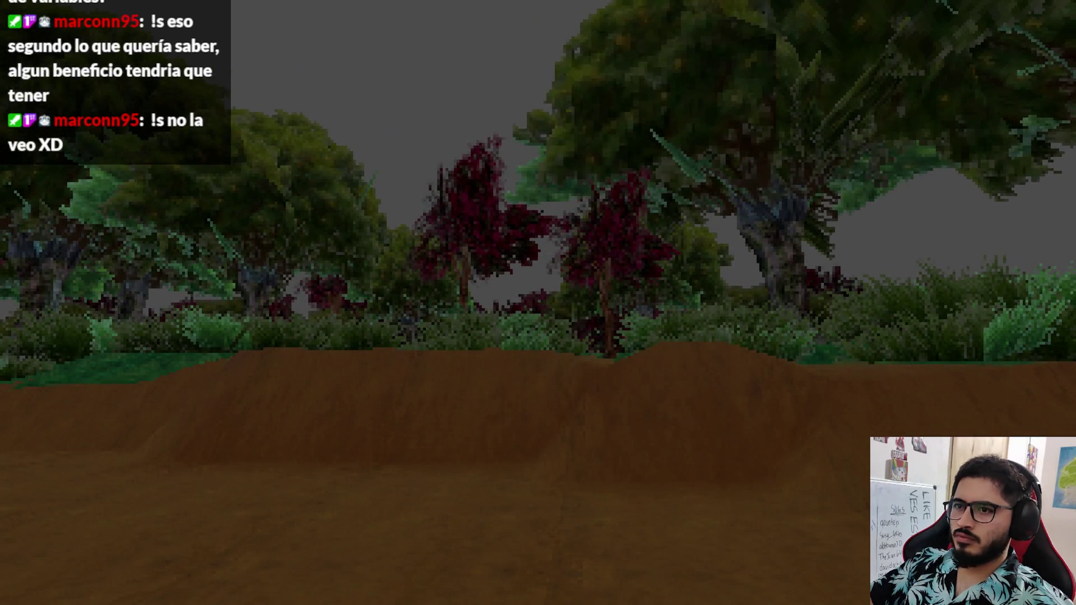
pyautogui.press('w')
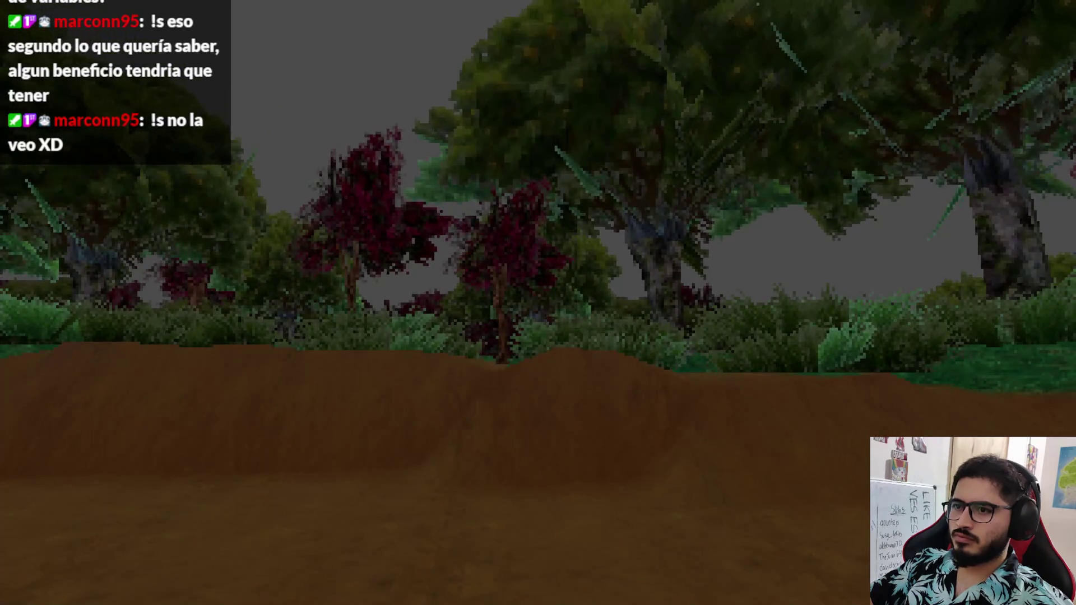
pyautogui.moveTo(538, 303)
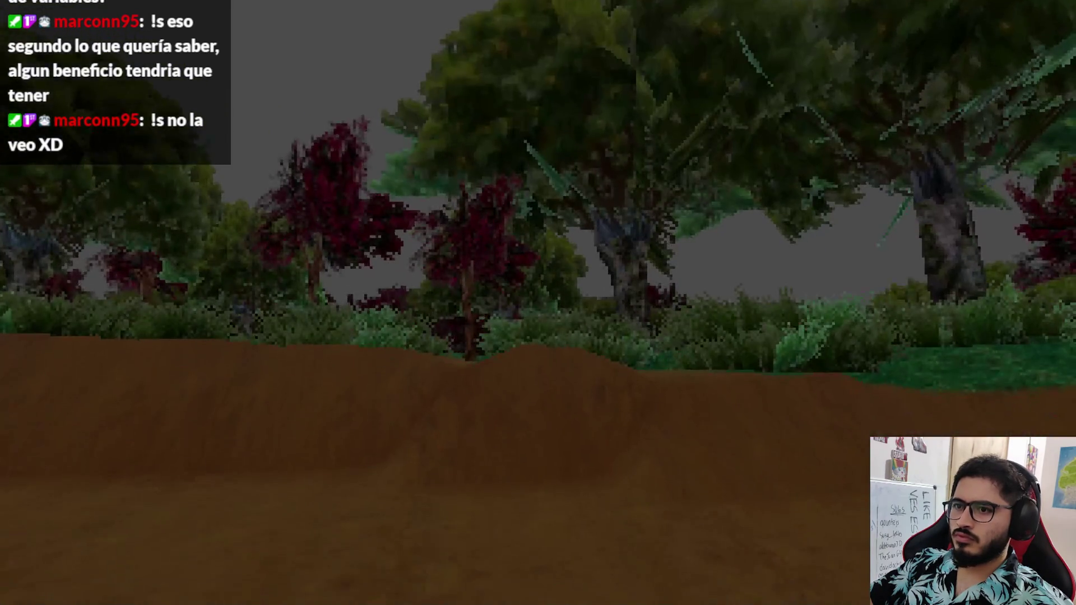
pyautogui.press('w')
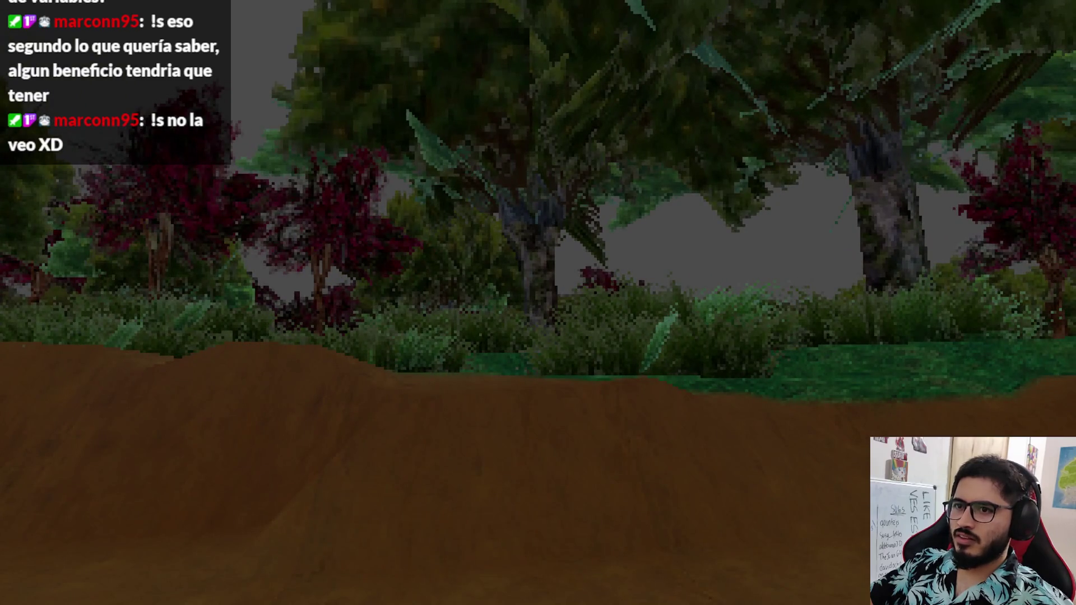
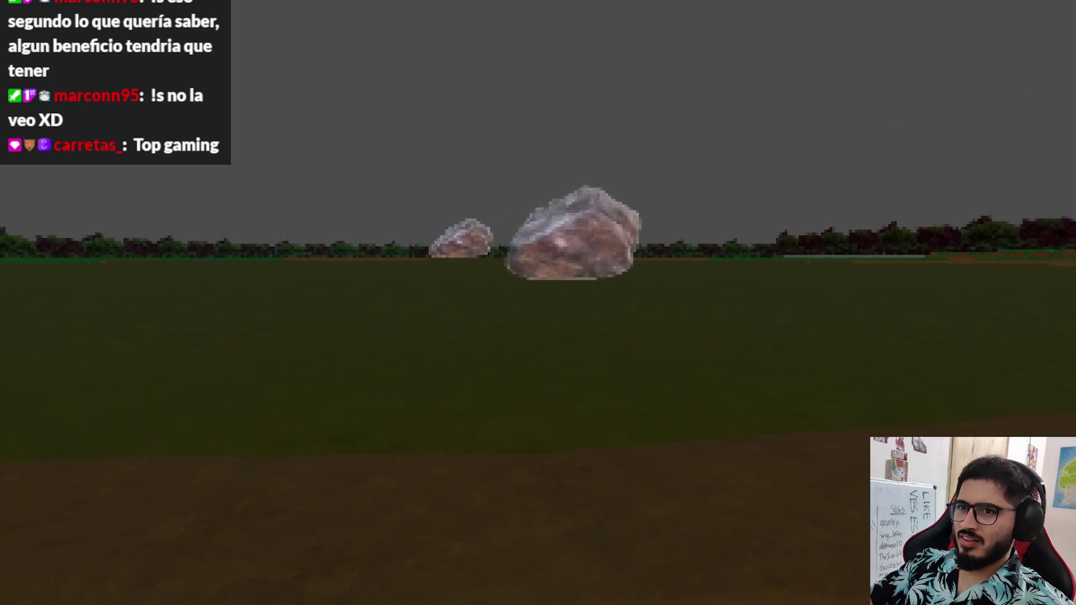
# Quit the lake playtest, select the rock spawn Marker3D, and open level_lake.gd at line 125
pyautogui.press('Escape')
pyautogui.click(529, 437)
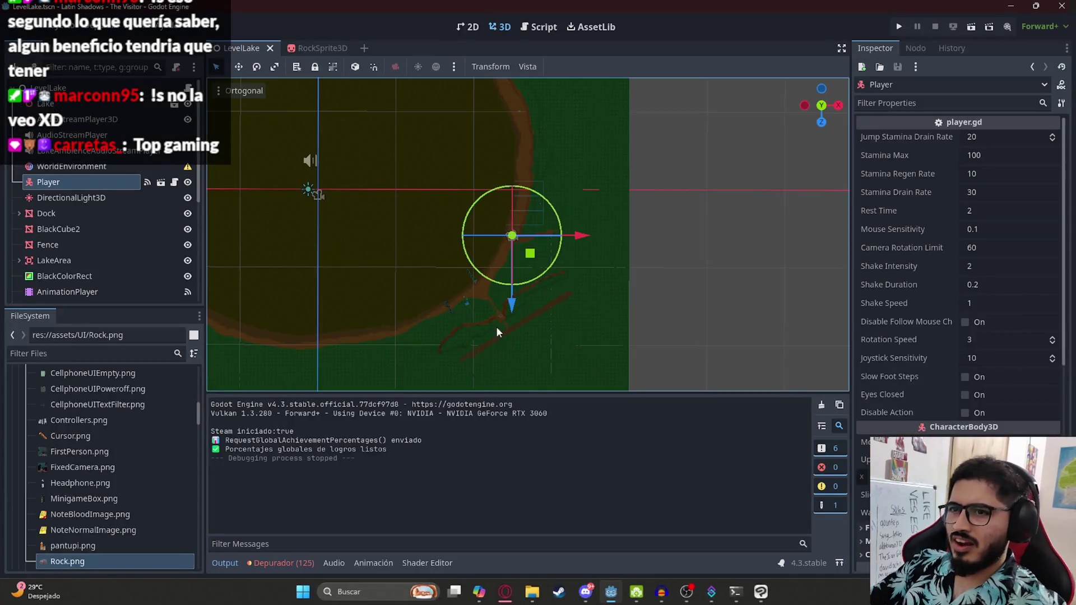
pyautogui.scroll(10, 587, 197)
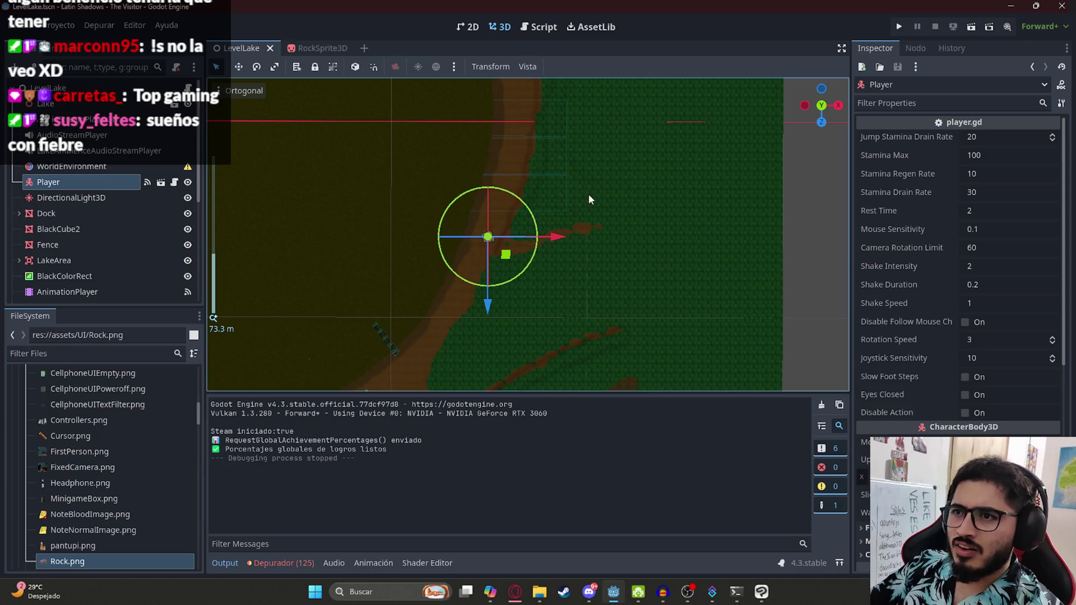
pyautogui.scroll(5, 639, 229)
pyautogui.click(598, 149)
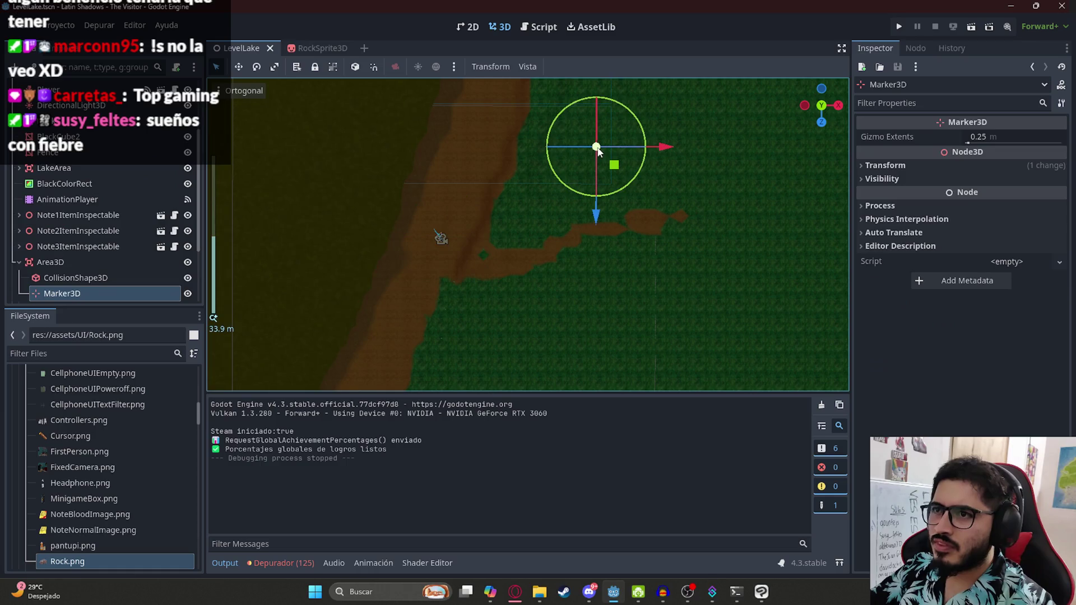
pyautogui.click(536, 29)
pyautogui.click(525, 274)
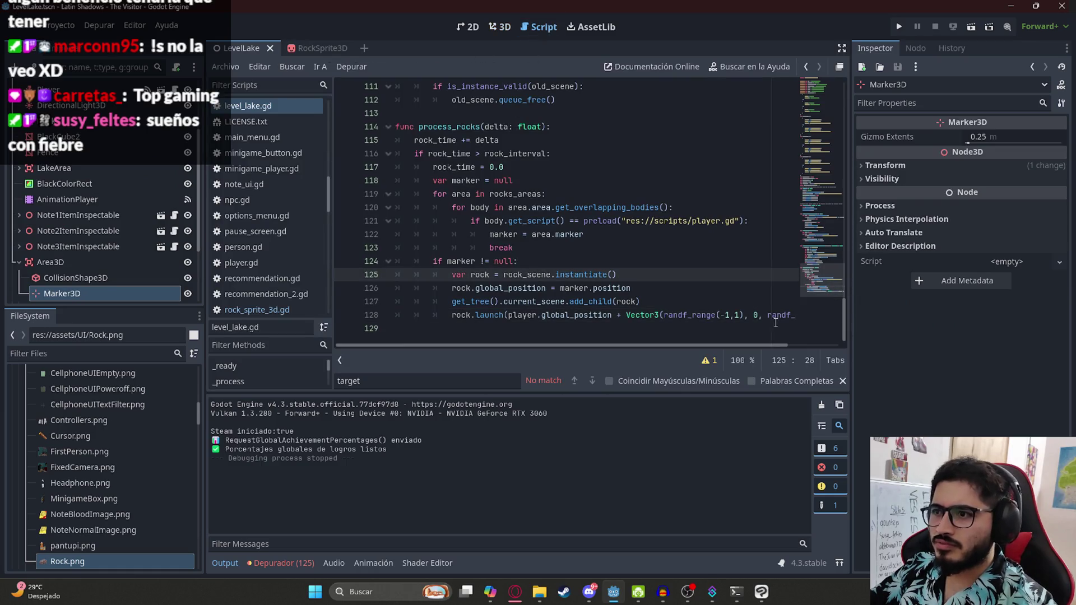
# Select rock-spawning lines 125–128 in level_lake.gd and bring up the ChatGPT conversation in Opera
pyautogui.moveTo(754, 343); pyautogui.dragTo(804, 342)
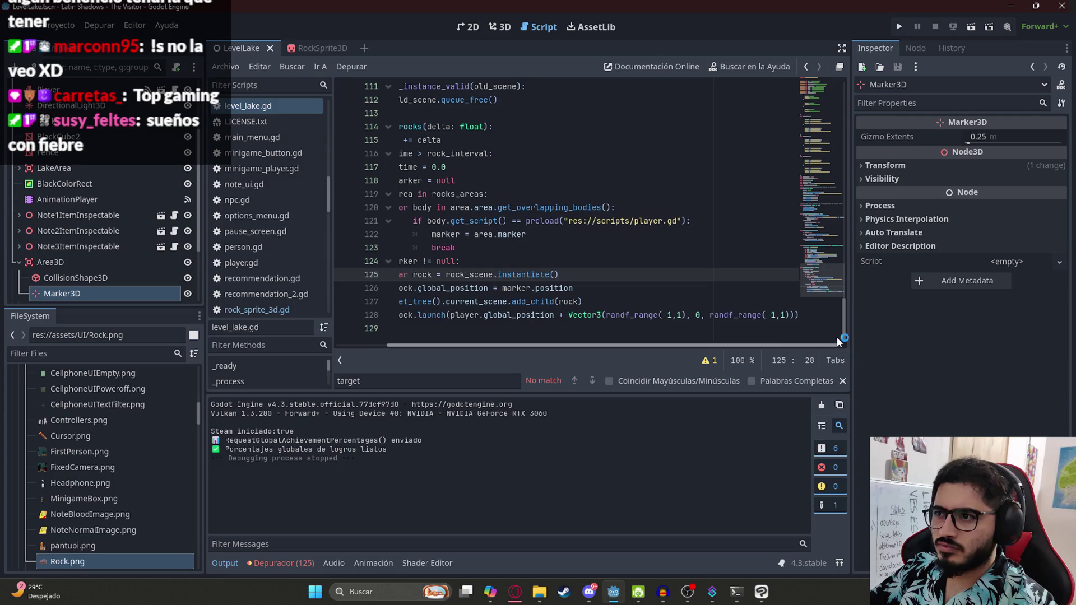
pyautogui.scroll(3, 800, 311)
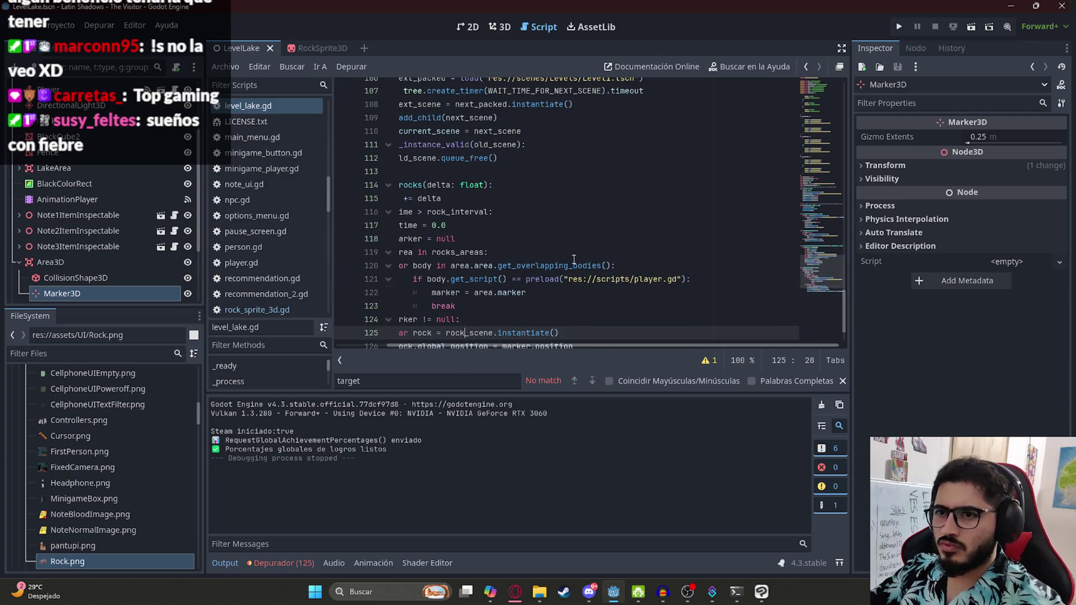
pyautogui.scroll(-2, 574, 259)
pyautogui.click(452, 274)
pyautogui.moveTo(452, 274)
pyautogui.mouseDown()
pyautogui.moveTo(848, 329)
pyautogui.moveTo(849, 319)
pyautogui.mouseUp()
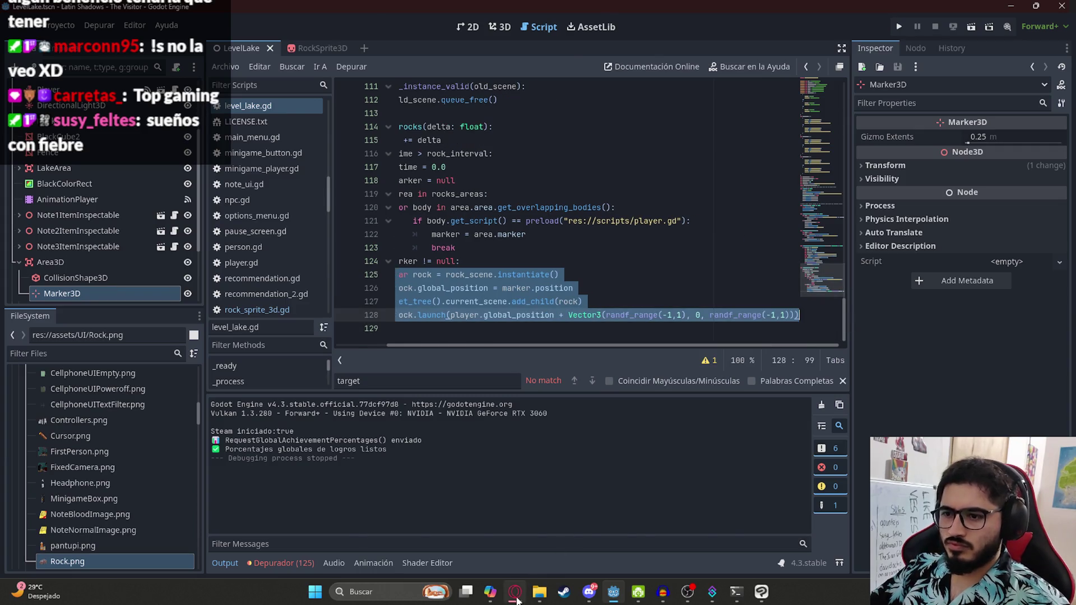
pyautogui.click(517, 599)
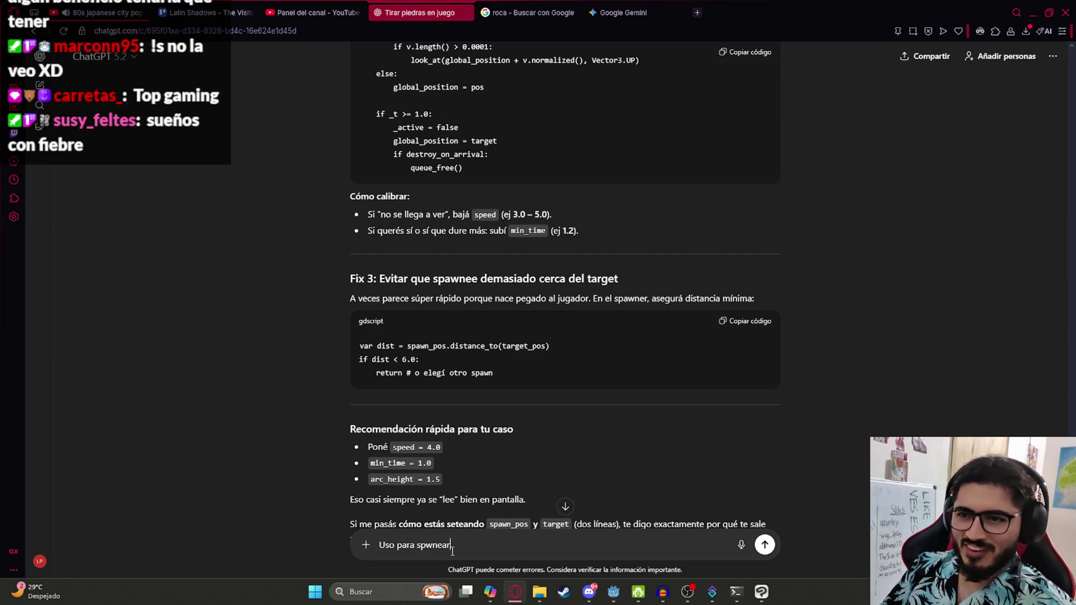
# Paste the copied spawn lines into the ChatGPT message on a new line
pyautogui.hotkey('shift', 'Return')
pyautogui.write('var rock = rock_scene.instantiate() \trock.global_position = marker.position \tget_tree().current_scene.add_child(rock) \trock.launch(player.global_position + Vector3(randf_range(-1,1), 0, randf_range(-1,1)))')
pyautogui.hotkey('shift', 'Return')
pyautogui.hotkey('shift', 'Return')
# Copy the whole rock_sprite_3d.gd script, paste it into the message, and send the question
pyautogui.hotkey('alt', 'Tab')
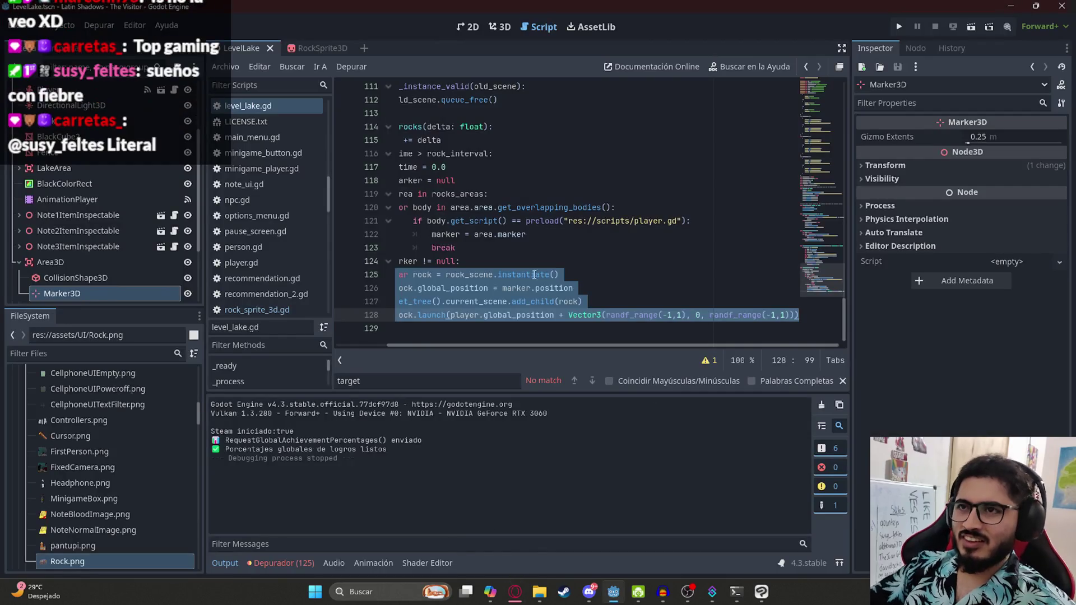
pyautogui.click(179, 89)
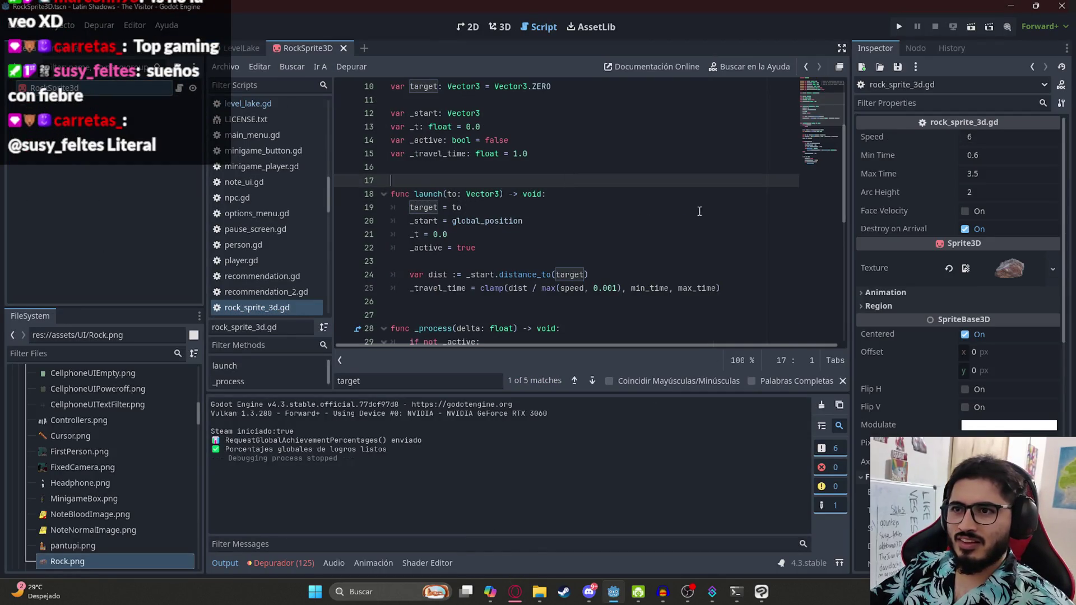
pyautogui.scroll(3, 690, 235)
pyautogui.hotkey('ctrl', 'a')
pyautogui.hotkey('ctrl', 'c')
pyautogui.hotkey('alt', 'Tab')
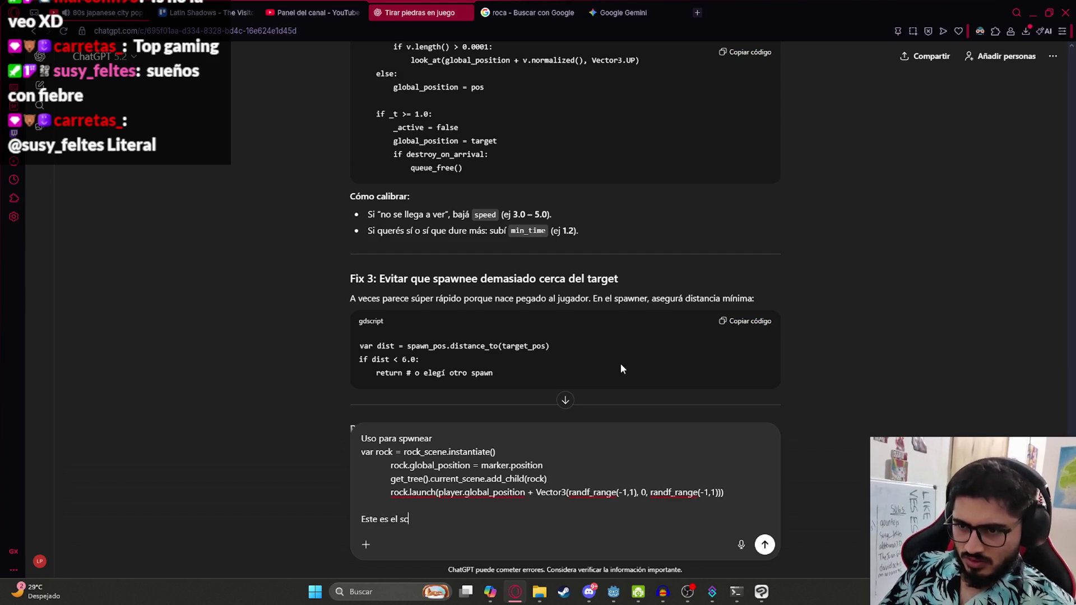
pyautogui.hotkey('shift', 'Return')
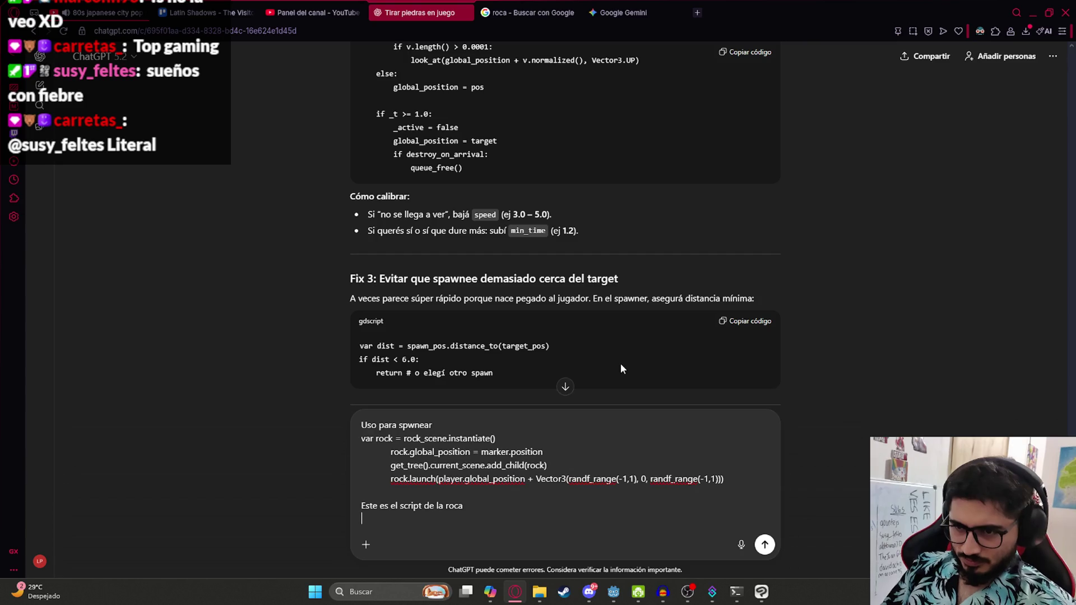
pyautogui.hotkey('ctrl', 'v')
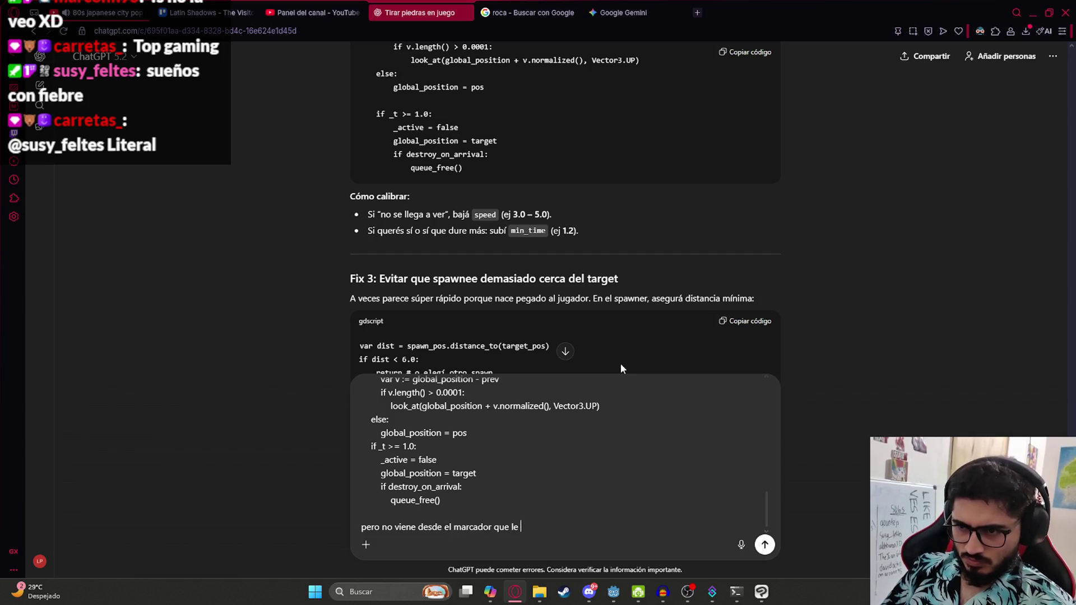
pyautogui.press('Return')
# Return to the LevelLake script at line 126, then read ChatGPT's answer
pyautogui.hotkey('alt', 'Tab')
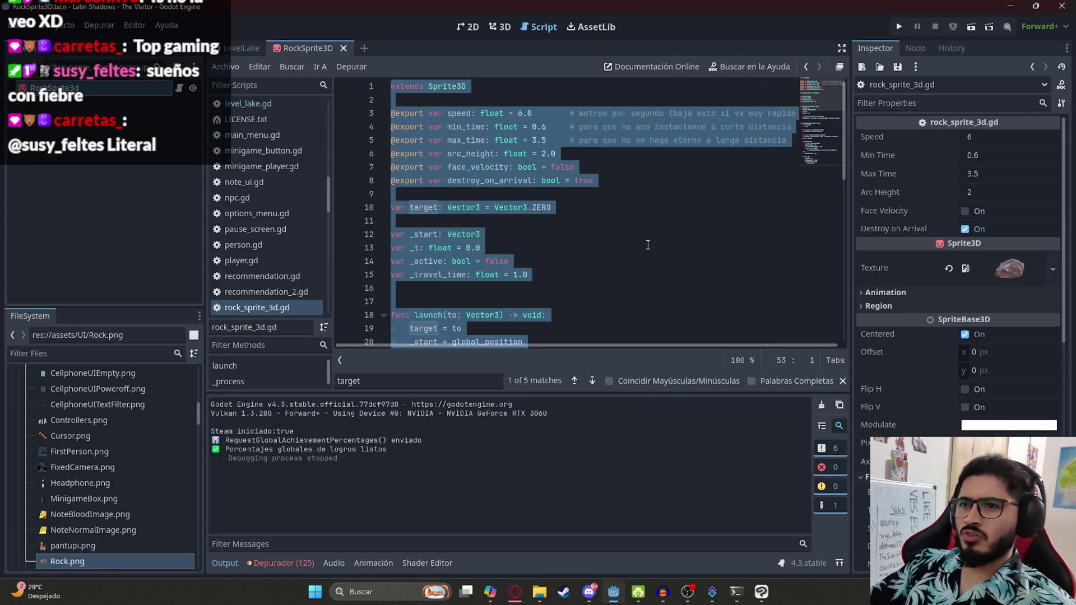
pyautogui.click(241, 48)
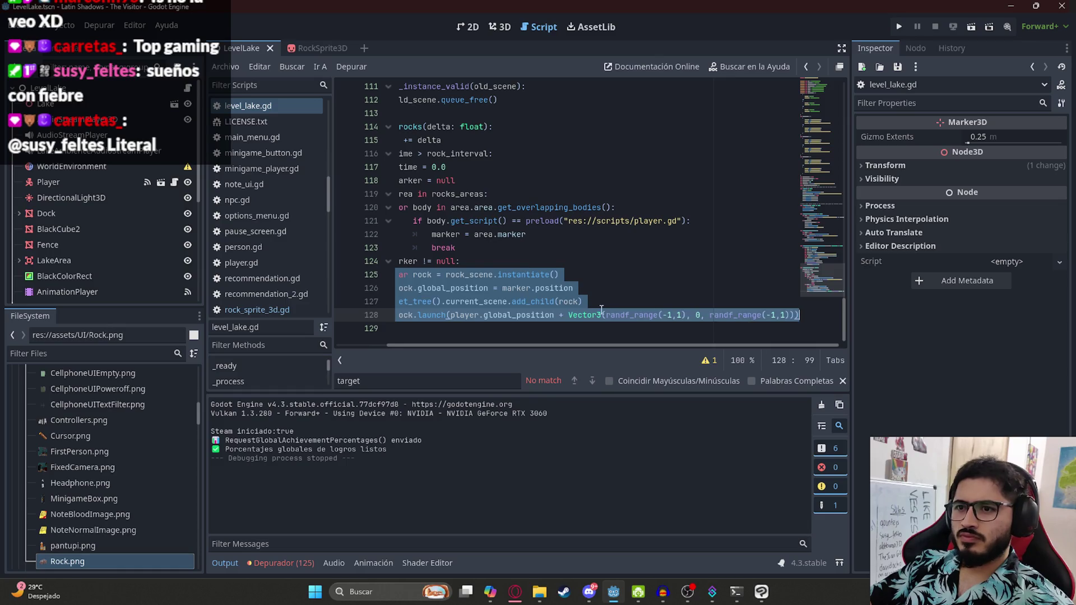
pyautogui.click(506, 288)
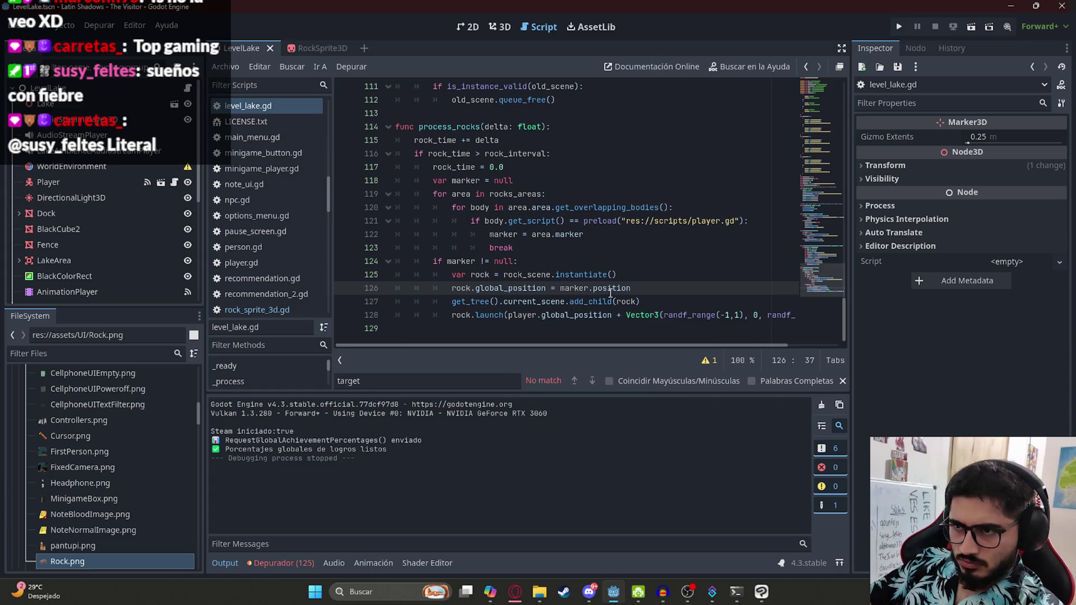
pyautogui.hotkey('alt', 'Tab')
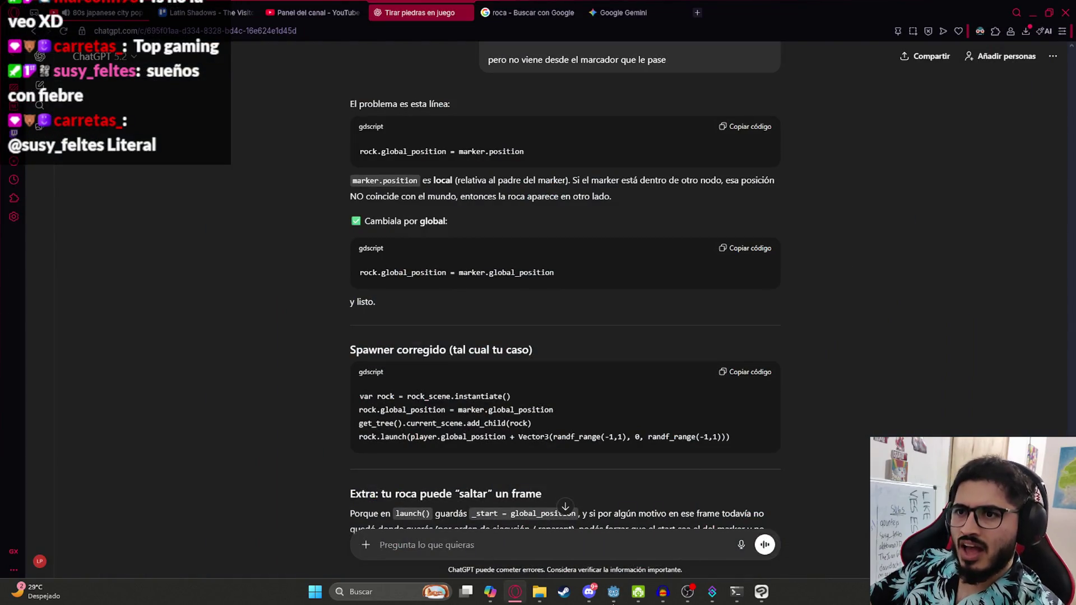
# Replace marker.position with marker.global_position on line 126 and save the level
pyautogui.click(751, 248)
pyautogui.hotkey('alt', 'Tab')
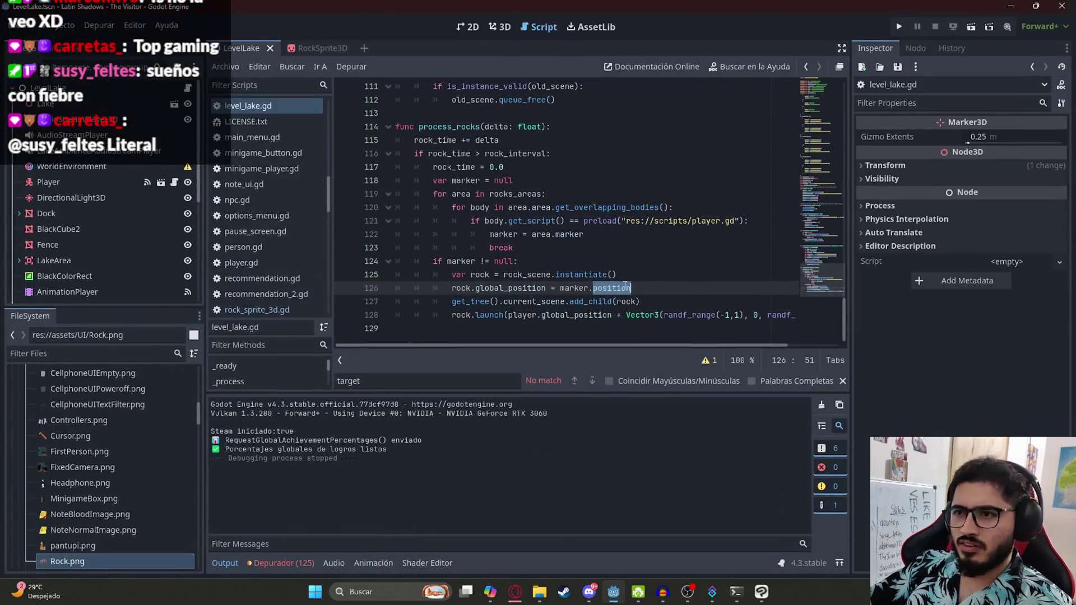
pyautogui.moveTo(632, 288); pyautogui.dragTo(451, 288)
pyautogui.hotkey('ctrl', 'v')
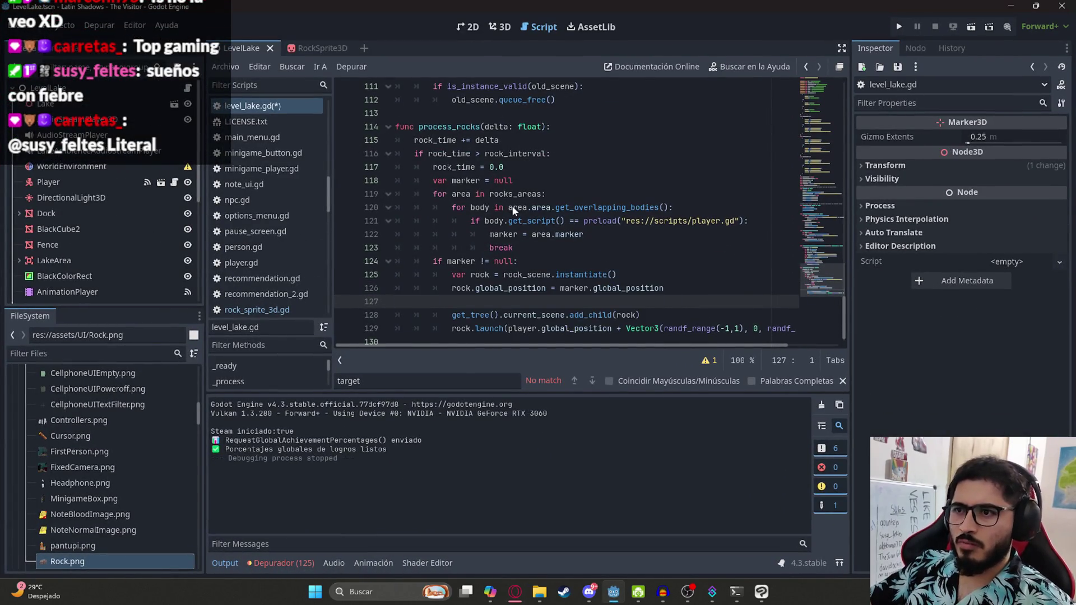
pyautogui.hotkey('ctrl', 's')
# Run the lake level with Play This Scene
pyautogui.rightClick(248, 46)
pyautogui.click(276, 140)
pyautogui.press('F5')
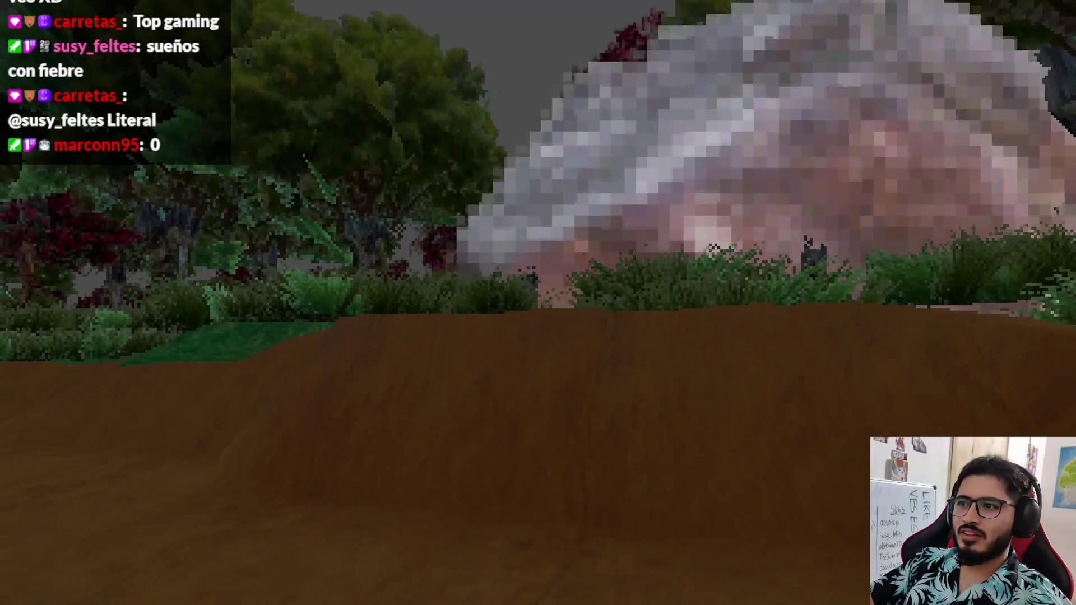
# After watching rocks fly from the marker areas, pause the game and quit to the editor
pyautogui.press('Escape')
pyautogui.click(569, 410)
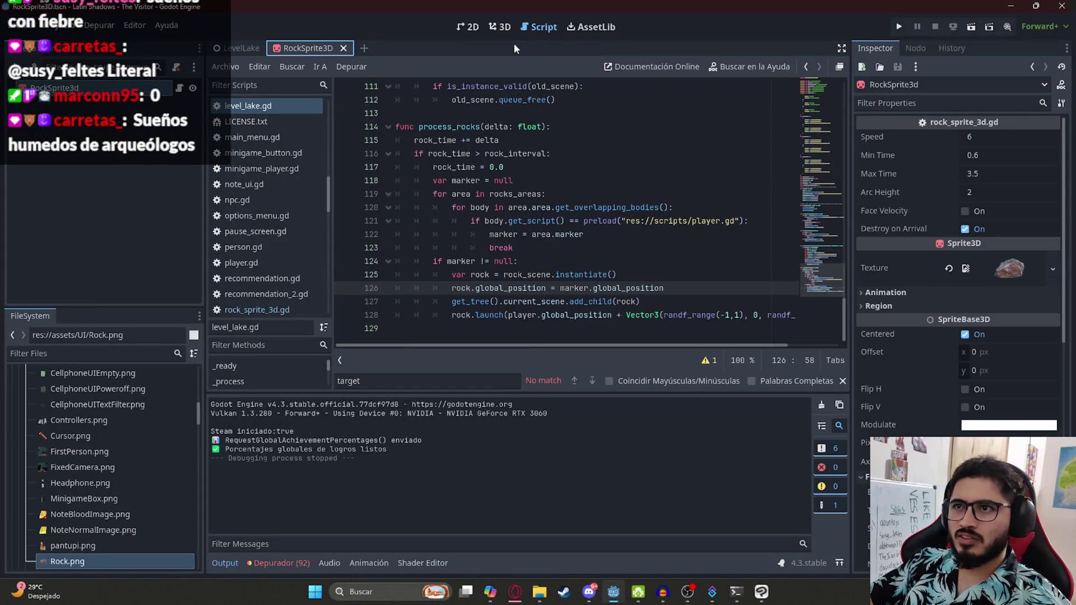
# Set RockSprite3D's Transform Scale to 0.17 via the 'tran' Inspector filter and save
pyautogui.click(499, 27)
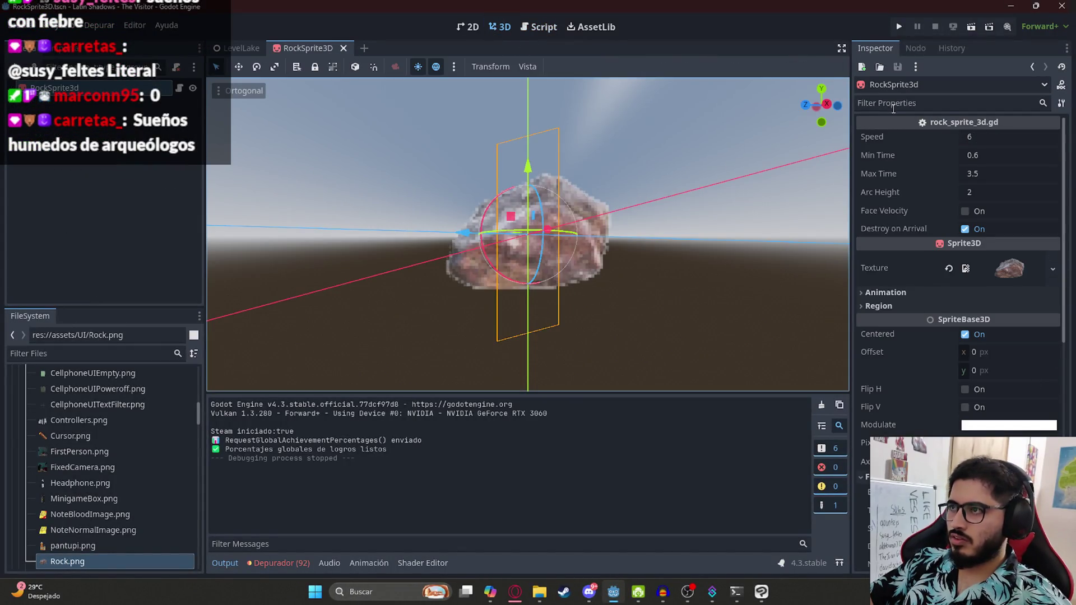
pyautogui.click(895, 103)
pyautogui.write('tran')
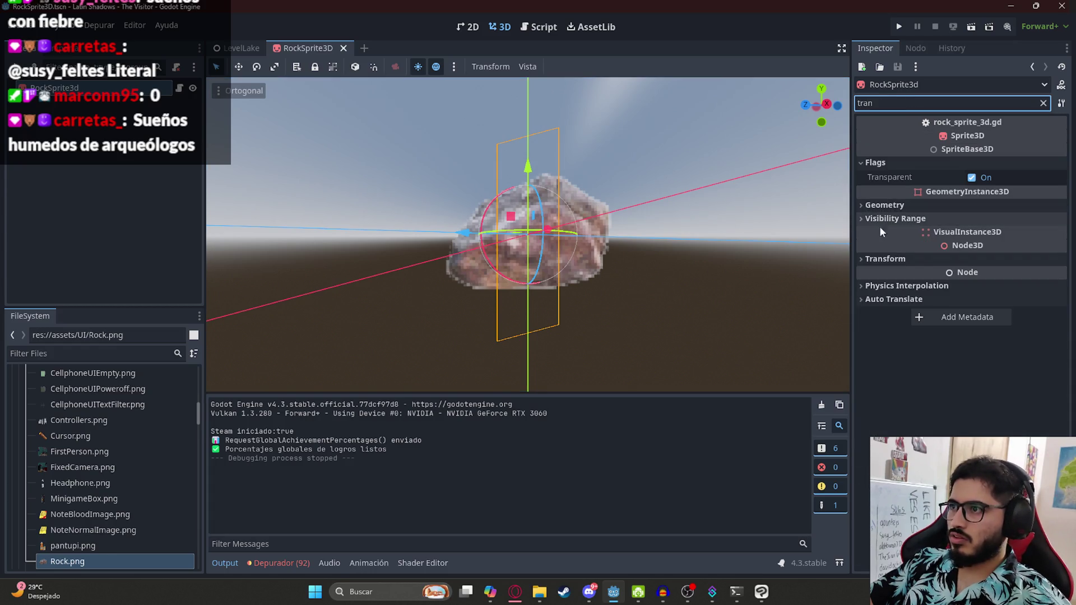
pyautogui.click(891, 261)
pyautogui.click(892, 357)
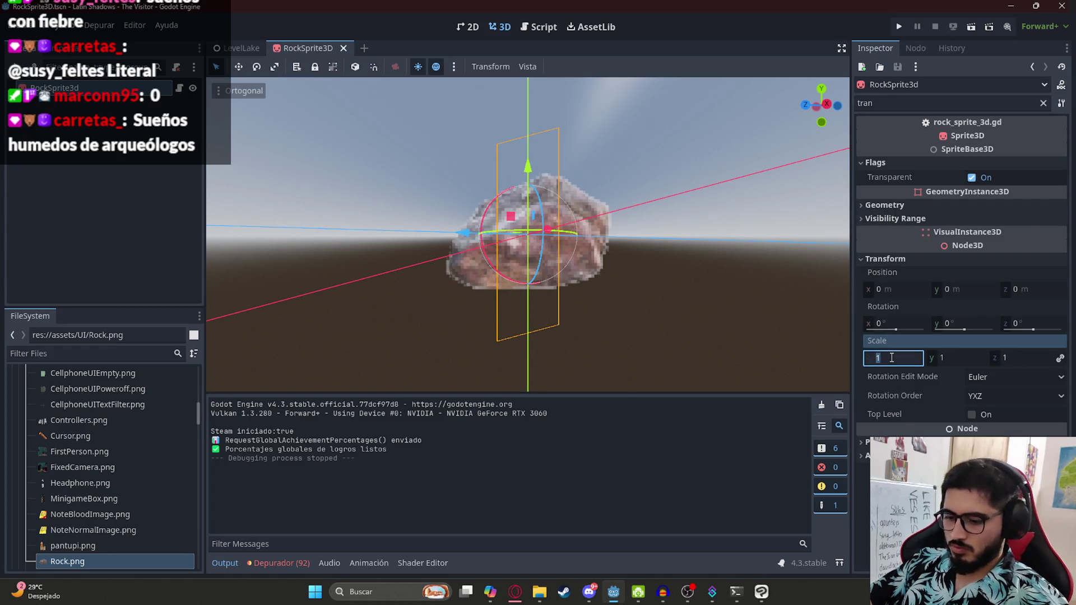
pyautogui.write('17')
pyautogui.press('Return')
pyautogui.hotkey('ctrl', 's')
# Play the LevelLake scene again
pyautogui.click(241, 48)
pyautogui.rightClick(238, 48)
pyautogui.click(294, 143)
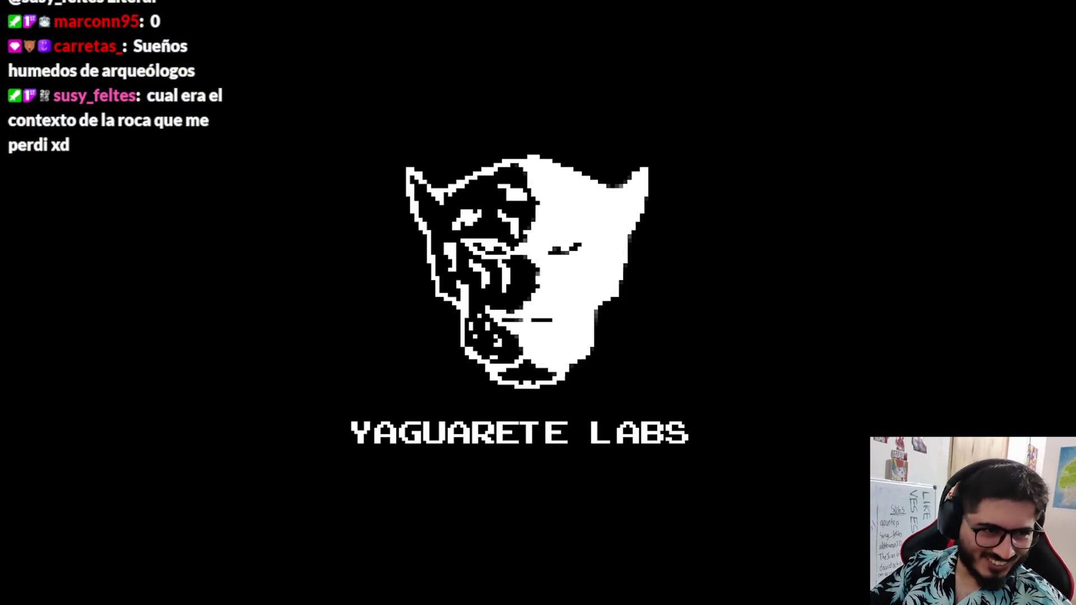
# Walk the player along the dirt path to the rocks among the trees, then exit the game
pyautogui.press('w')
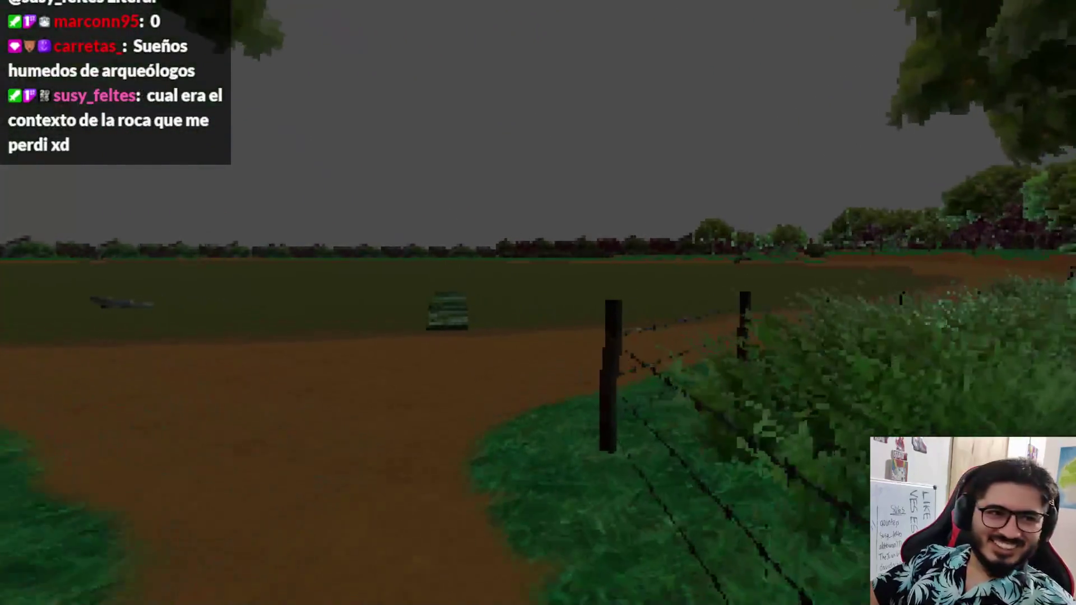
pyautogui.press('w')
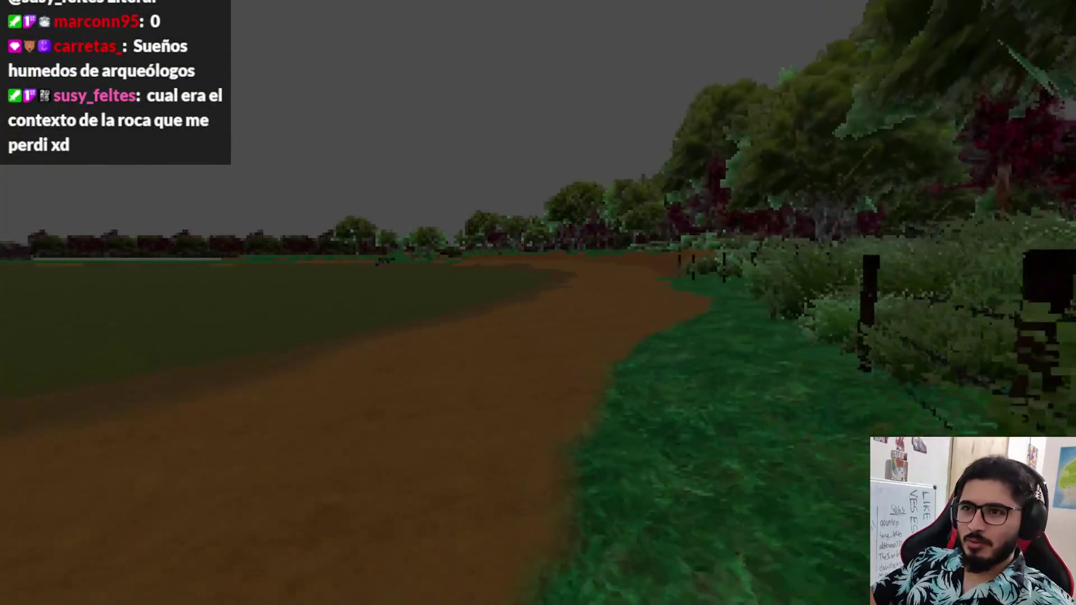
pyautogui.press('w')
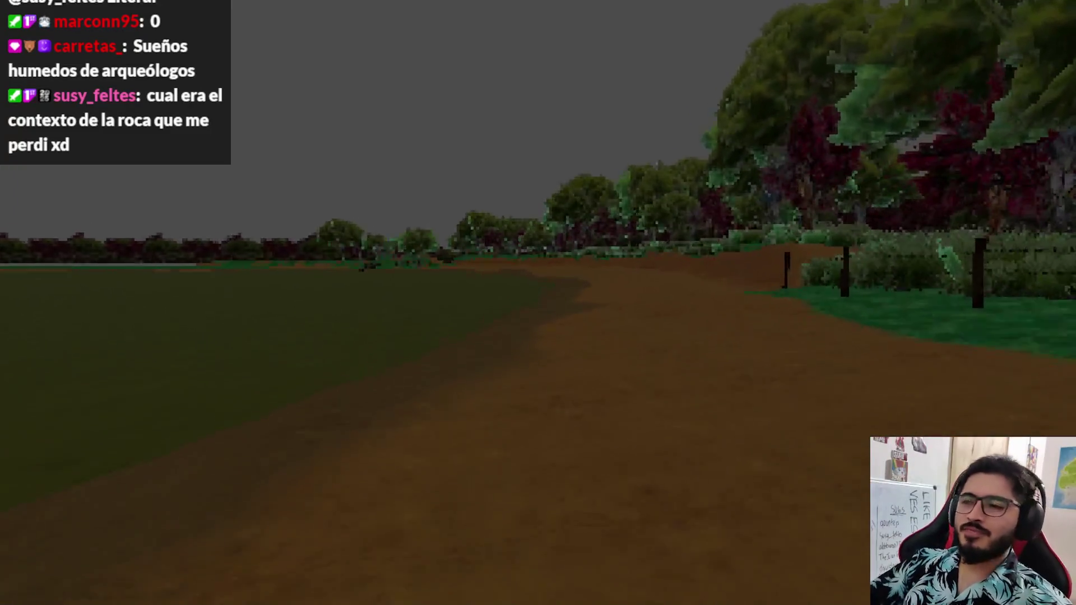
pyautogui.press('w')
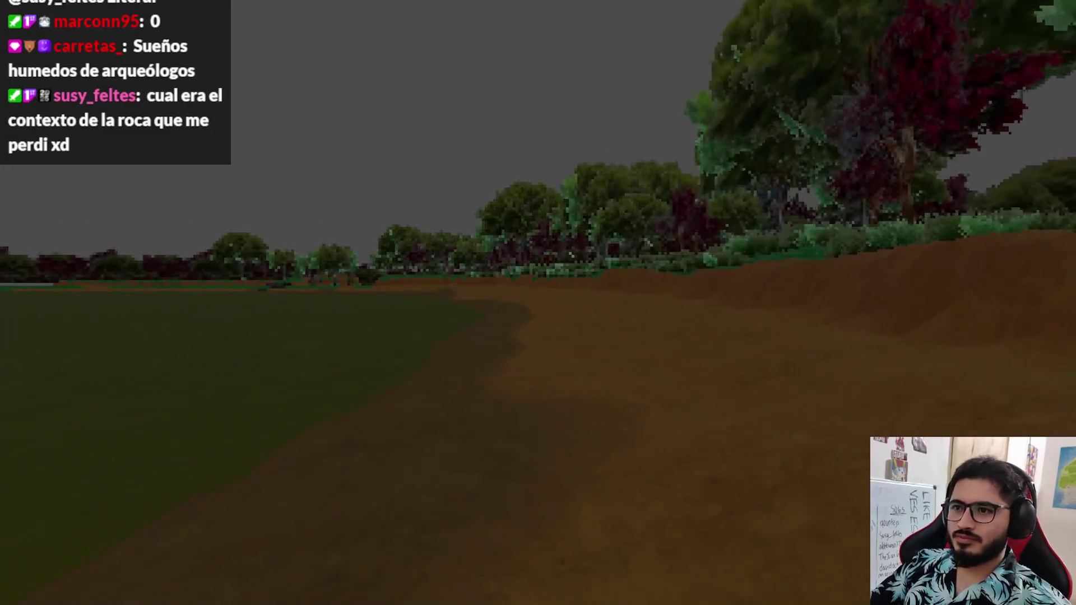
pyautogui.press('w')
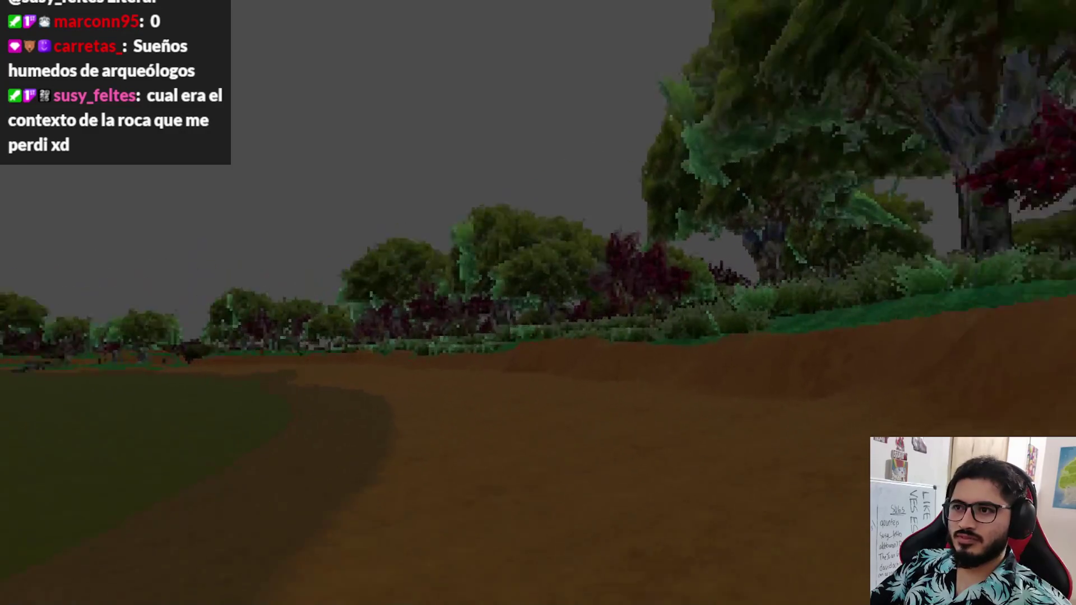
pyautogui.press('w')
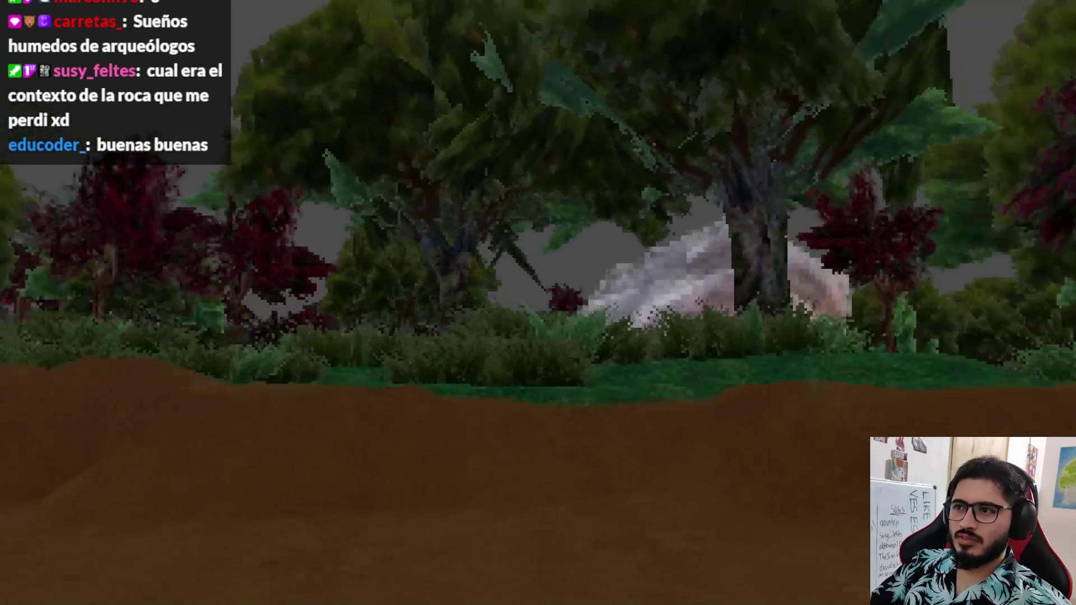
pyautogui.press('w')
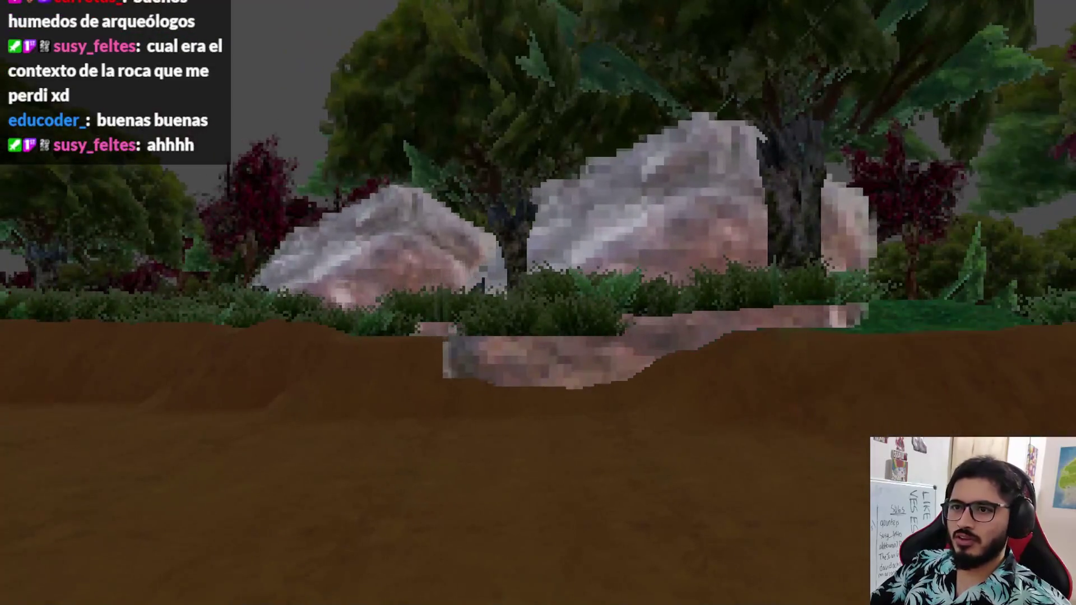
pyautogui.press('w')
pyautogui.press('w')
pyautogui.press('w')
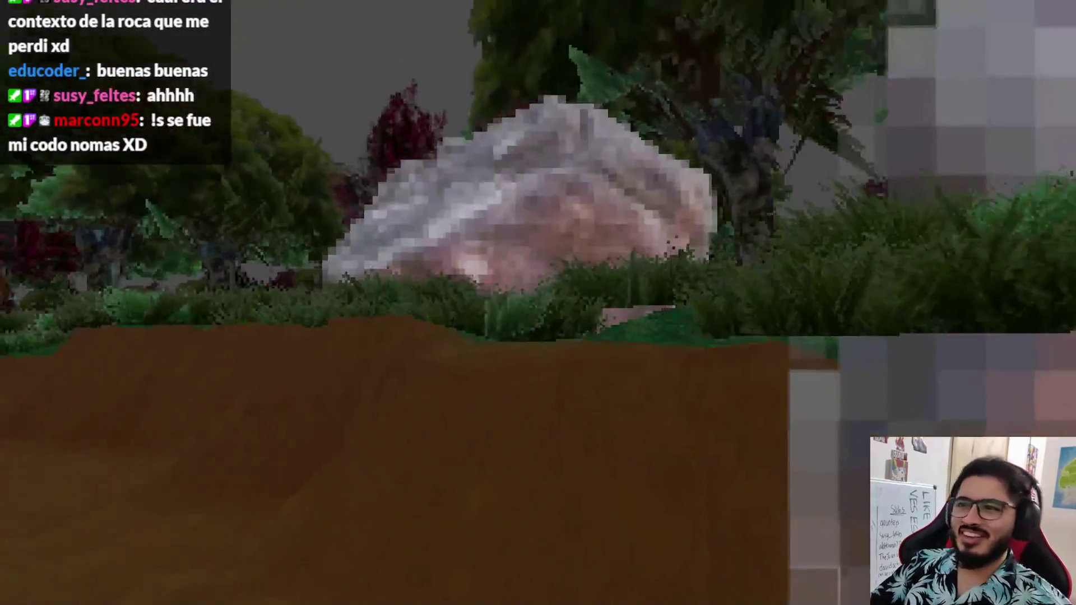
pyautogui.press('Escape')
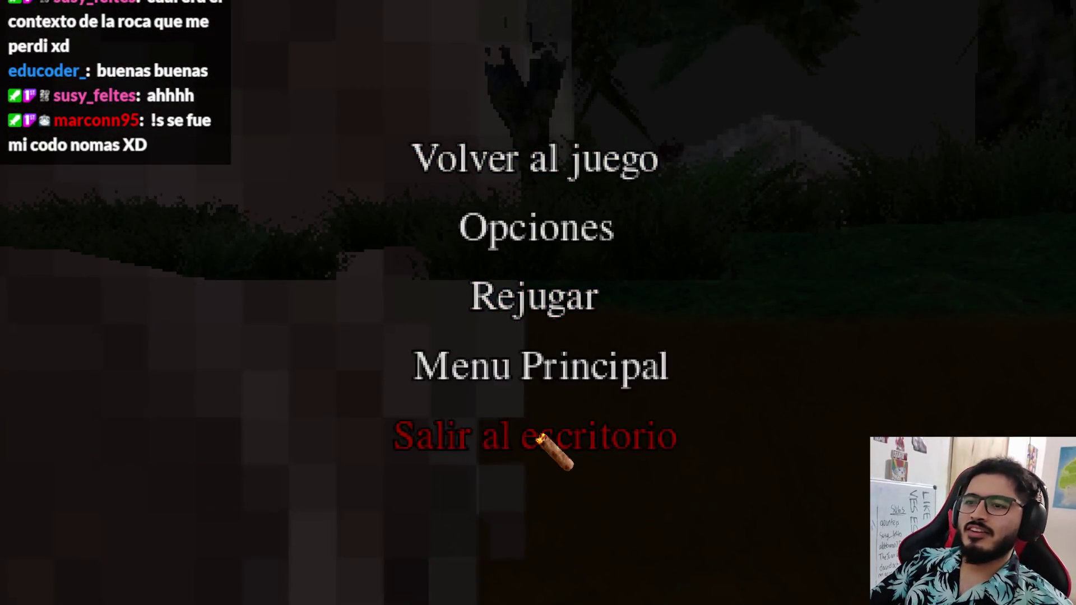
pyautogui.click(539, 439)
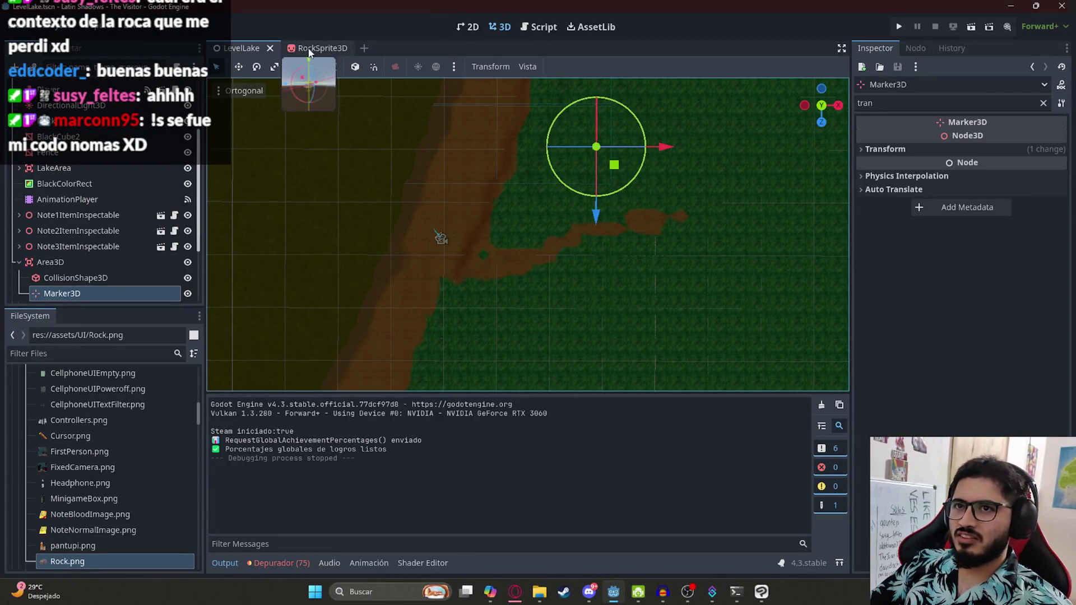
# Reset RockSprite3D's X scale to 1, save it, and clear the Inspector filter
pyautogui.click(317, 48)
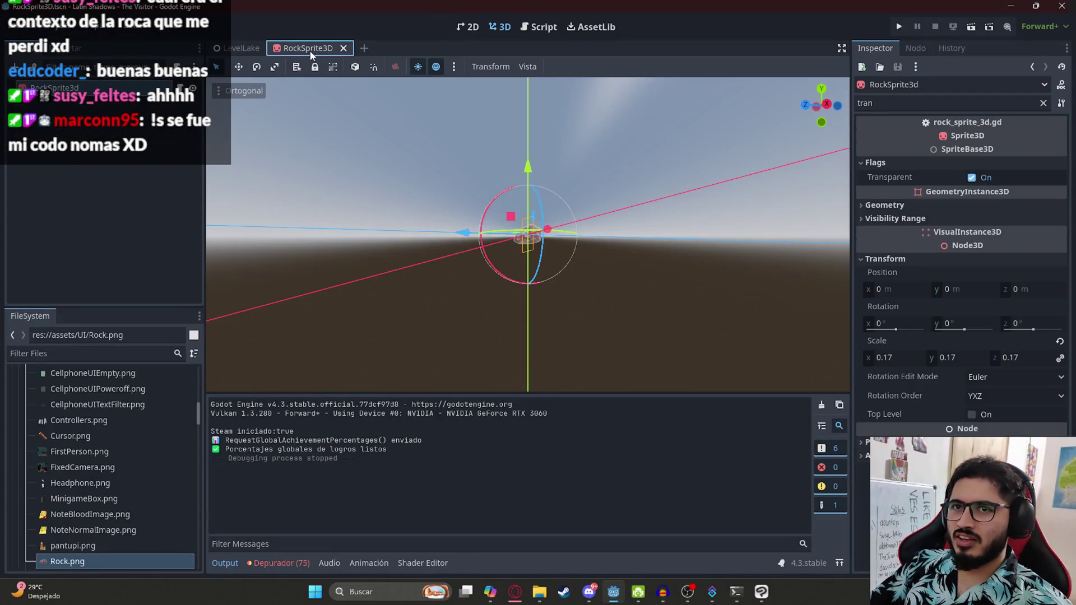
pyautogui.click(894, 359)
pyautogui.write('1')
pyautogui.press('Return')
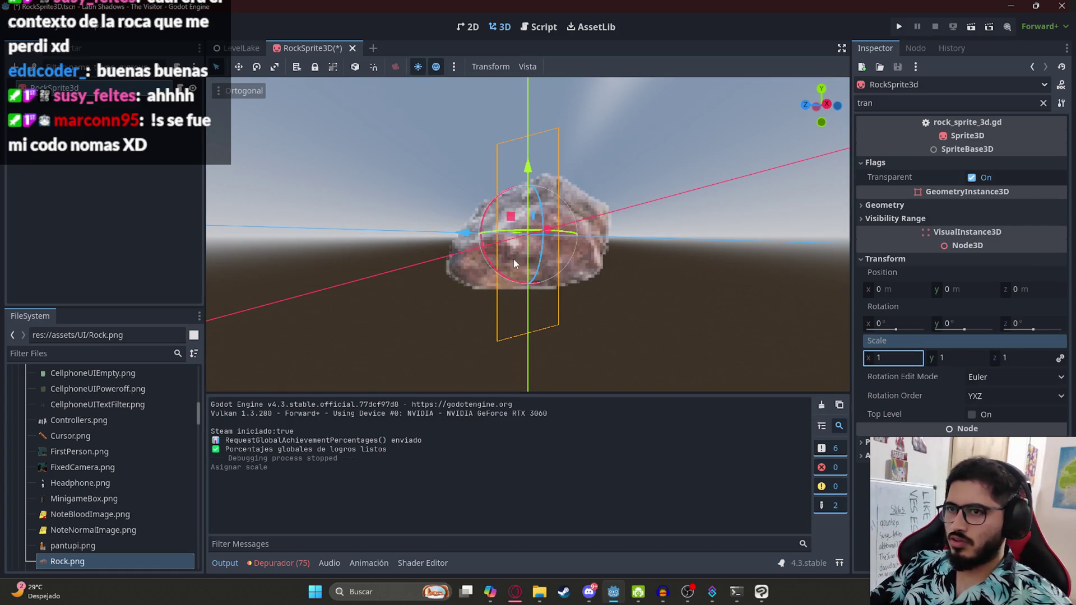
pyautogui.scroll(3, 515, 263)
pyautogui.hotkey('ctrl', 's')
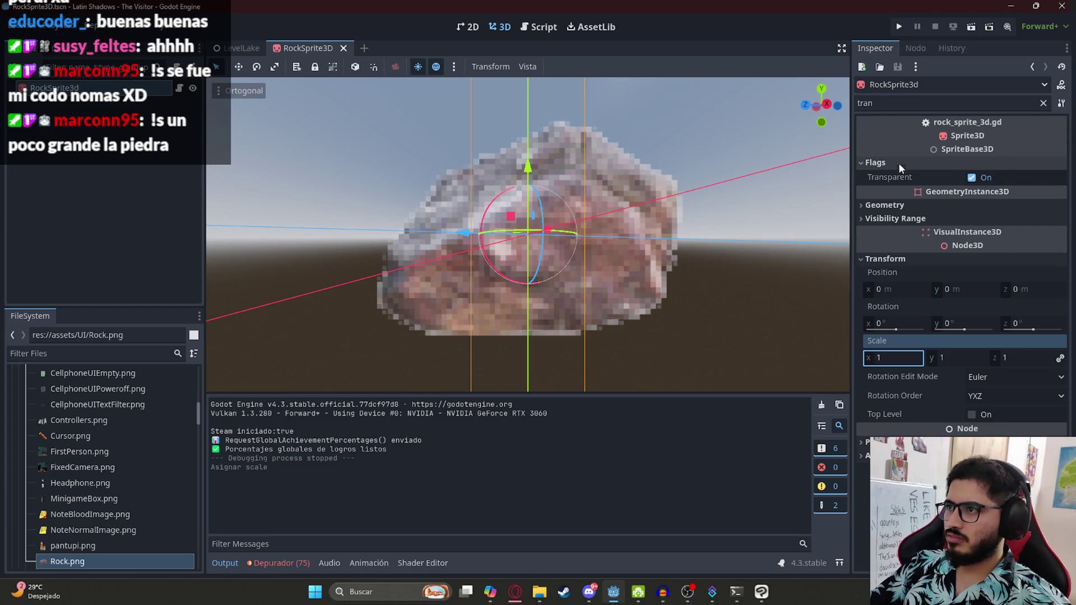
pyautogui.click(1043, 104)
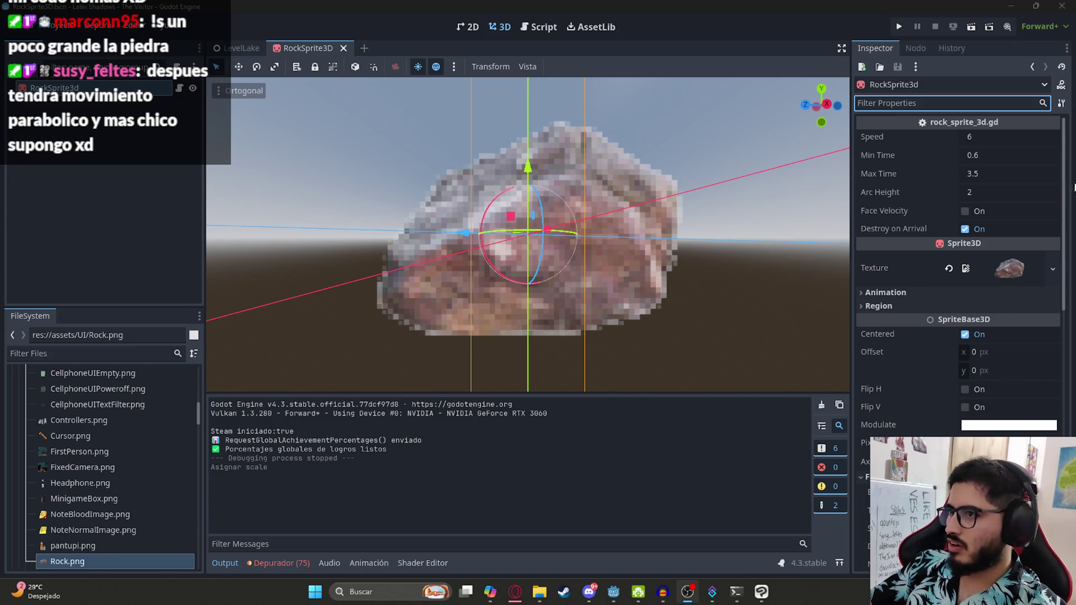
pyautogui.moveTo(1067, 188)
pyautogui.mouseDown()
pyautogui.moveTo(1066, 213)
pyautogui.moveTo(1067, 161)
pyautogui.mouseUp()
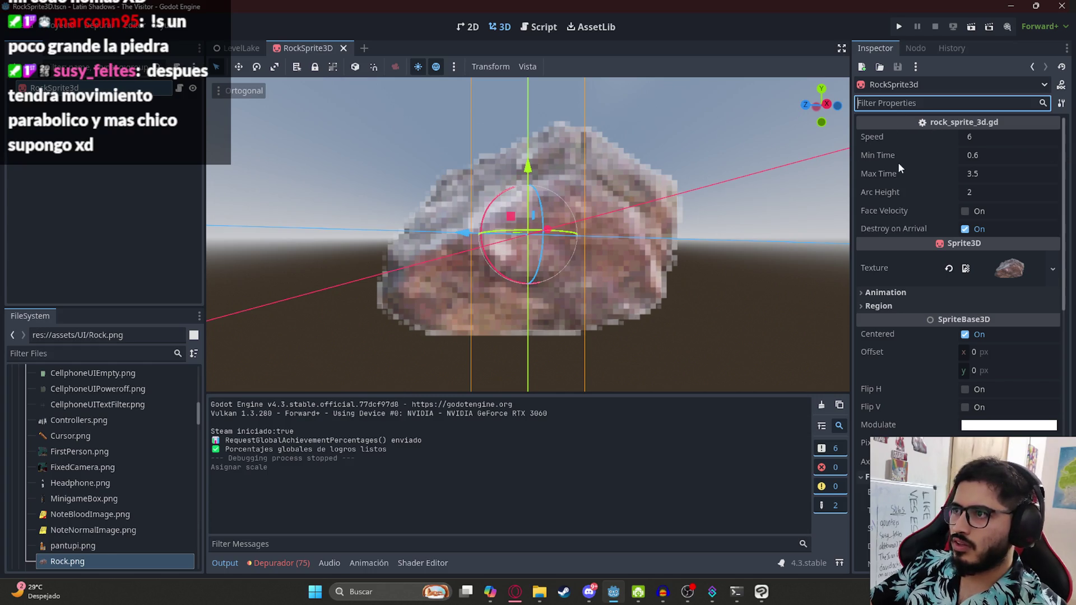
# Set the rock sprite's Arc Height and Speed to 10 and save RockSprite3D
pyautogui.click(1018, 195)
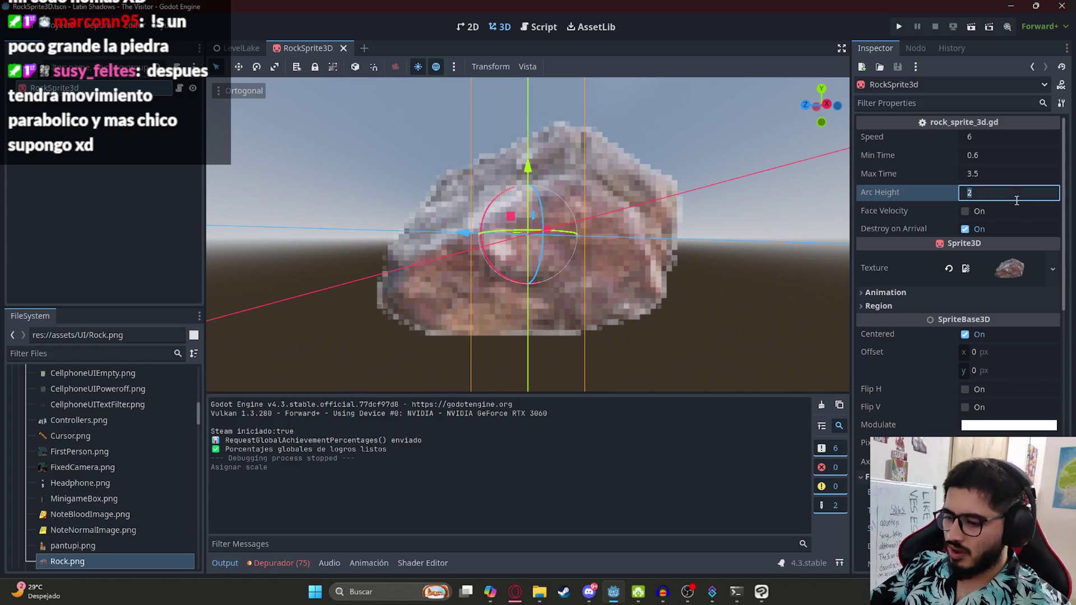
pyautogui.write('0')
pyautogui.press('Return')
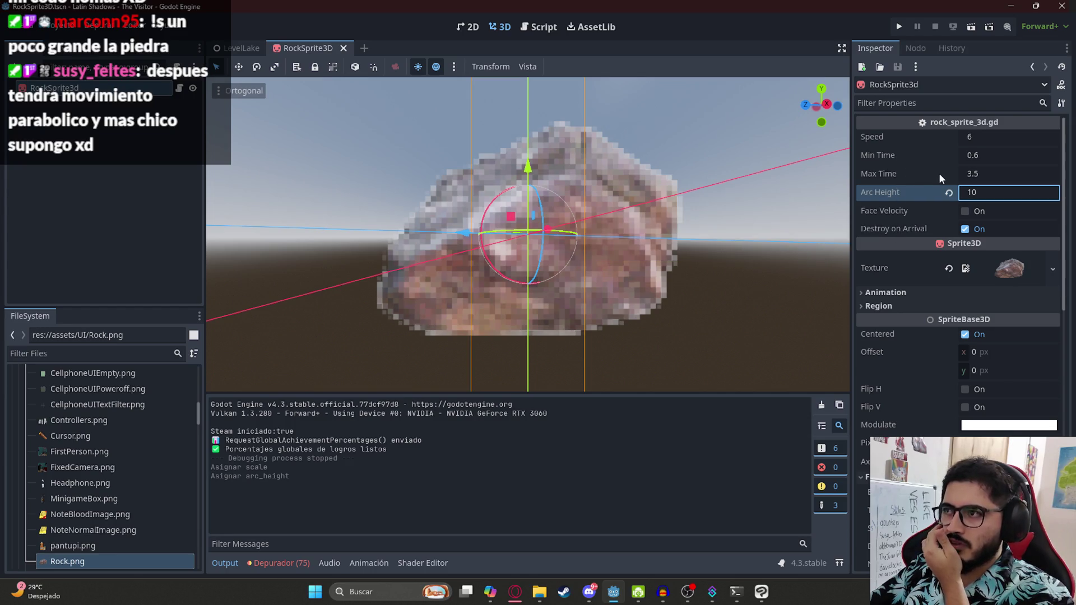
pyautogui.click(973, 174)
pyautogui.click(1003, 139)
pyautogui.write('10')
pyautogui.press('Return')
pyautogui.hotkey('ctrl', 's')
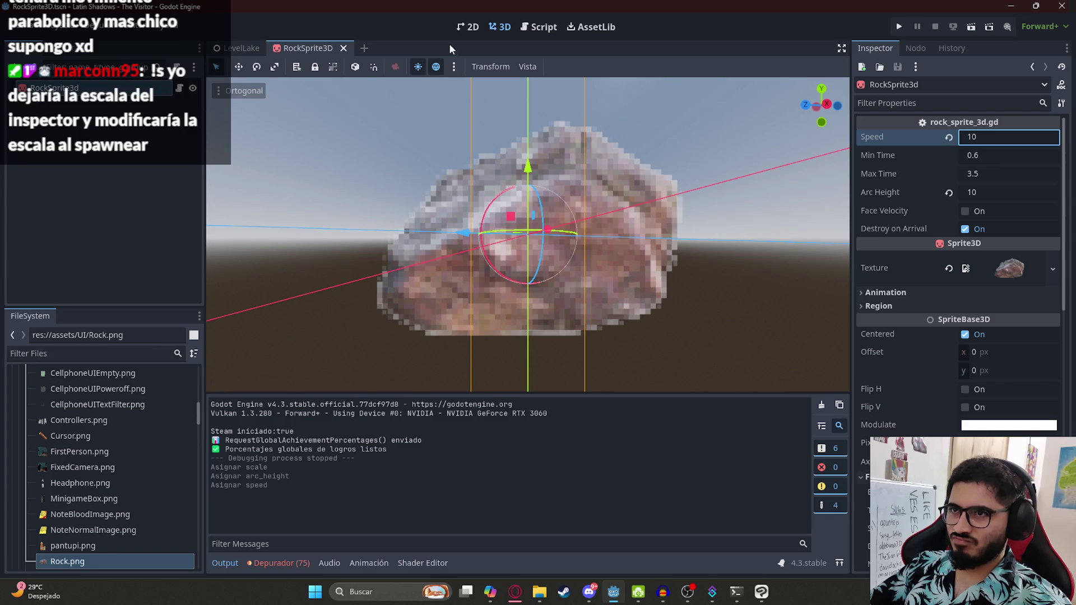
# Open the LevelLake script and insert a new line after line 125
pyautogui.click(242, 48)
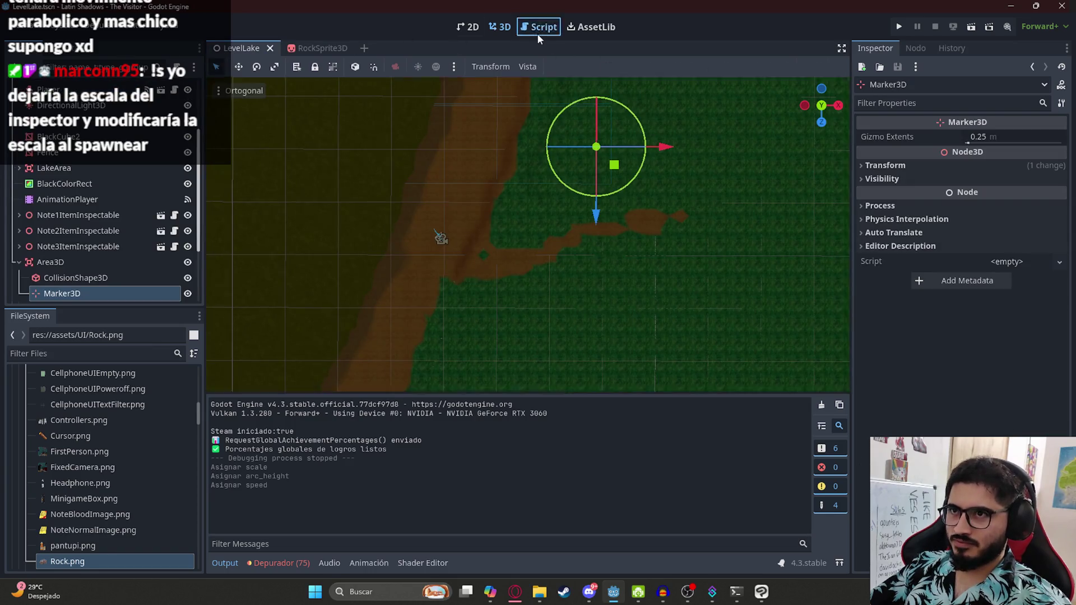
pyautogui.click(538, 28)
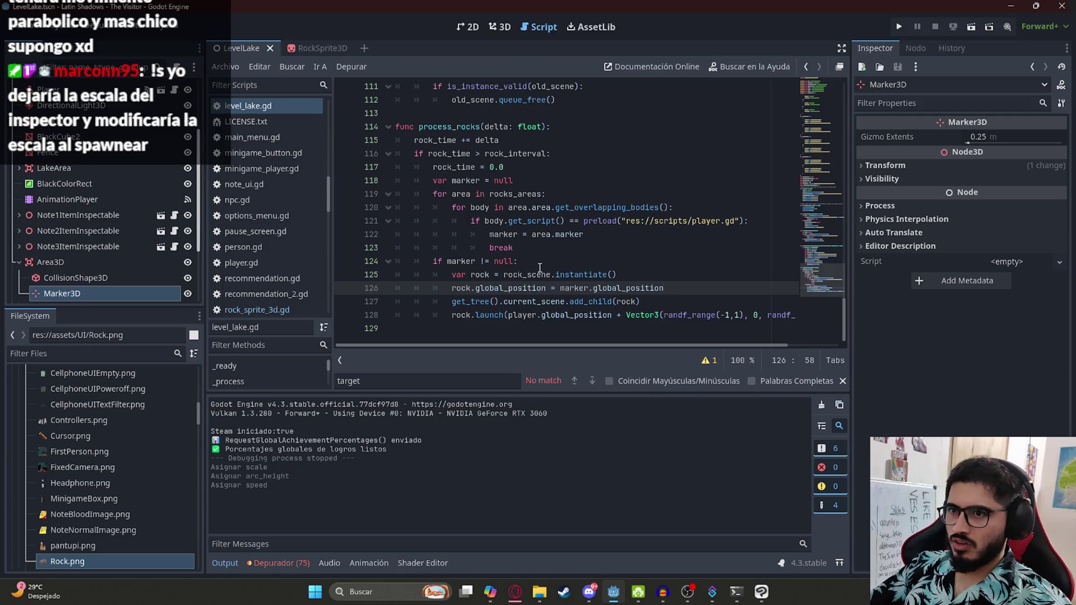
pyautogui.click(637, 278)
pyautogui.press('Return')
# Write a line 126 setting the spawned rock's scale to 0.17 and save level_lake.gd
pyautogui.write('rock.,')
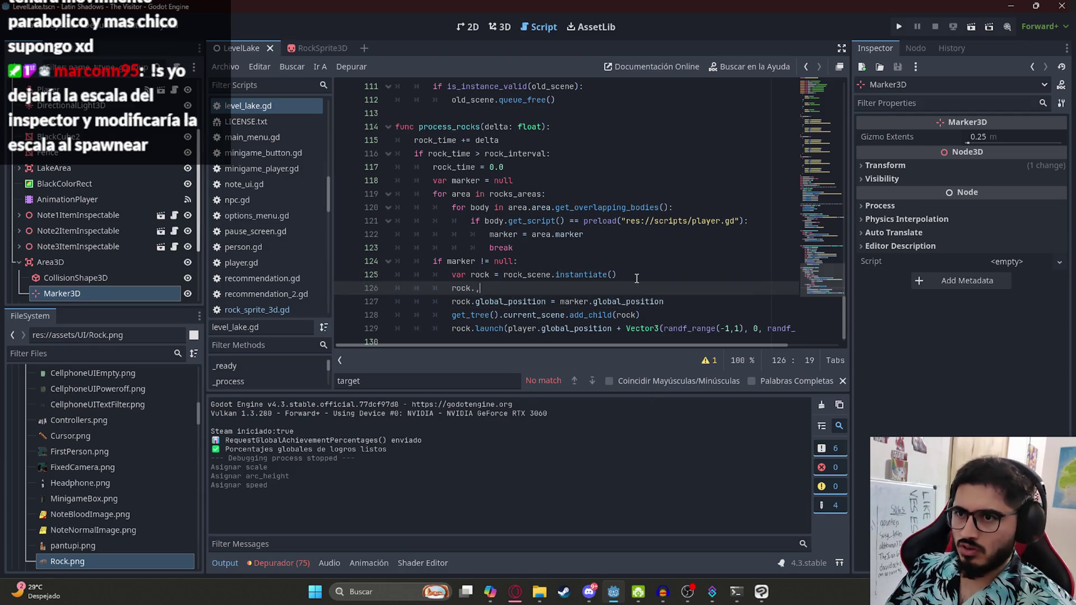
pyautogui.press('BackSpace')
pyautogui.write('scale')
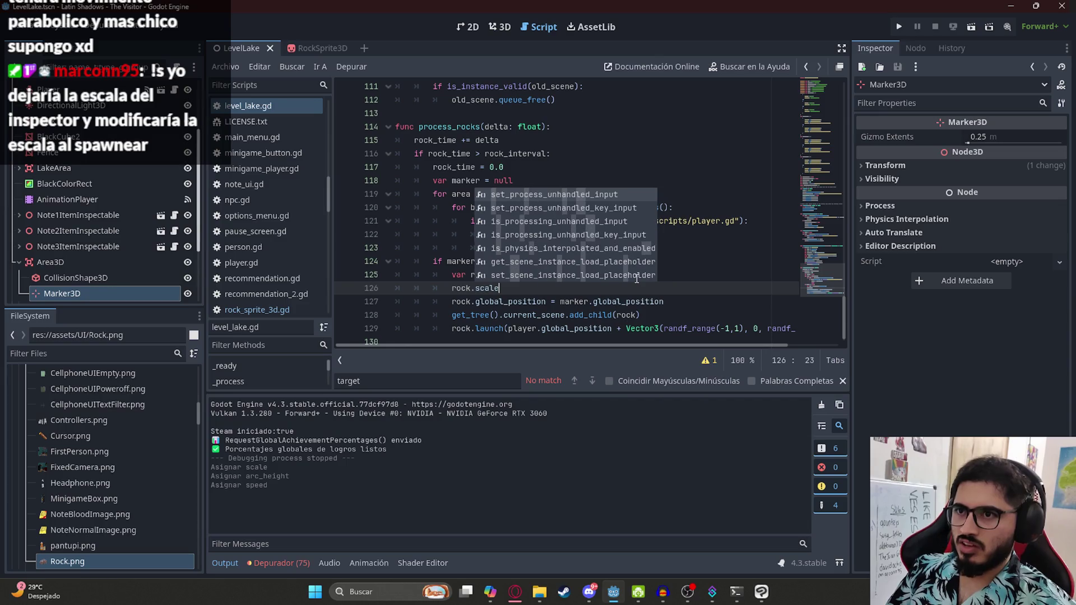
pyautogui.press('BackSpace')
pyautogui.press('BackSpace')
pyautogui.press('BackSpace')
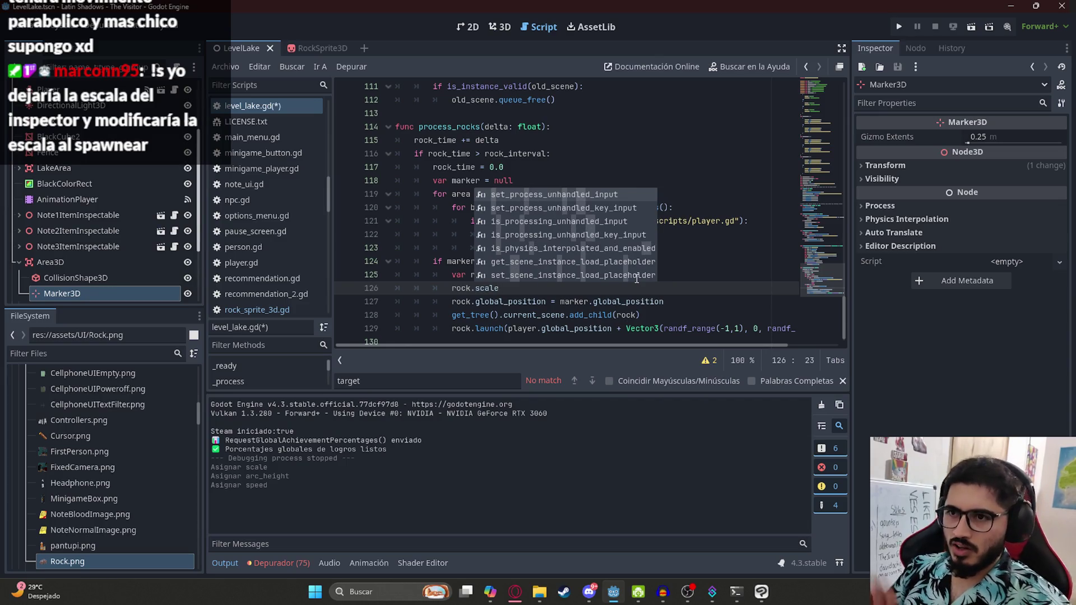
pyautogui.write('sprite')
pyautogui.press('Return')
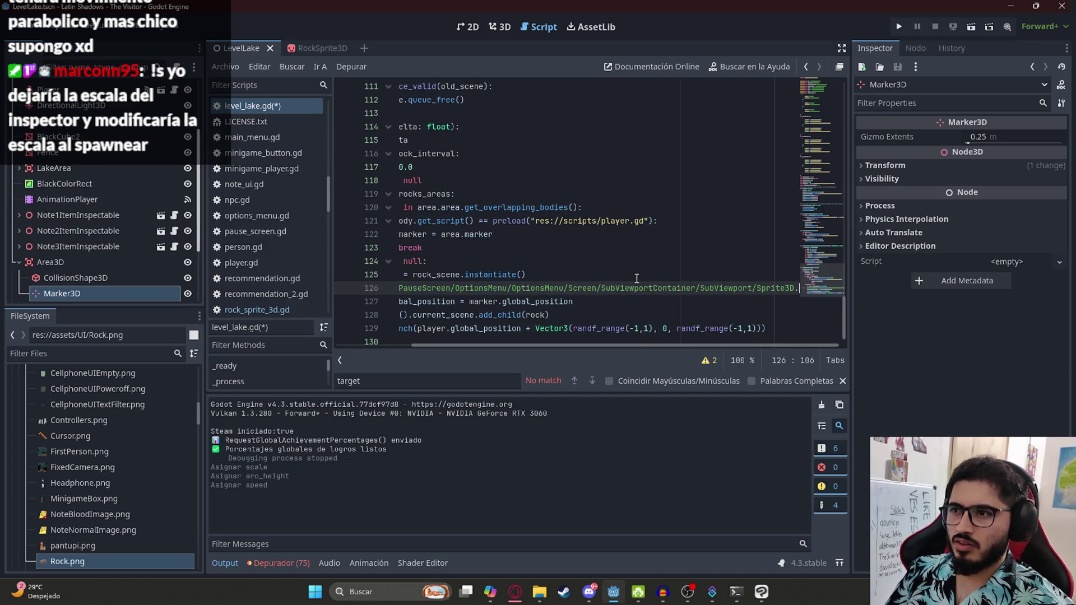
pyautogui.write('.scale')
pyautogui.press('BackSpace')
pyautogui.write('e.')
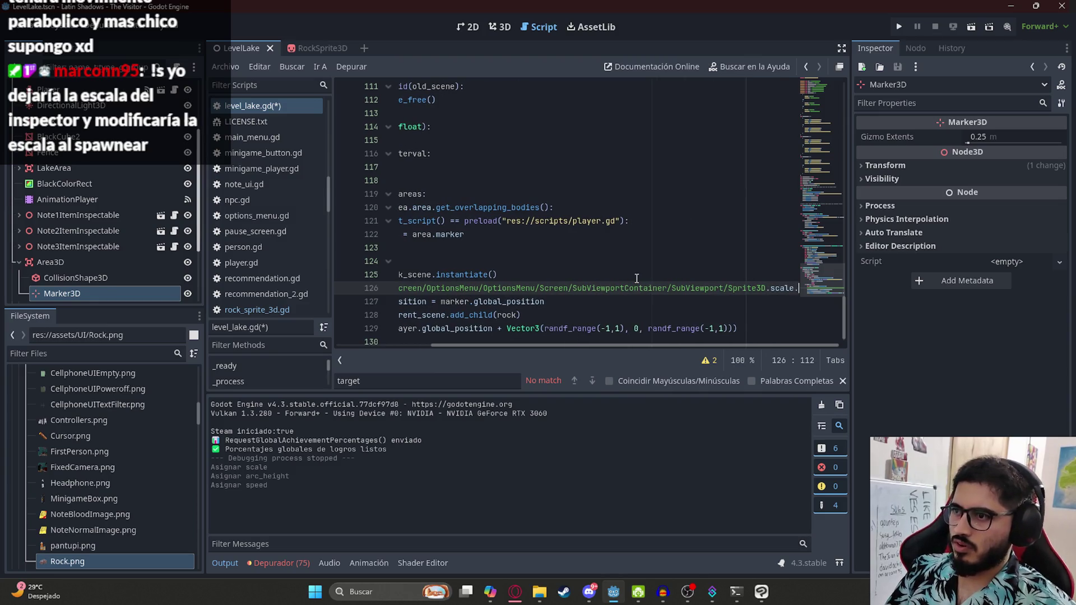
pyautogui.press('BackSpace')
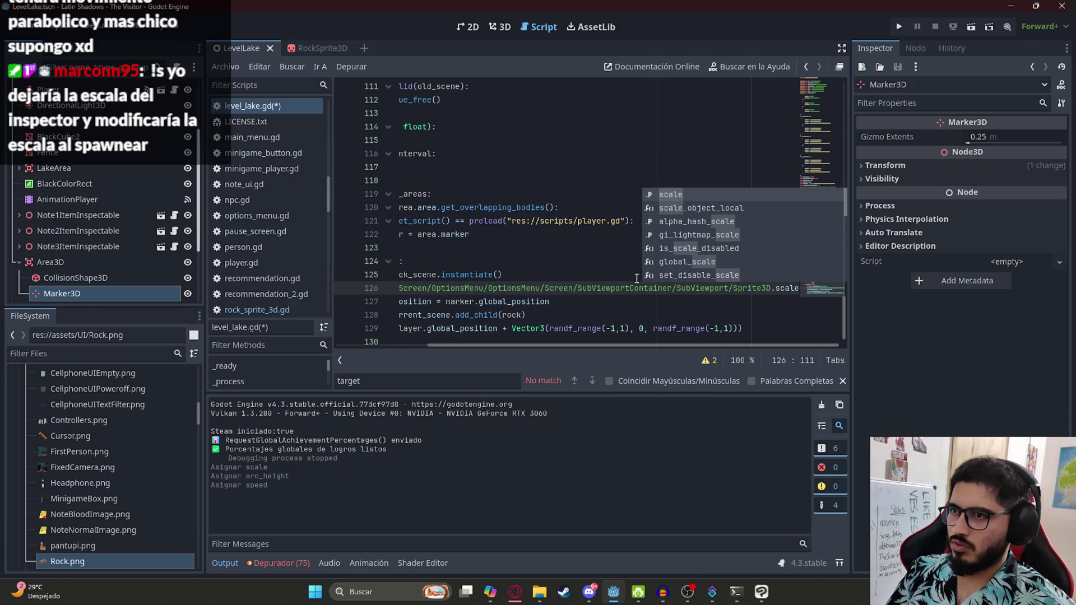
pyautogui.write('.')
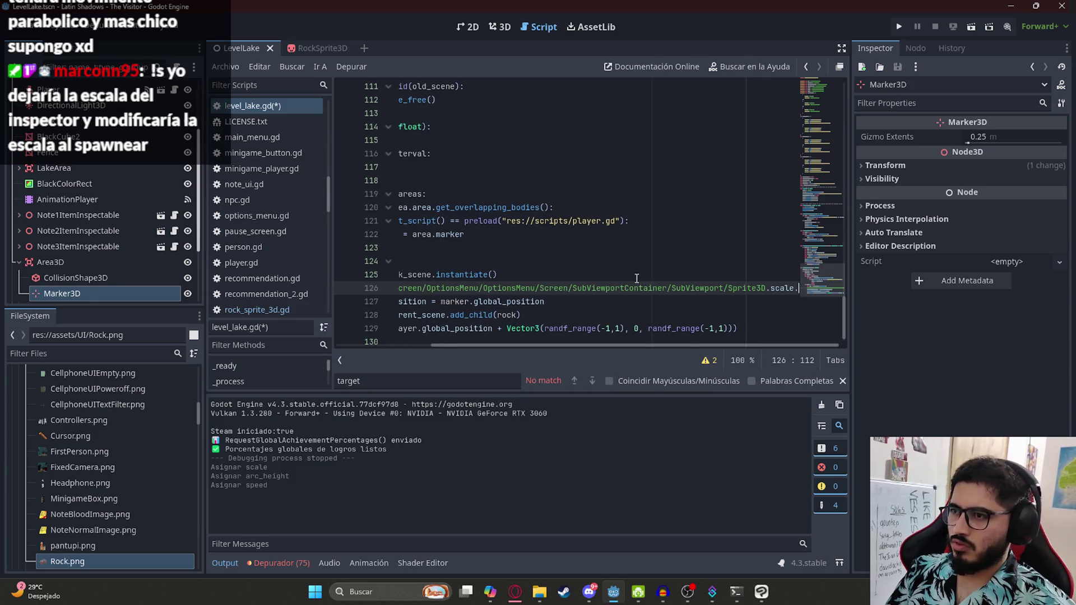
pyautogui.press('BackSpace')
pyautogui.write('= 0.17')
pyautogui.hotkey('ctrl', 's')
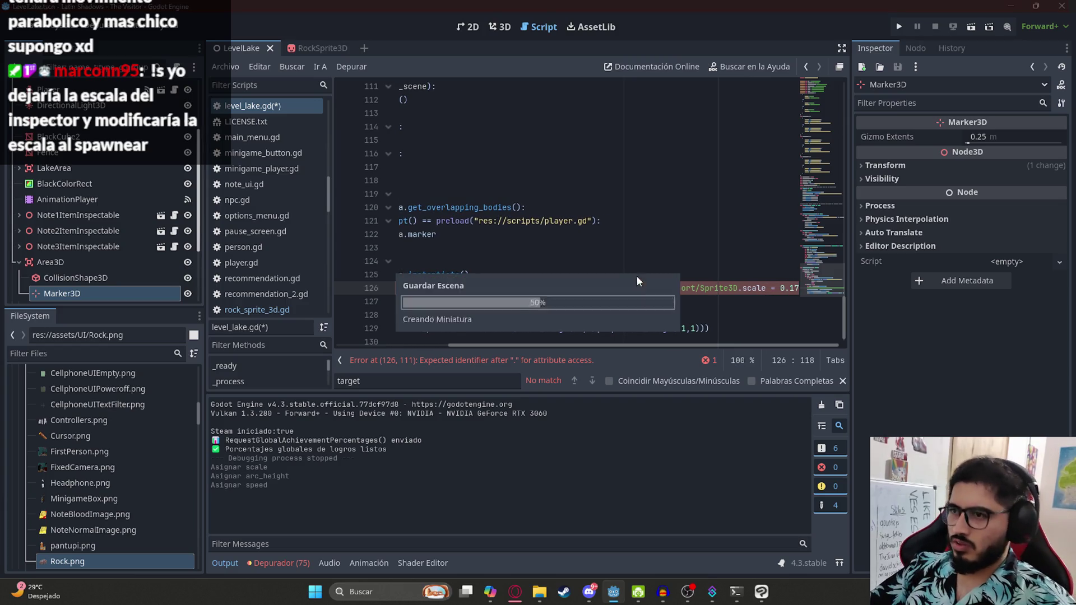
# Retype line 126 to start with 'rock', then run the scene to playtest the rocks
pyautogui.click(752, 261)
pyautogui.moveTo(769, 288)
pyautogui.mouseDown()
pyautogui.moveTo(370, 288)
pyautogui.moveTo(450, 287)
pyautogui.mouseUp()
pyautogui.write('rock')
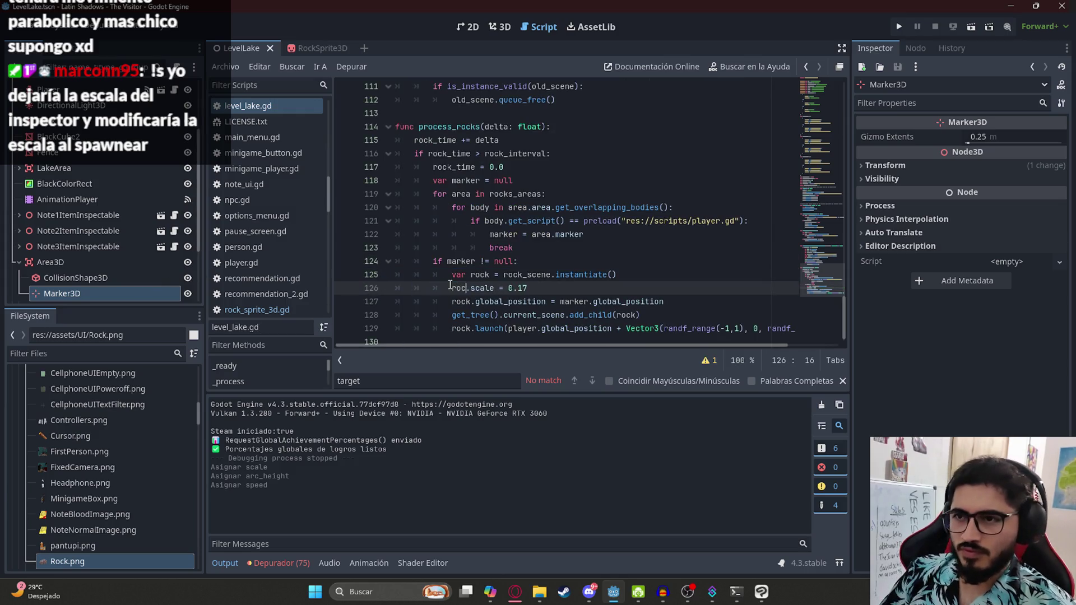
pyautogui.click(567, 149)
pyautogui.click(245, 66)
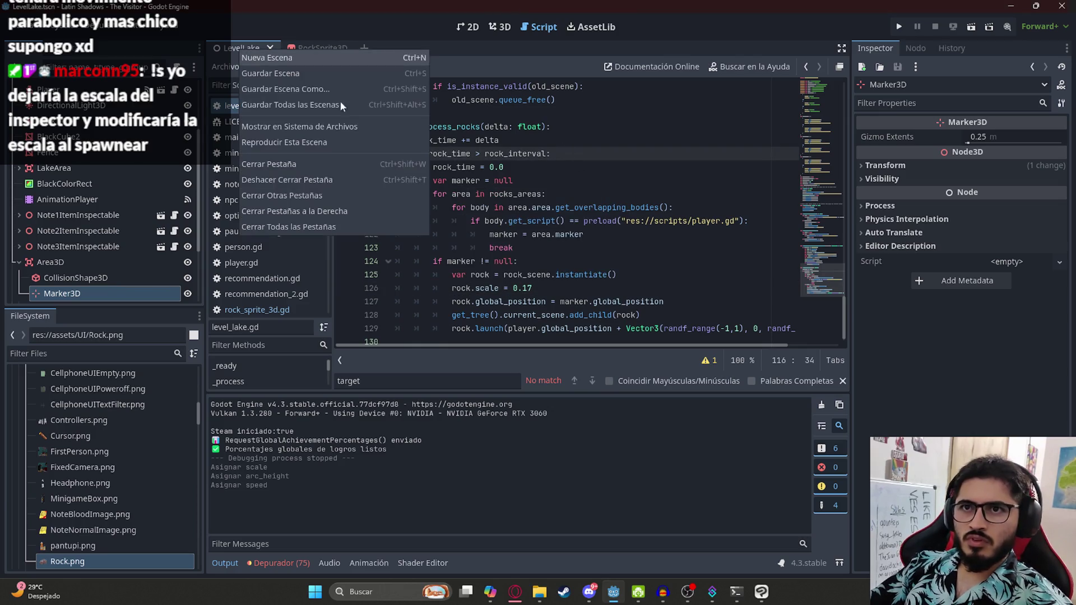
pyautogui.click(341, 136)
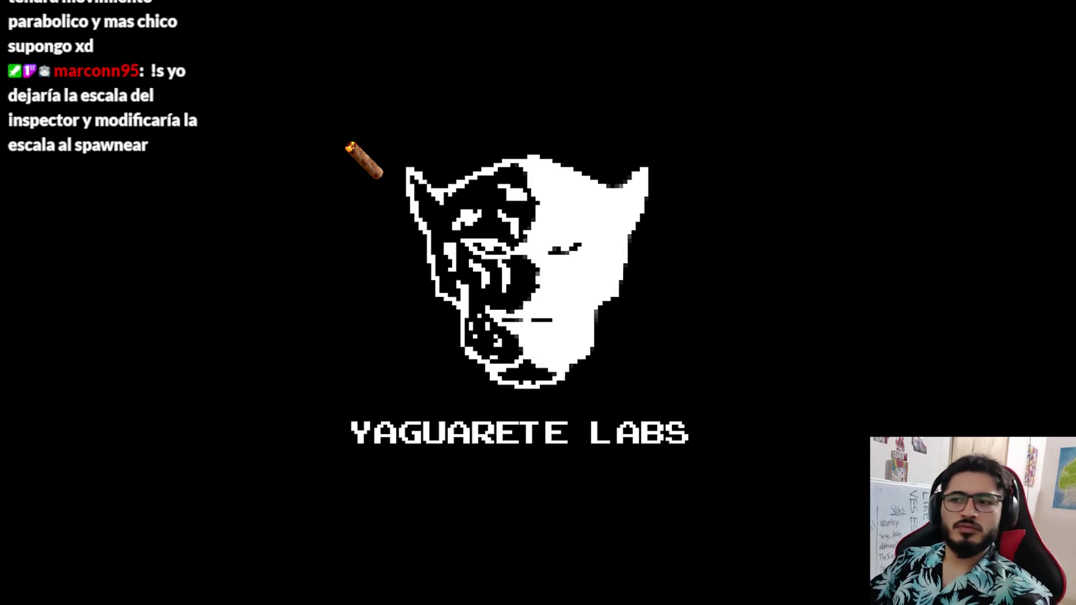
# Walk the player along the dirt path until the spawner errors at line 126, then stop debugging
pyautogui.press('w')
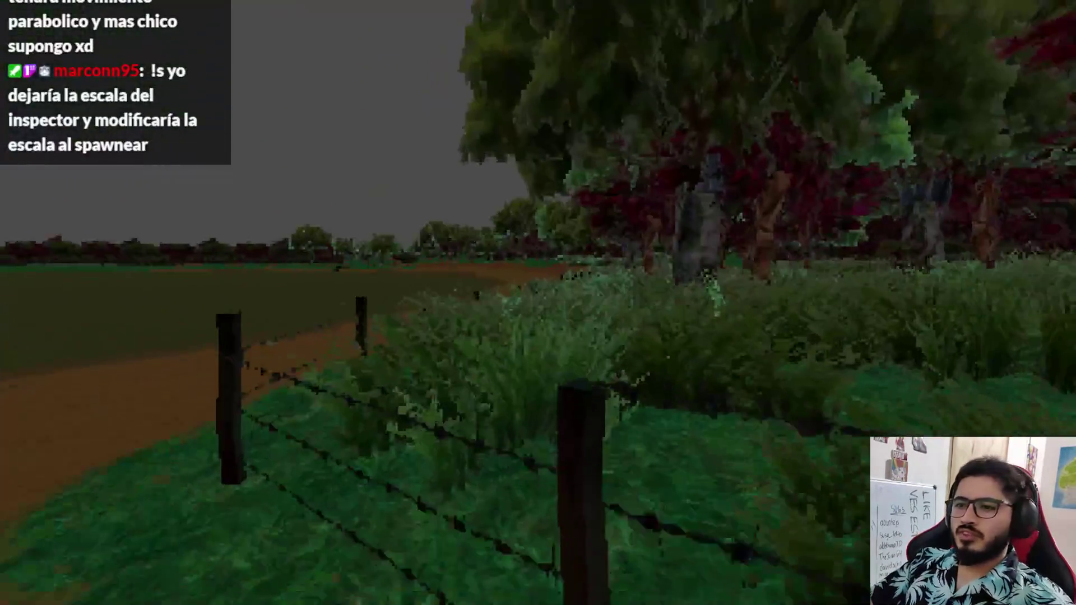
pyautogui.press('w')
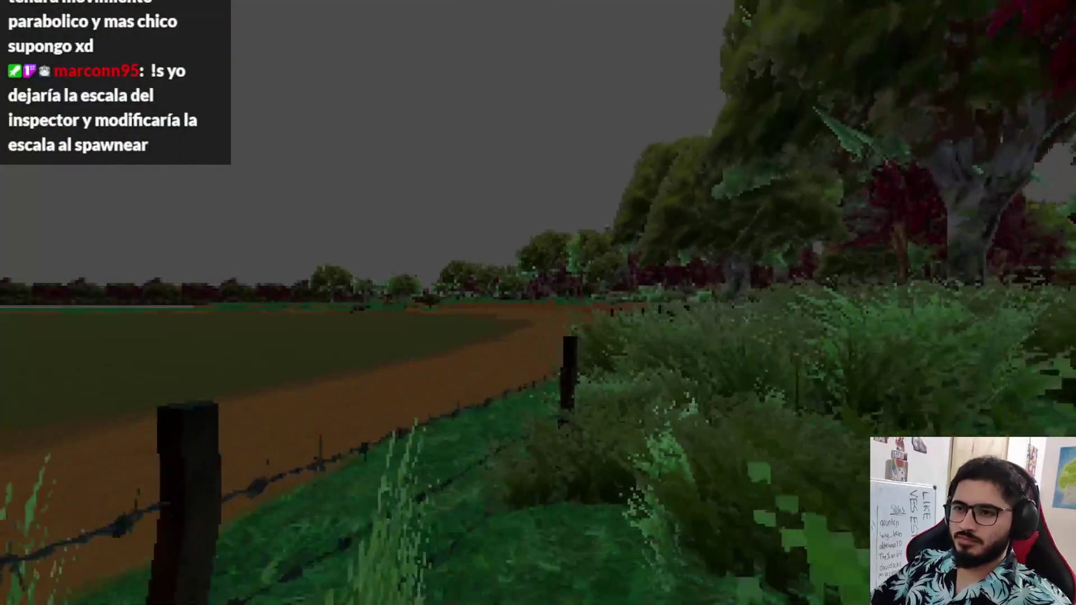
pyautogui.press('w')
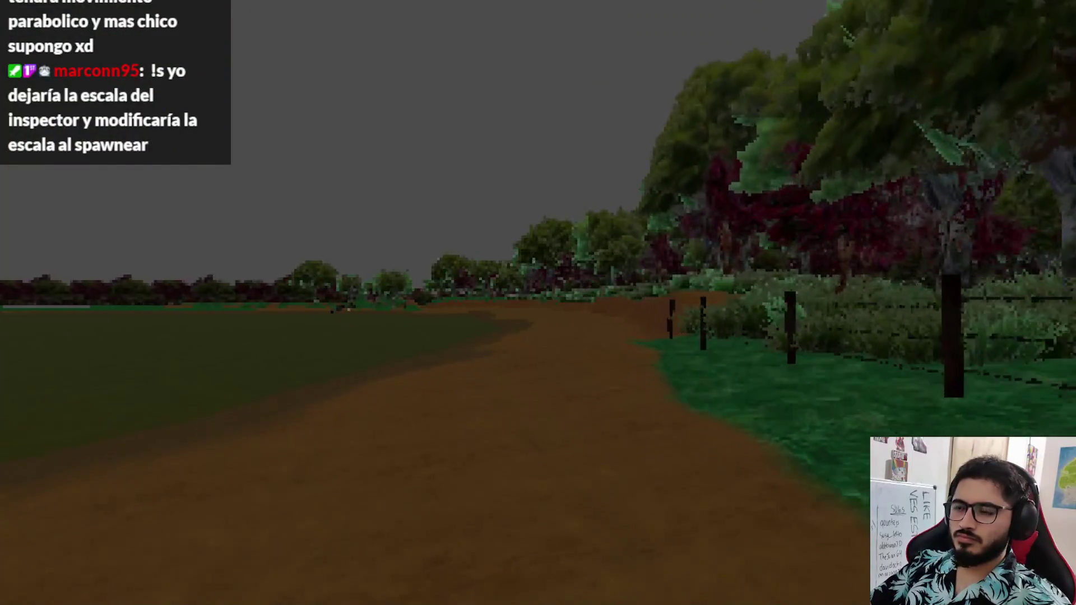
pyautogui.press('w')
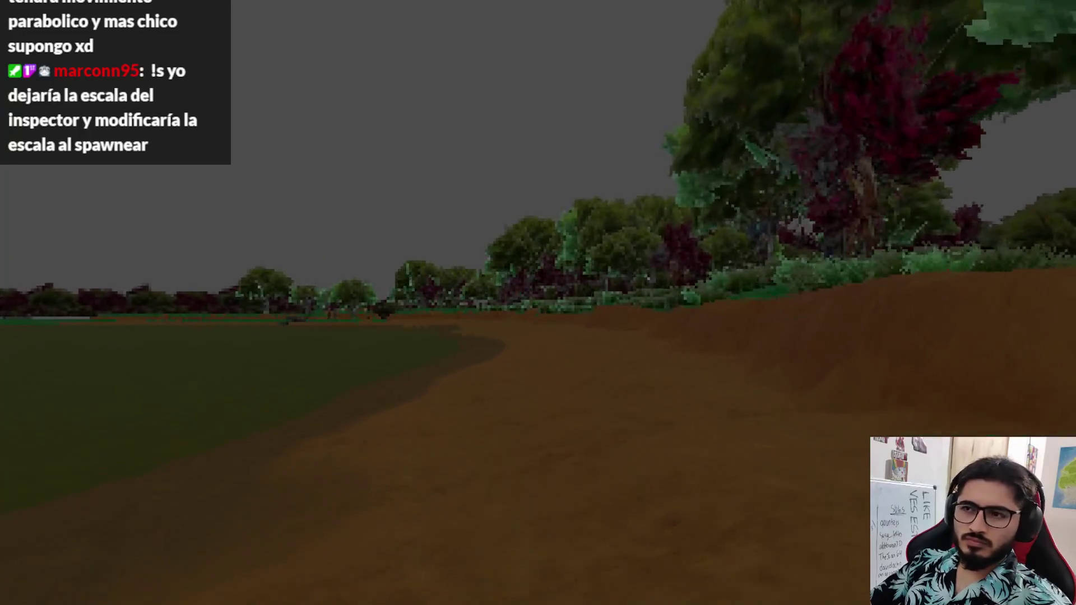
pyautogui.press('w')
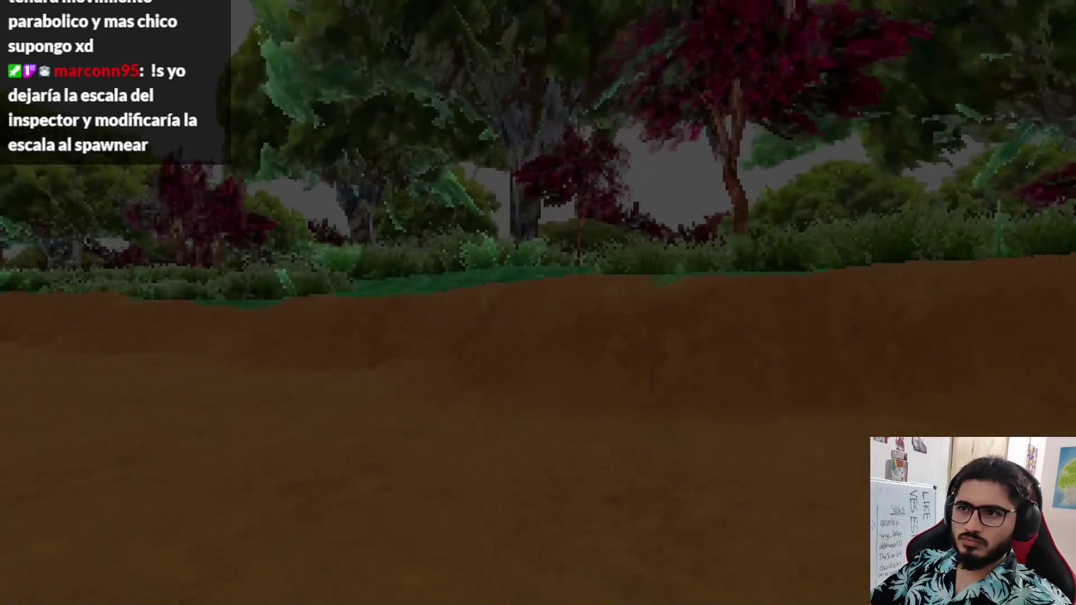
pyautogui.hotkey('ctrl', 'z')
pyautogui.hotkey('ctrl', 'z')
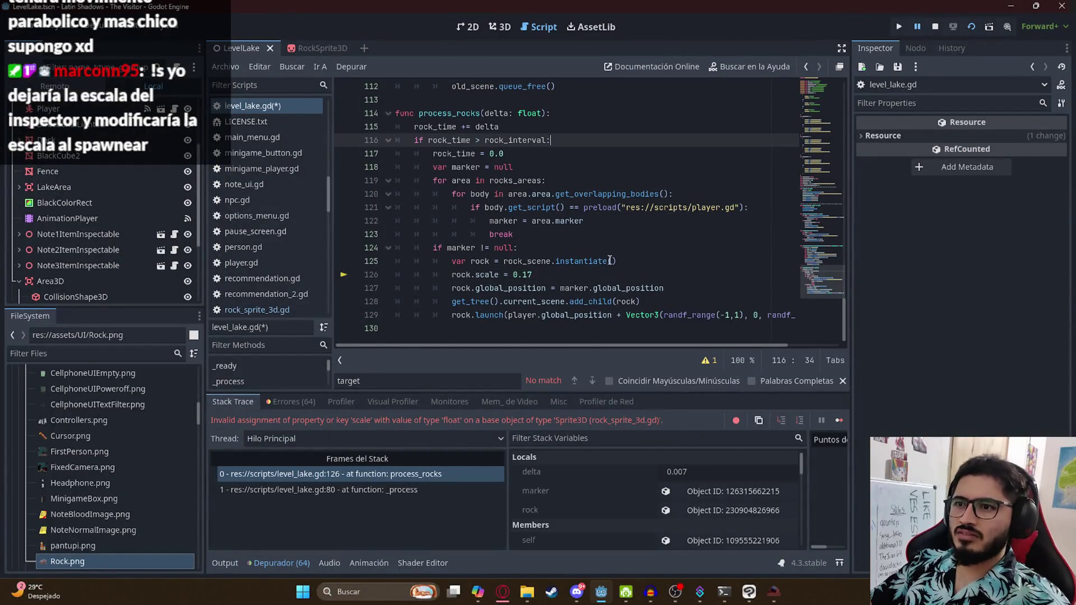
pyautogui.click(935, 27)
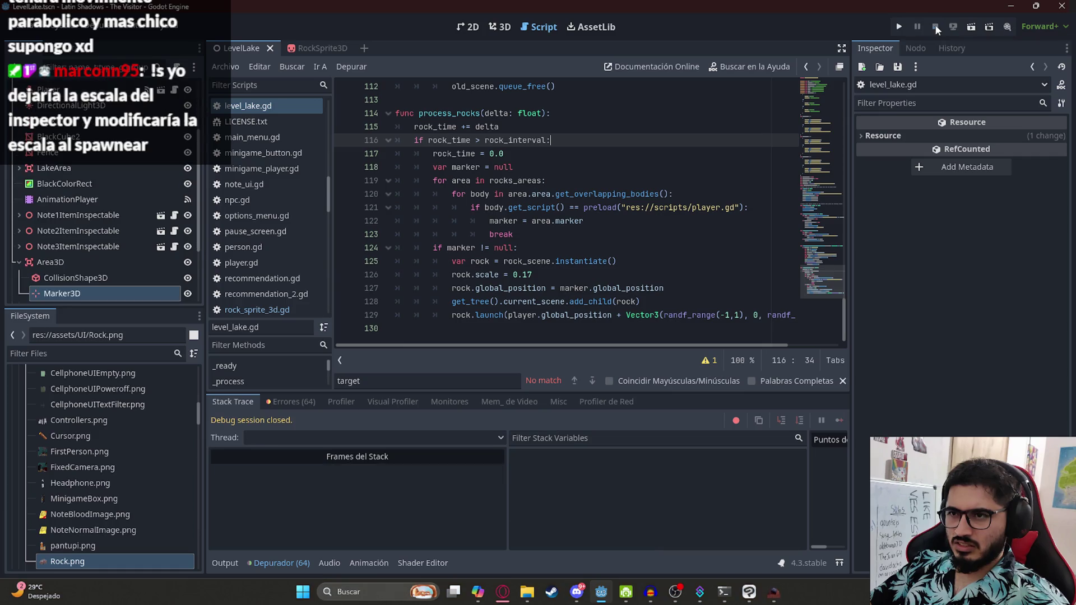
# Change line 126 to rock.scale = Vector3(0.17, 0.17, 0.17) and save the script
pyautogui.click(470, 275)
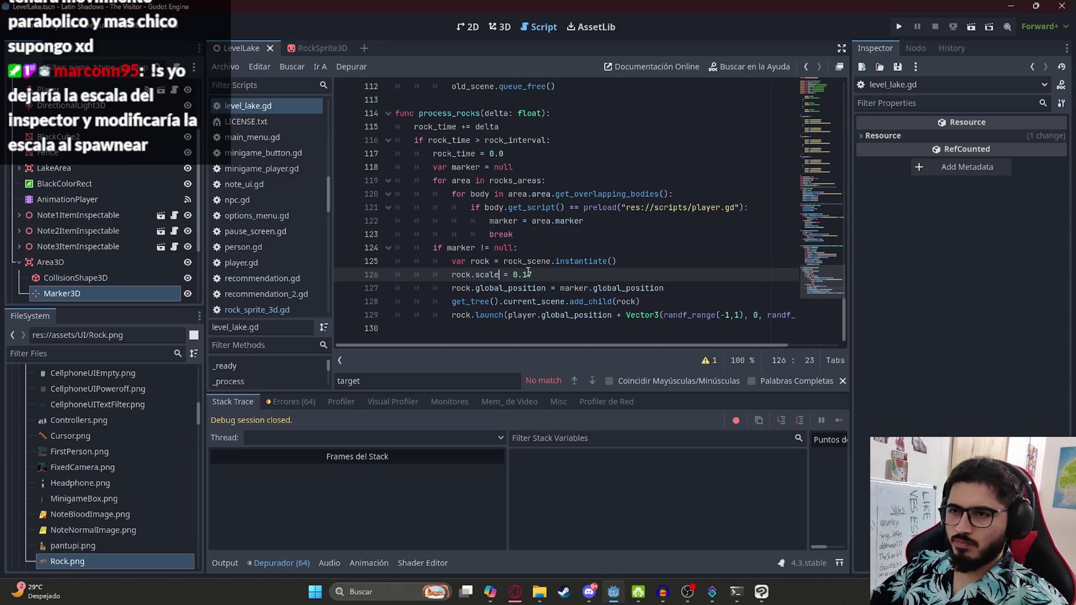
pyautogui.moveTo(514, 275); pyautogui.dragTo(562, 270)
pyautogui.press('BackSpace')
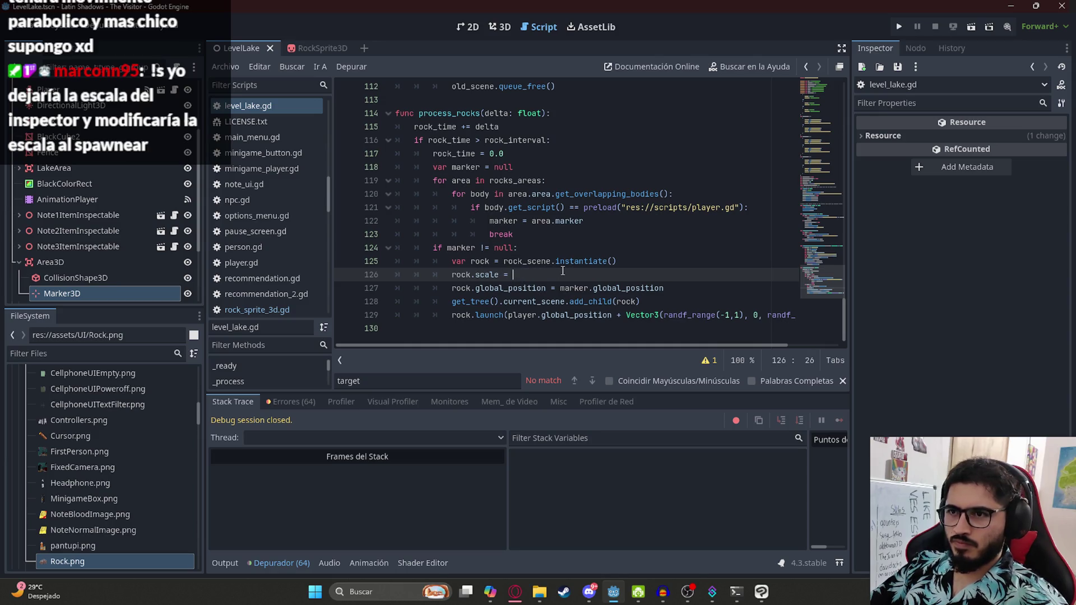
pyautogui.write('Vector3')
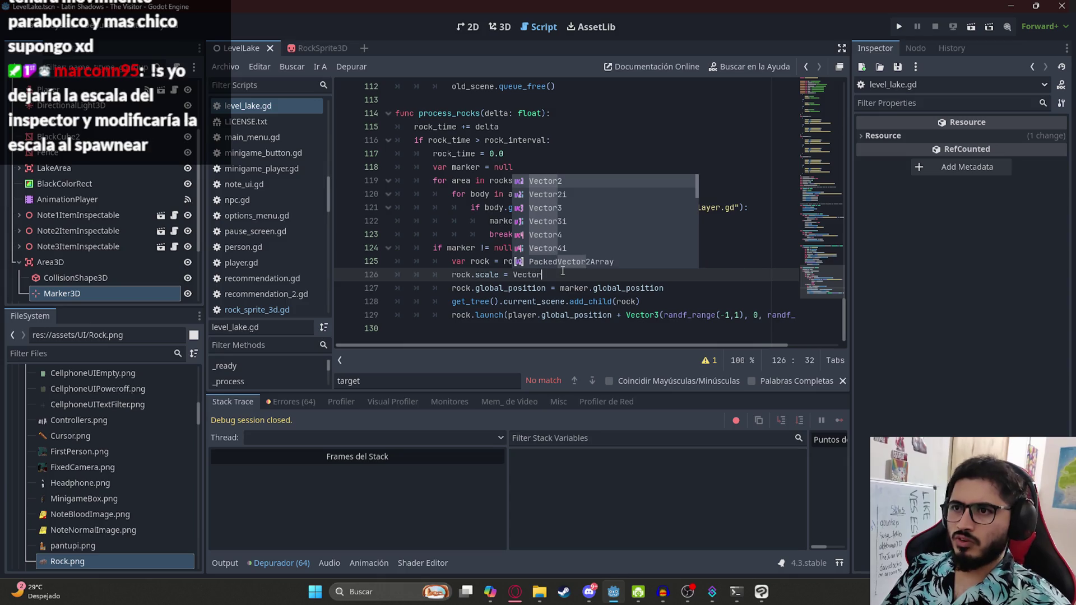
pyautogui.write('(0.17, 0.17,')
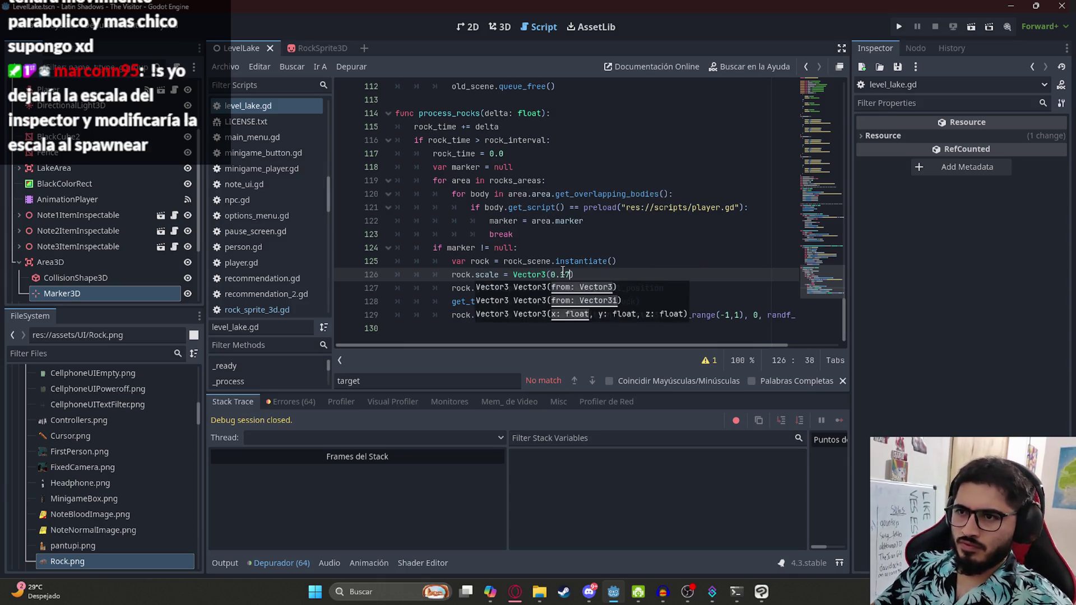
pyautogui.write(' 0.17,')
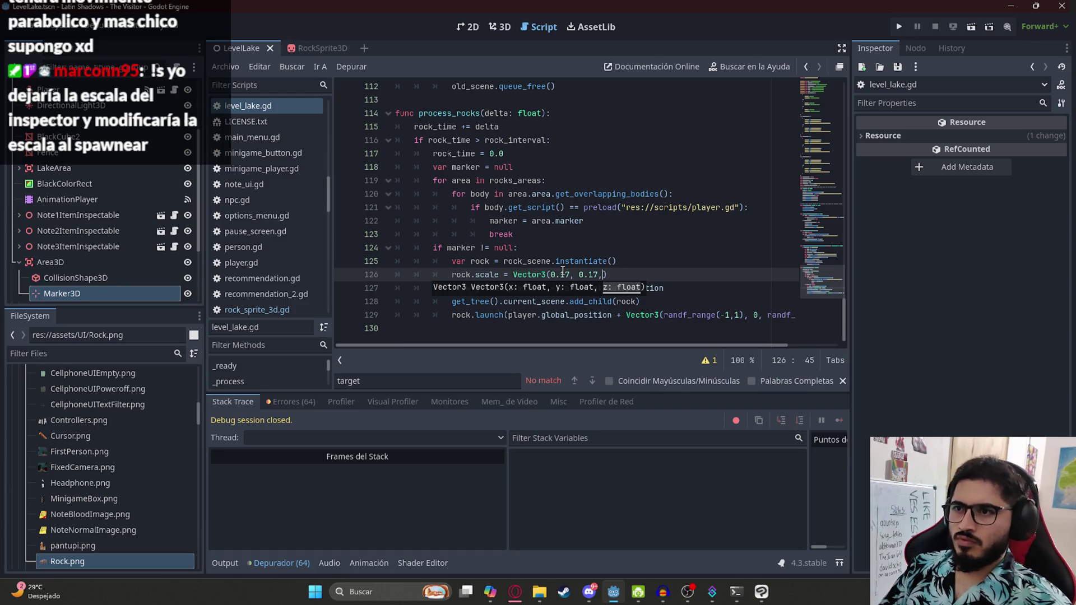
pyautogui.hotkey('ctrl', 's')
pyautogui.click(504, 207)
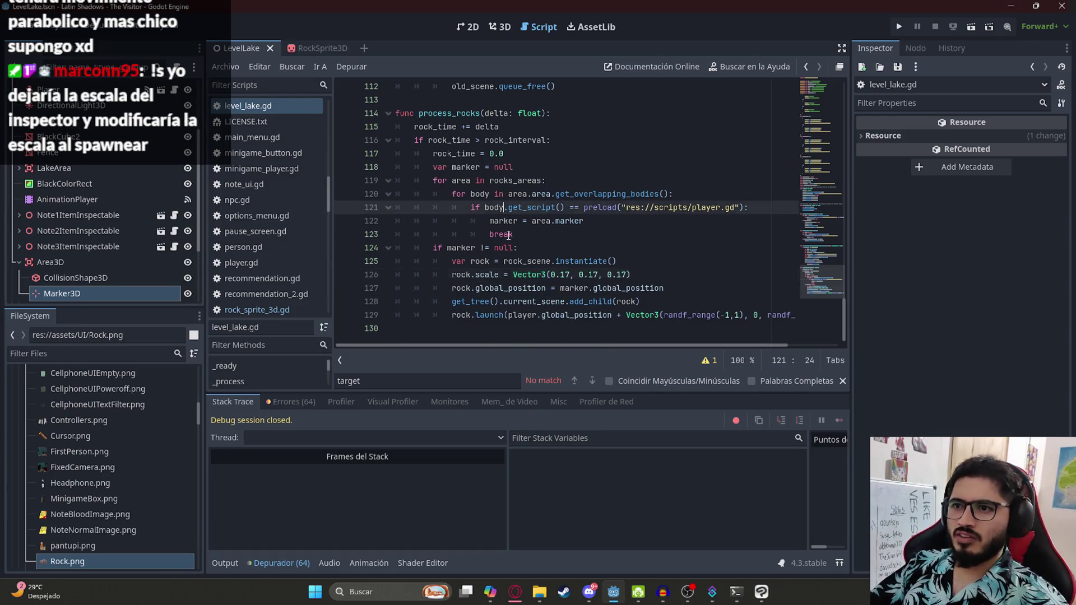
pyautogui.doubleClick(486, 275)
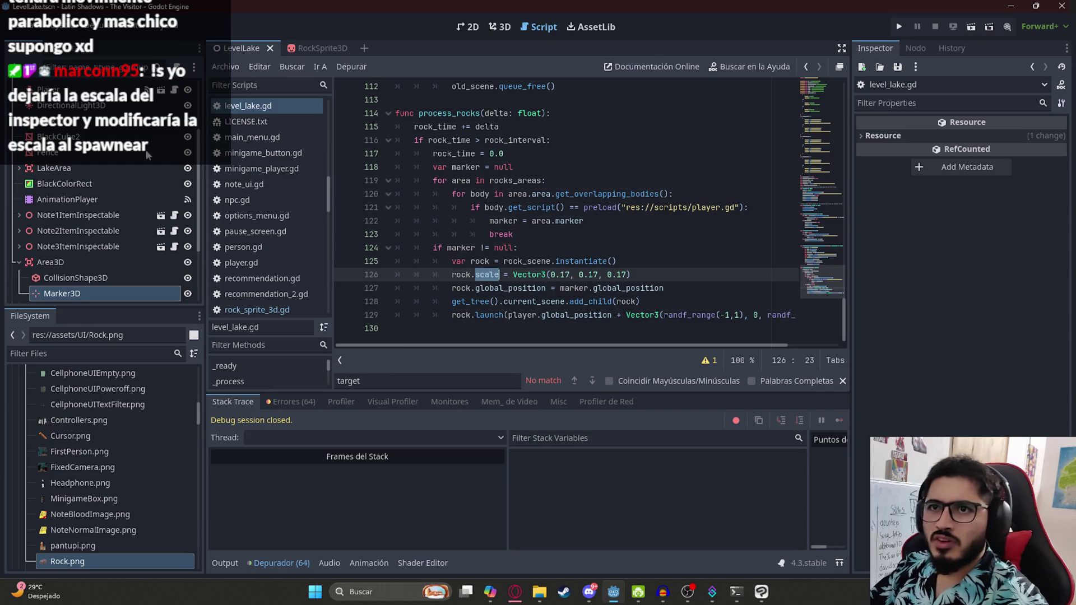
# Filter the RockSprite3D scene's Inspector down to the 'scale' properties
pyautogui.click(322, 48)
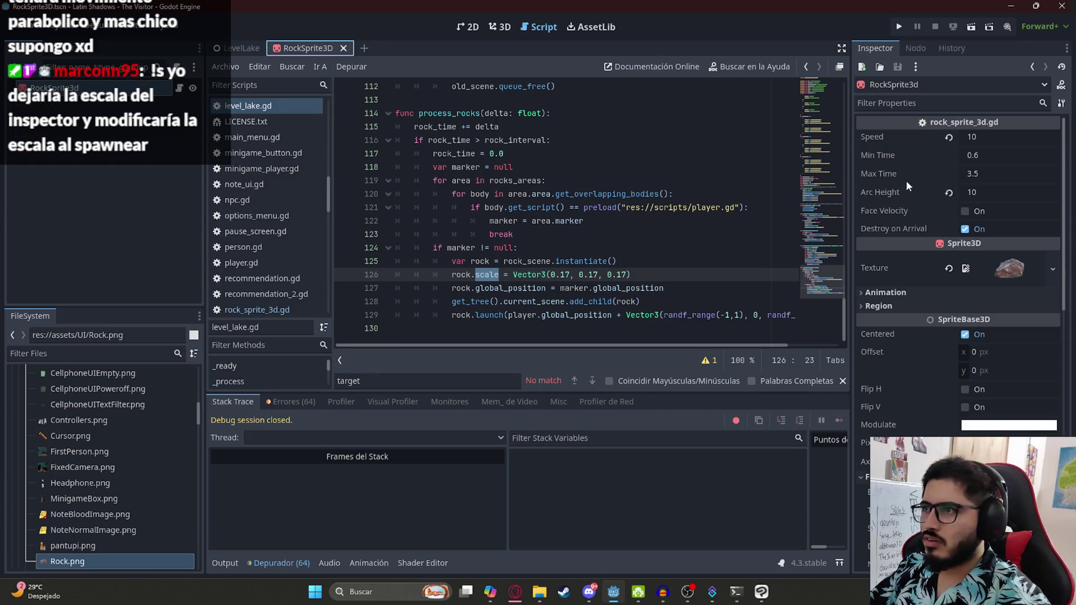
pyautogui.click(884, 102)
pyautogui.write('scale')
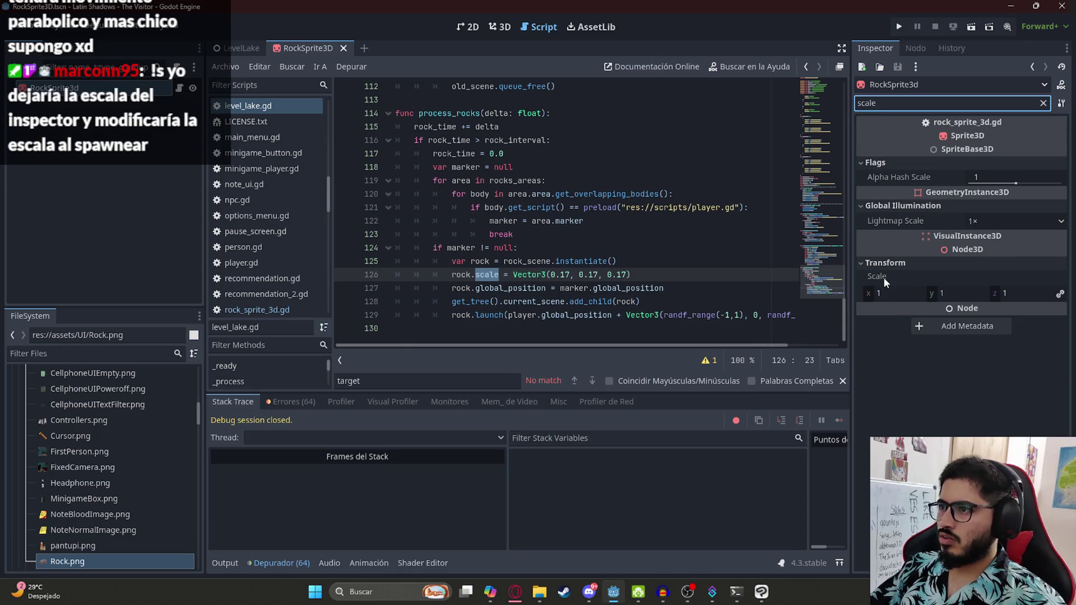
pyautogui.moveTo(884, 277)
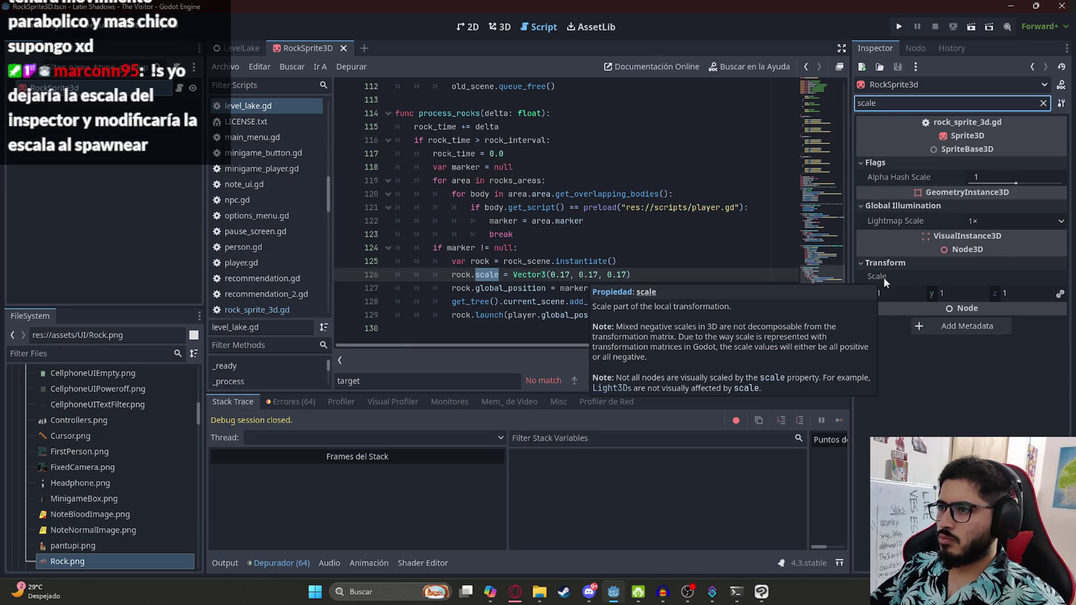
# Check the Scale property's options menu, then run the game
pyautogui.rightClick(885, 278)
pyautogui.rightClick(886, 280)
pyautogui.rightClick(887, 280)
pyautogui.click(933, 328)
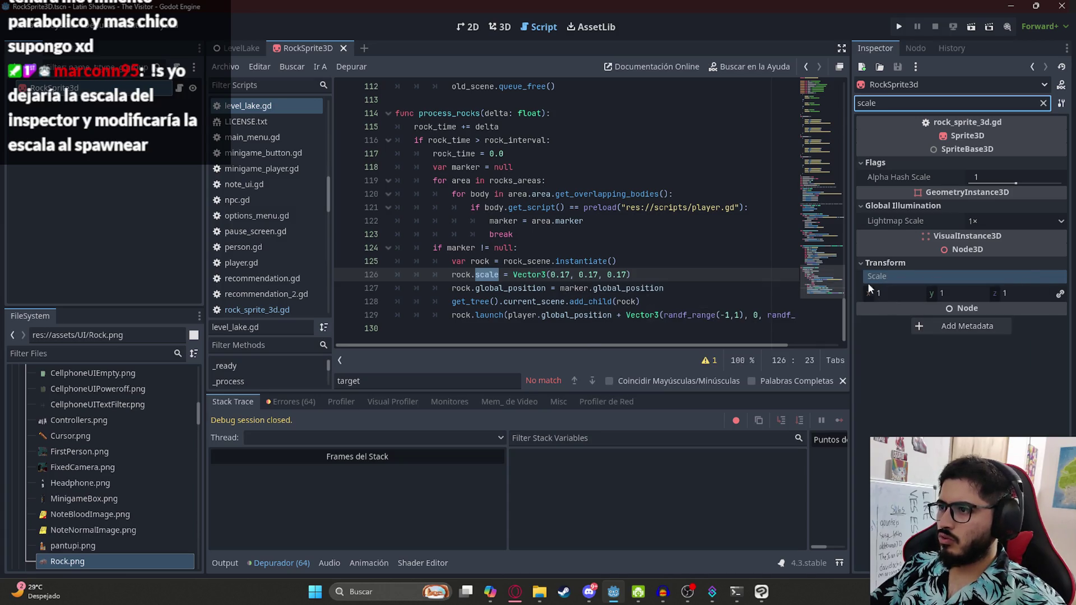
pyautogui.rightClick(870, 281)
pyautogui.click(878, 271)
pyautogui.press('F5')
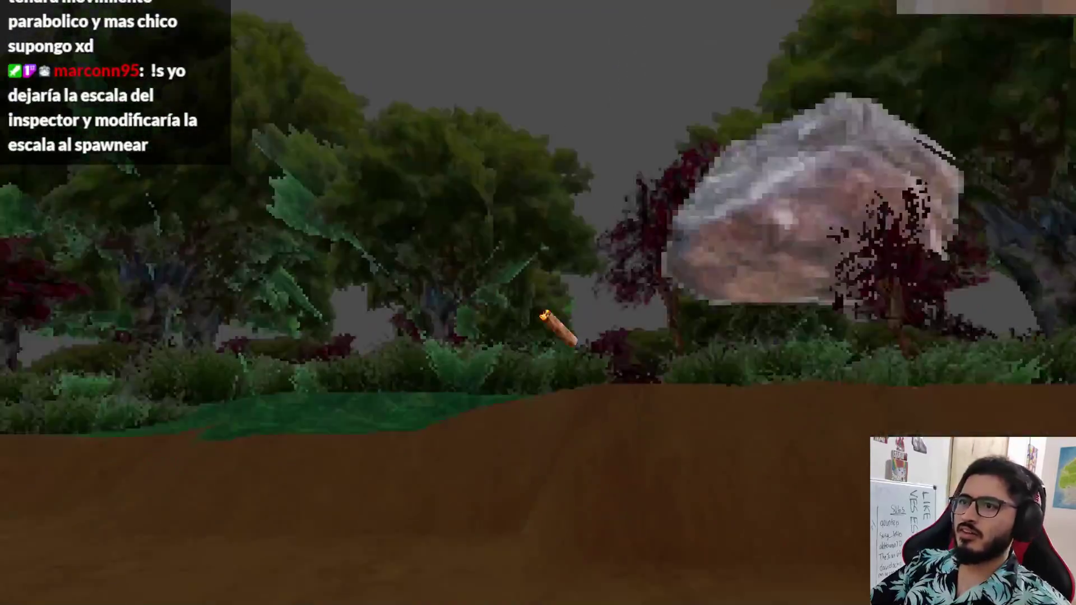
# Pause the lake playtest and quit the game back to the editor
pyautogui.press('Escape')
pyautogui.click(504, 432)
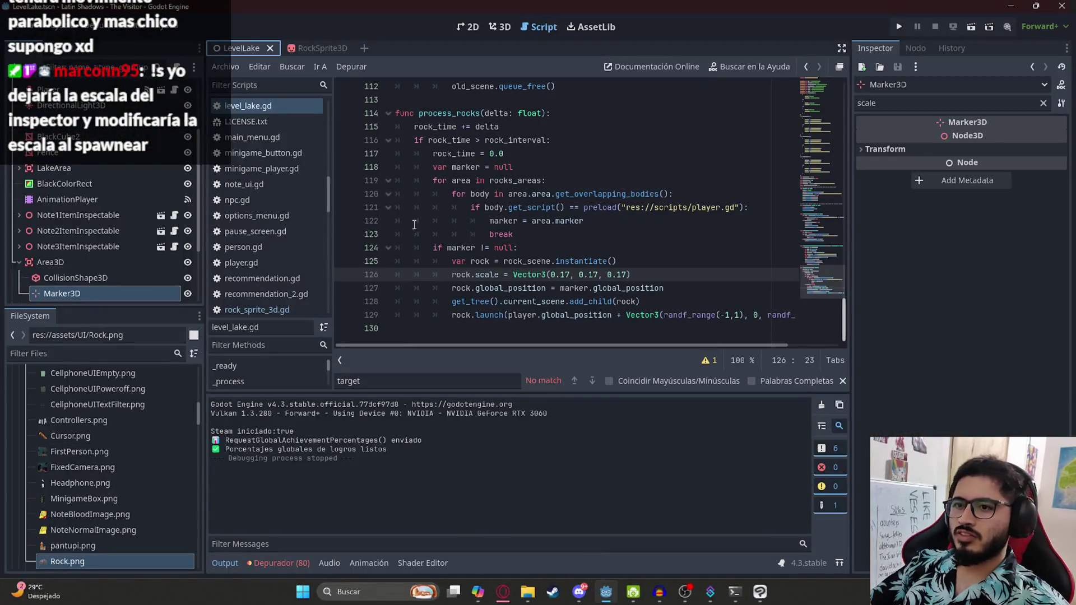
# Select the rock.scale line, then open rock_sprite_3d.gd at launch()'s set_scale on line 19
pyautogui.doubleClick(486, 274)
pyautogui.tripleClick(497, 274)
pyautogui.click(317, 48)
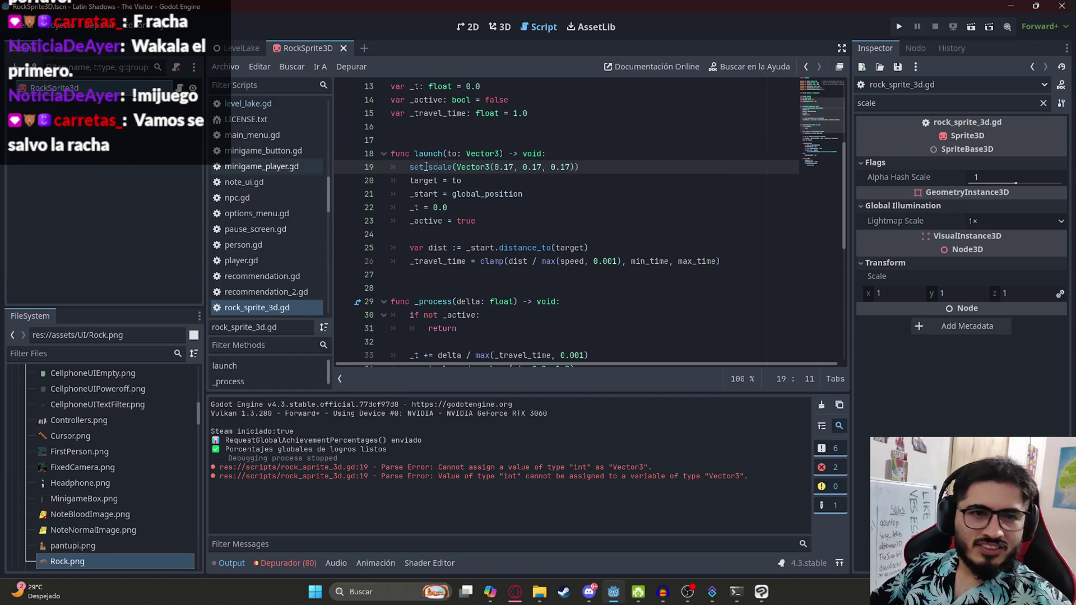
pyautogui.click(513, 193)
# Give launch() a scale = Vector3(1,1,1) parameter and pass it to set_scale in rock_sprite_3d.gd
pyautogui.click(630, 162)
pyautogui.hotkey('shift', 'Home')
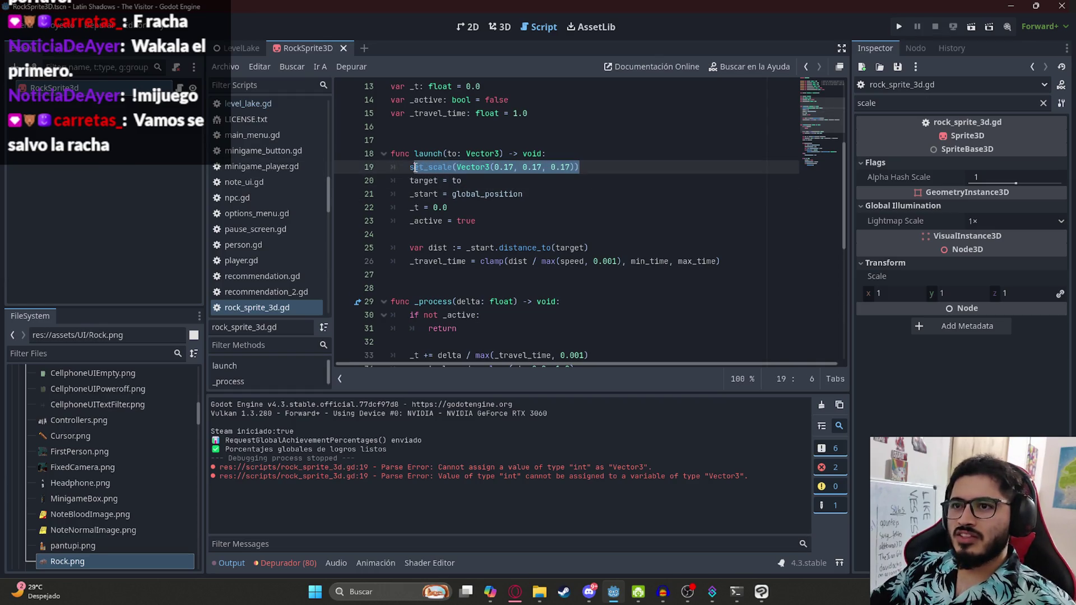
pyautogui.moveTo(576, 167); pyautogui.dragTo(455, 171)
pyautogui.write('(scal')
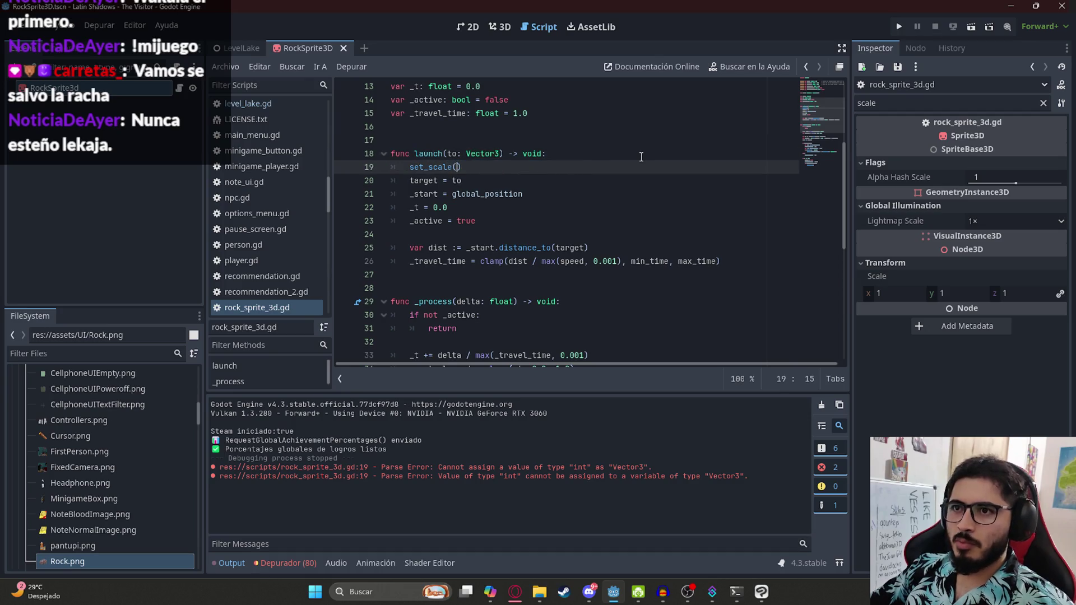
pyautogui.write('e')
pyautogui.click(498, 154)
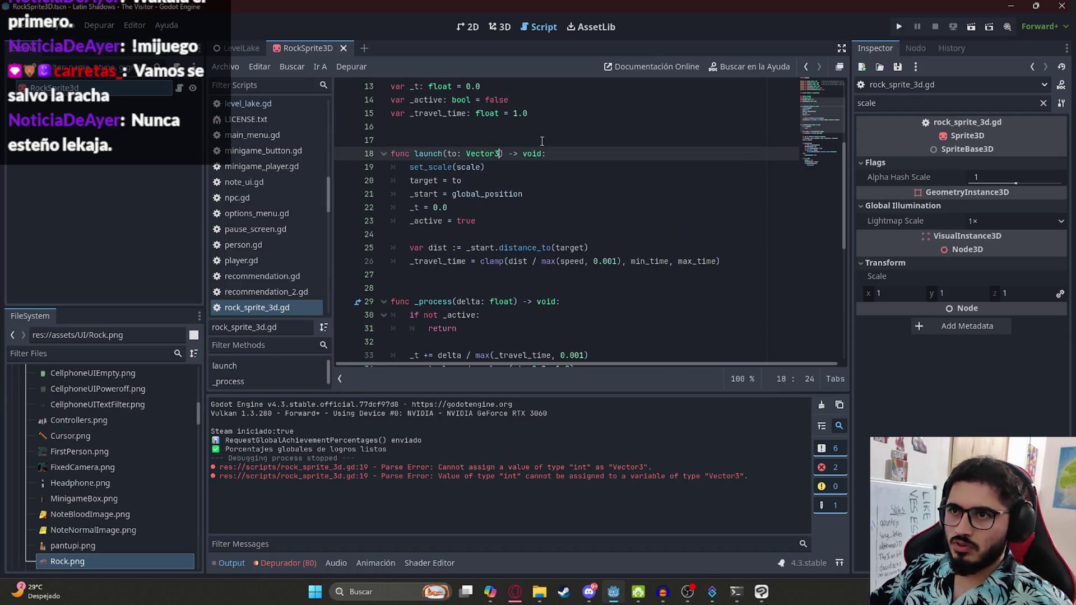
pyautogui.write(', scale = V')
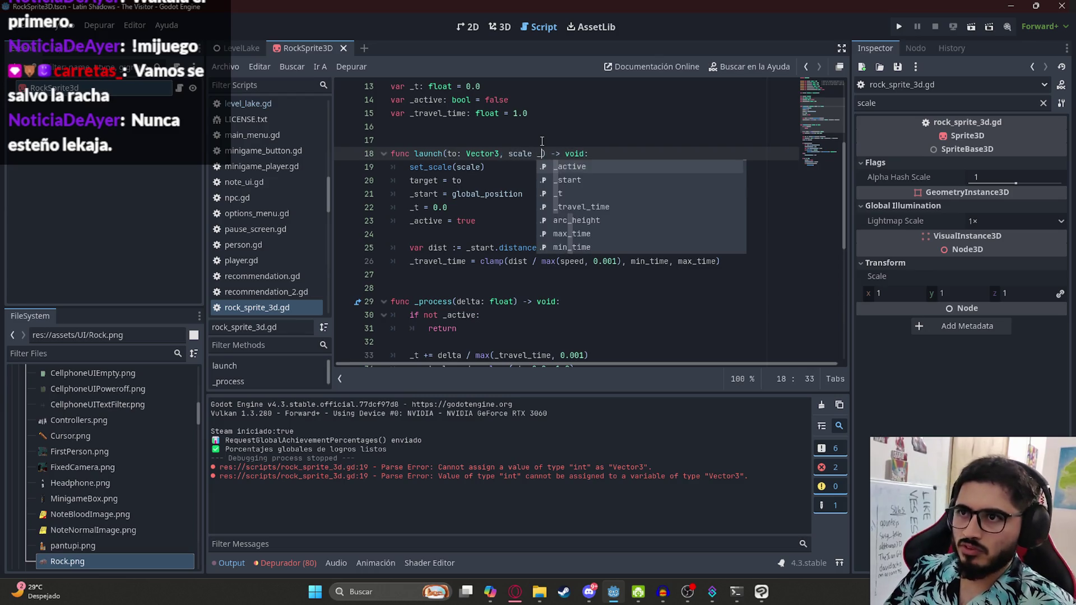
pyautogui.write('ecto')
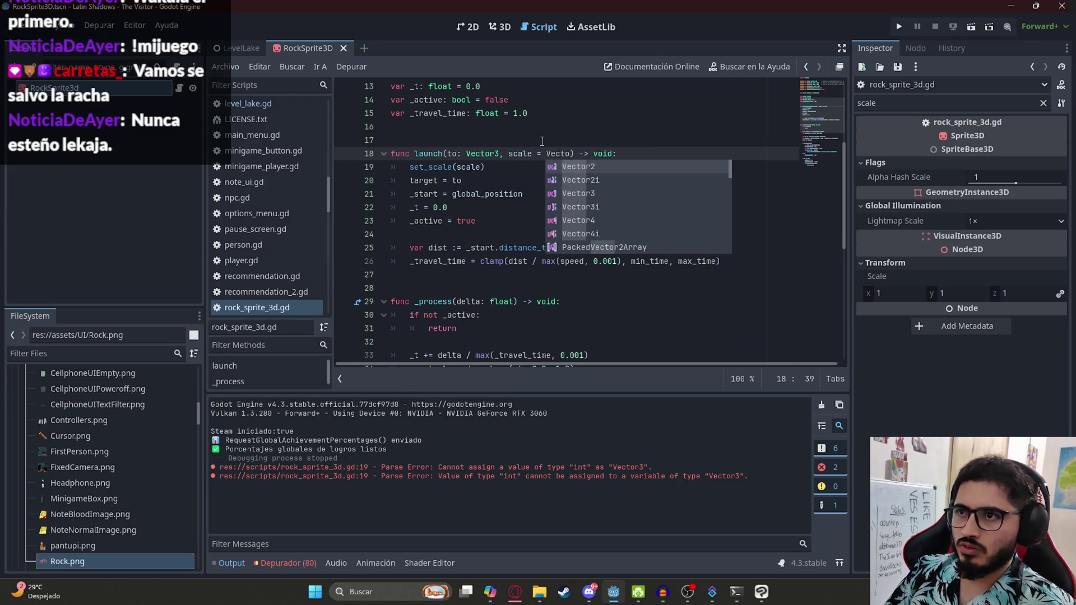
pyautogui.write('r3(1,1,1')
pyautogui.click(528, 141)
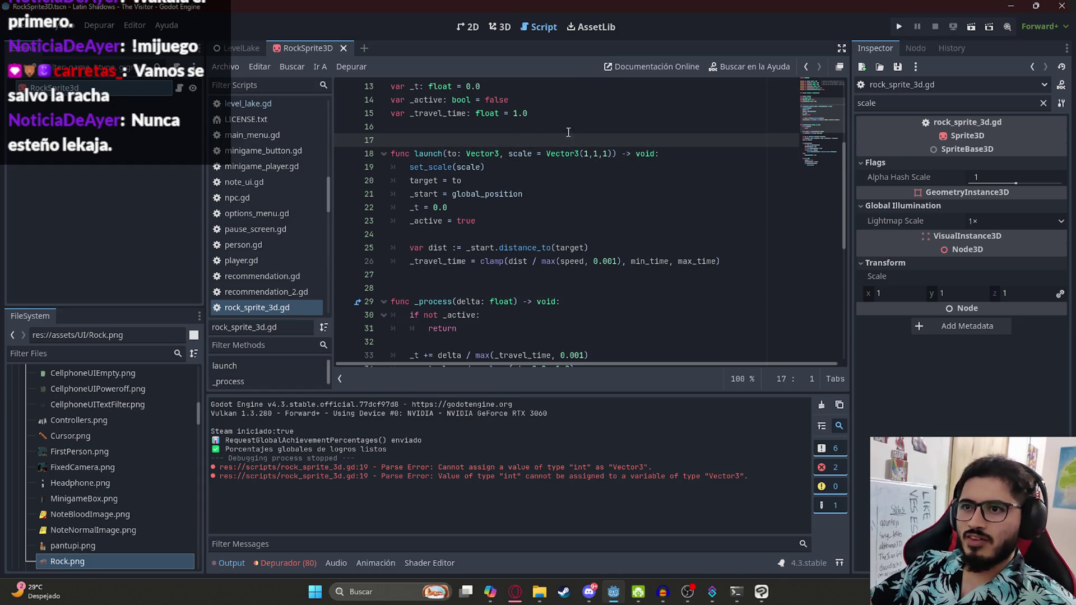
# In level_lake.gd, delete the rock.scale line, pass Vector3(0.17, 0.17, 0.17) to rock.launch, and save
pyautogui.click(241, 48)
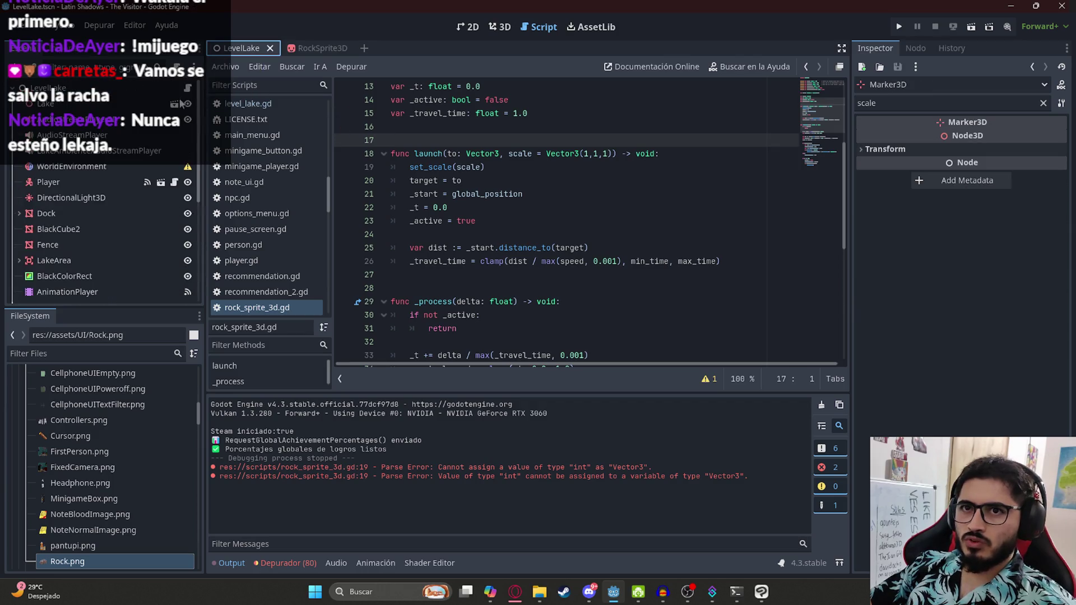
pyautogui.click(280, 104)
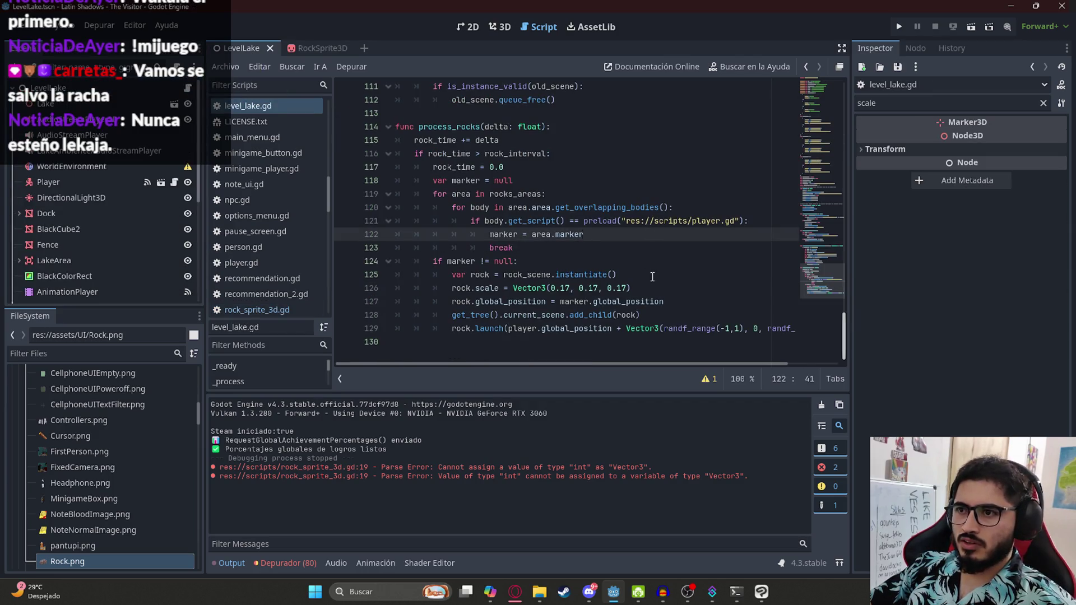
pyautogui.click(632, 290)
pyautogui.press('Return')
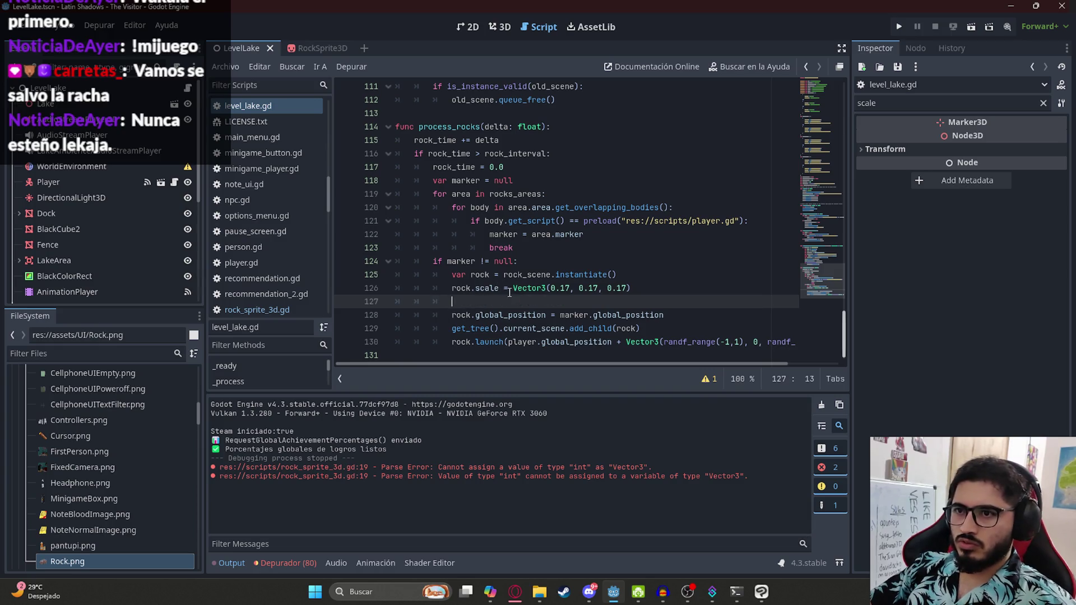
pyautogui.press('BackSpace')
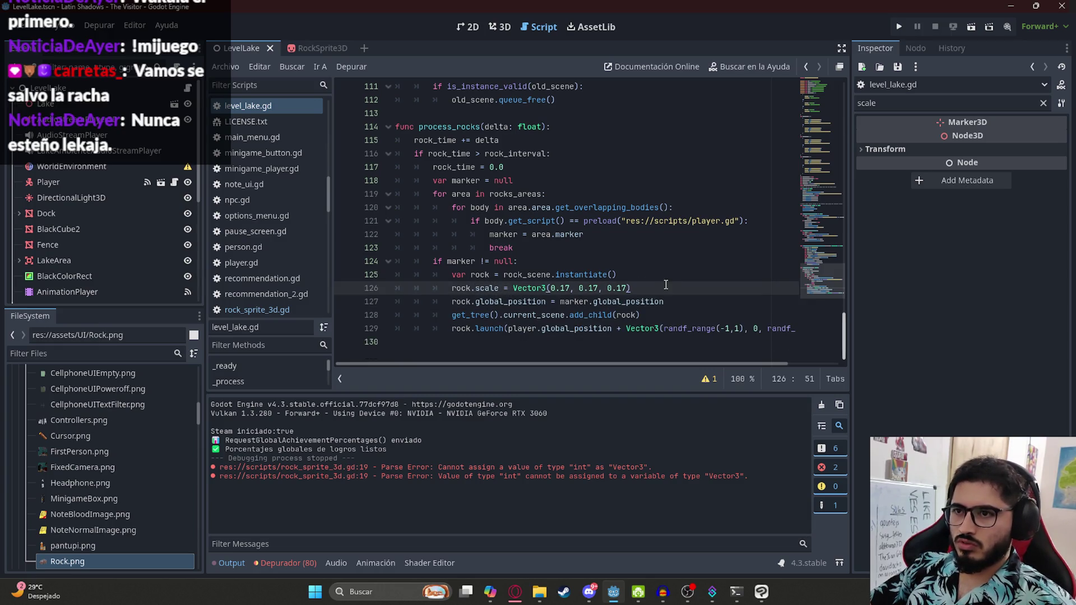
pyautogui.hotkey('shift', 'Up')
pyautogui.press('BackSpace')
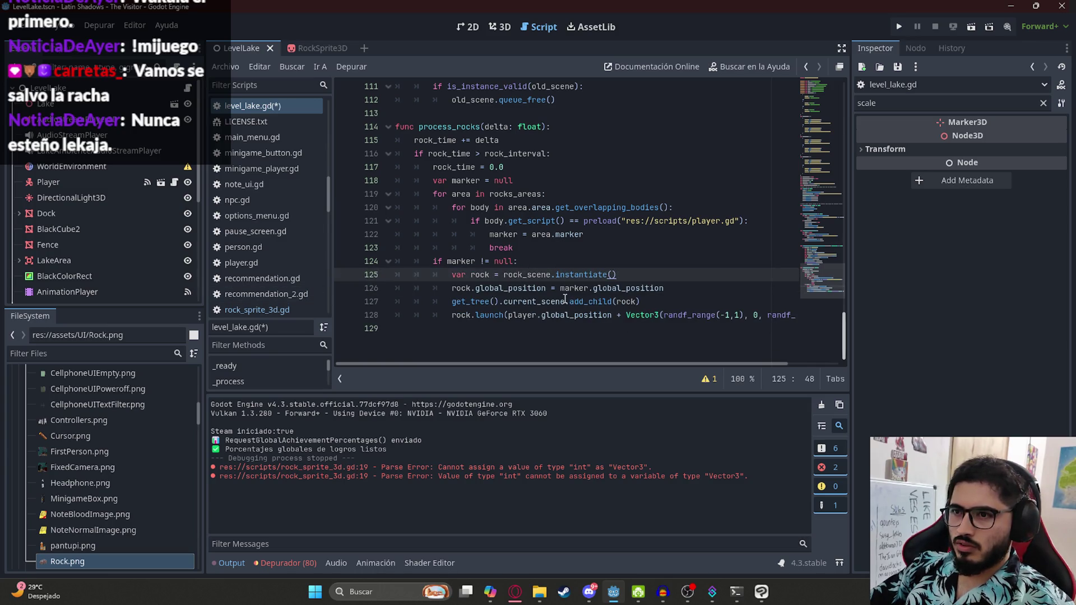
pyautogui.moveTo(600, 364); pyautogui.dragTo(704, 366)
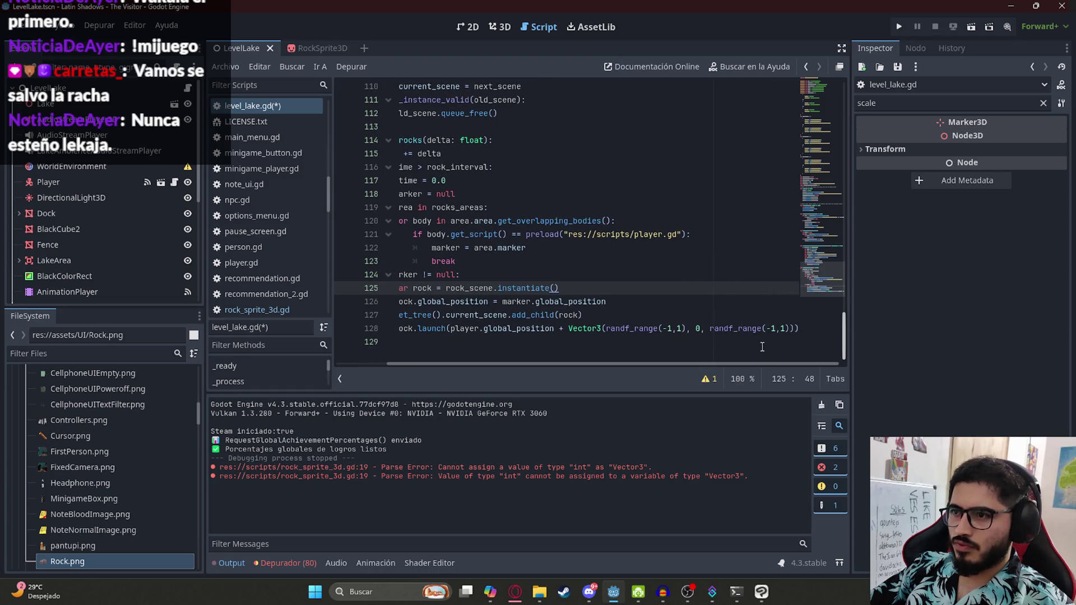
pyautogui.click(596, 328)
pyautogui.click(798, 328)
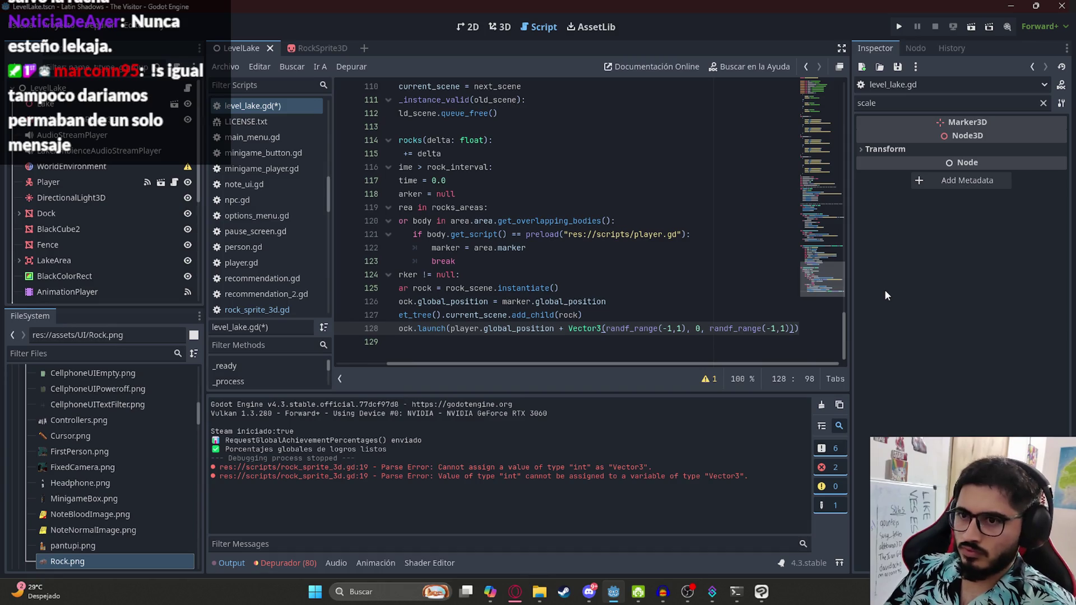
pyautogui.write(', Vector3(0.17, 0.17, 0.17)')
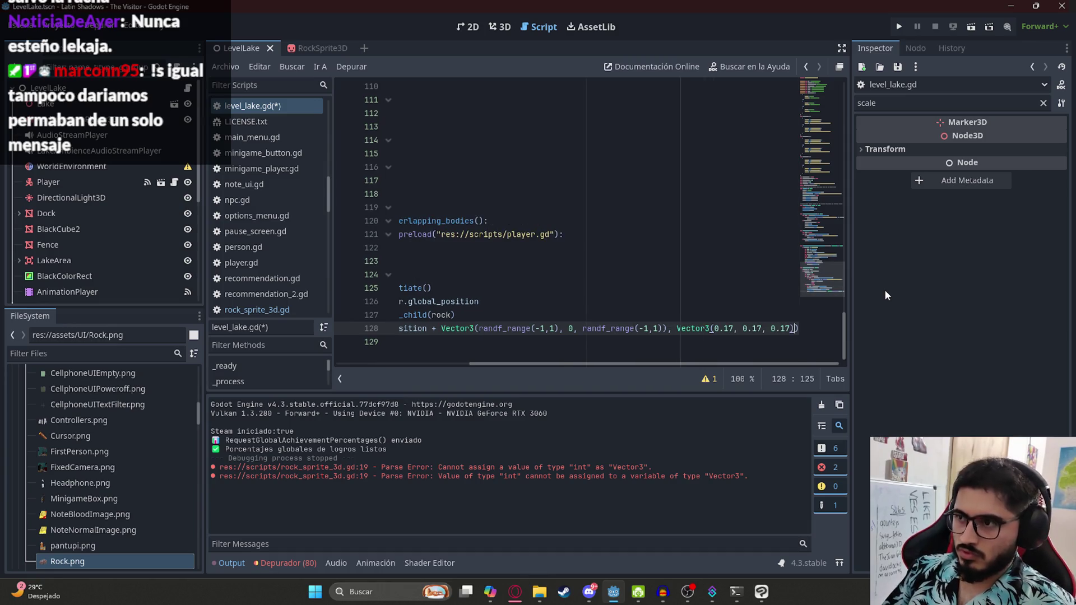
pyautogui.hotkey('ctrl', 's')
# Review the rock launch line, then play the LevelLake scene on its own
pyautogui.click(784, 316)
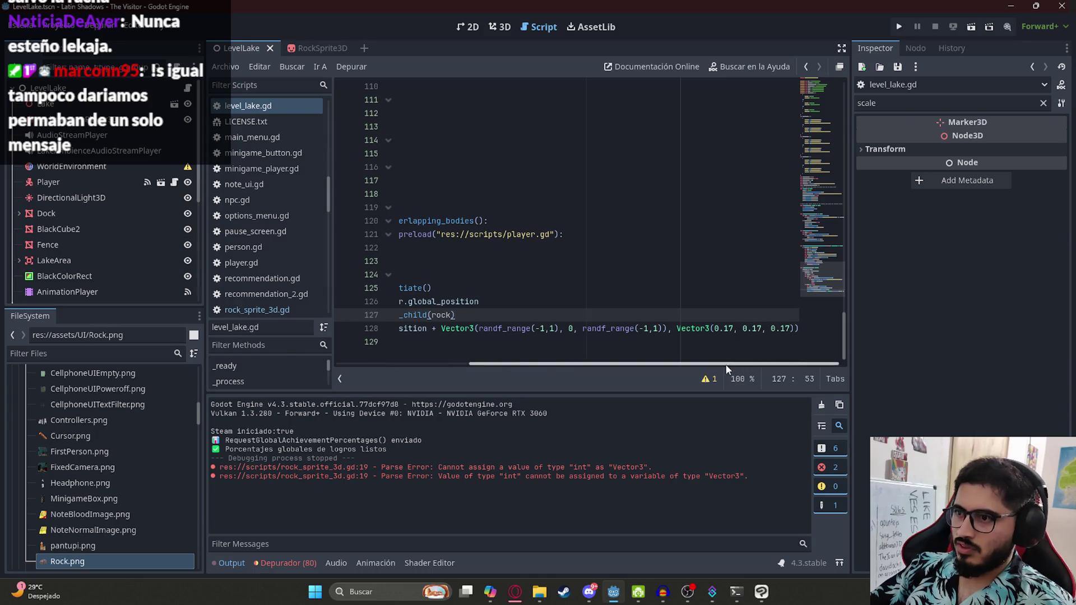
pyautogui.moveTo(727, 368); pyautogui.dragTo(593, 369)
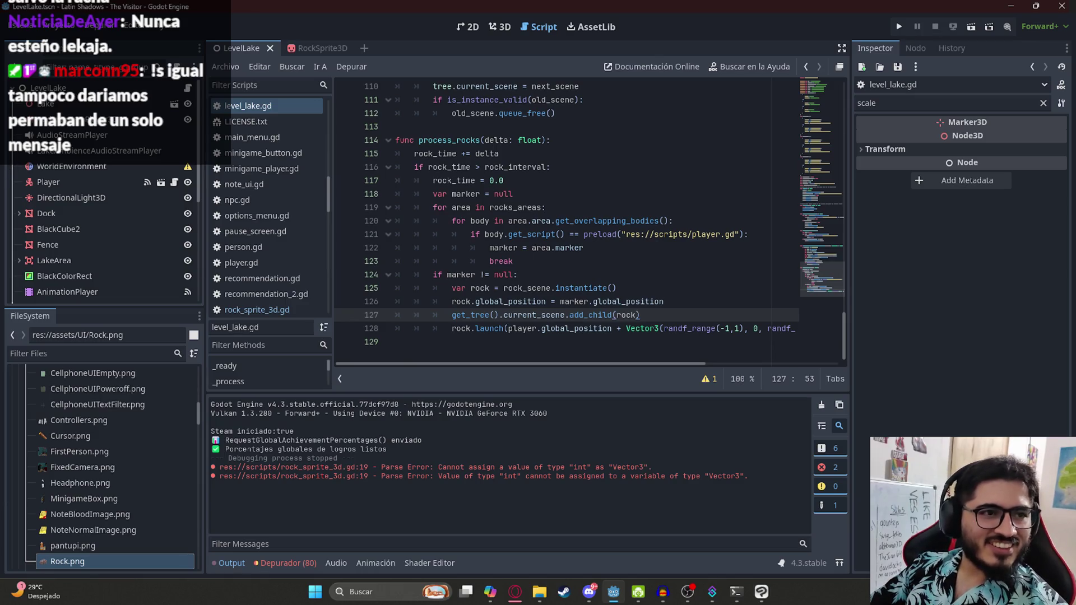
pyautogui.hotkey('alt', 'Tab')
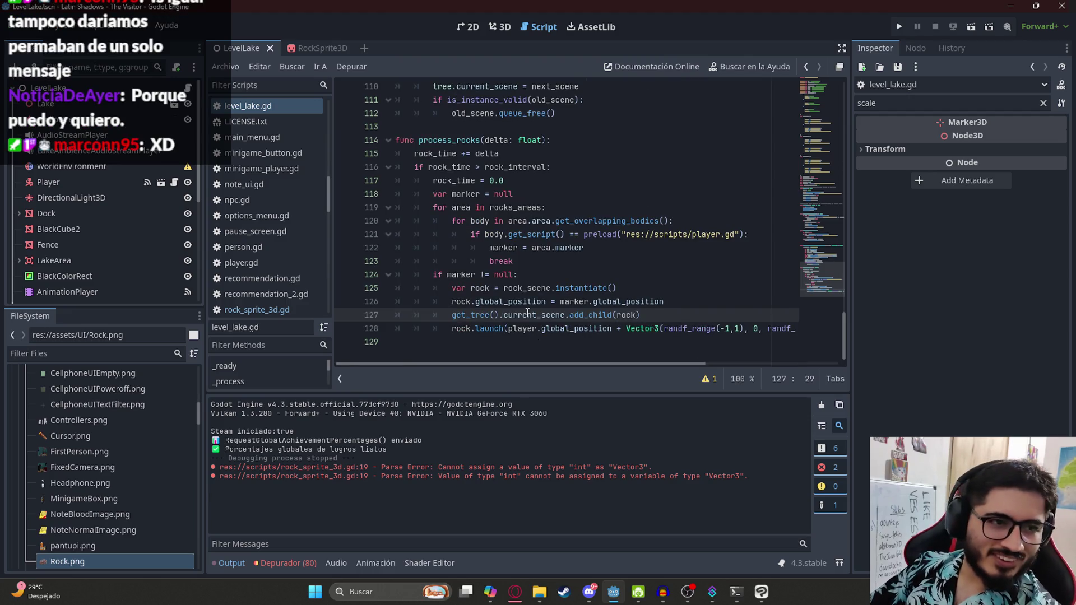
pyautogui.moveTo(529, 364); pyautogui.dragTo(750, 360)
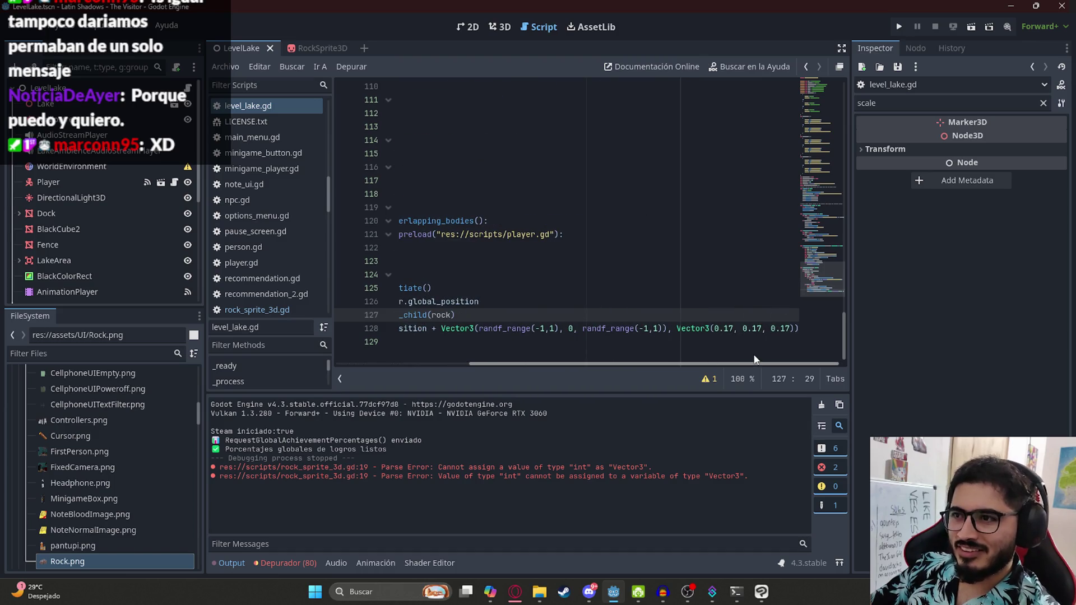
pyautogui.hscroll(-5, 694, 355)
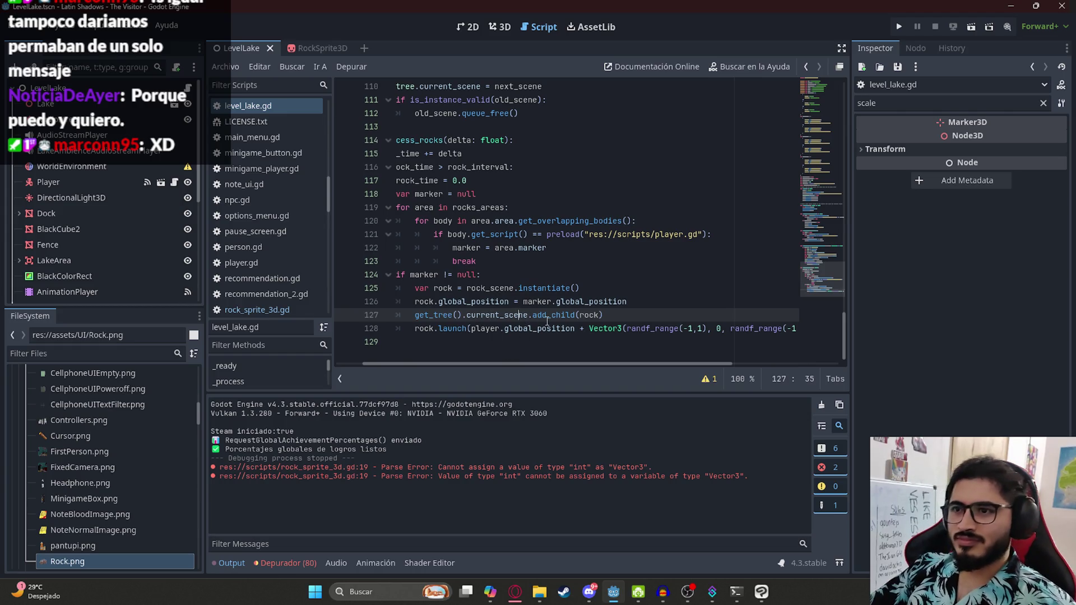
pyautogui.rightClick(237, 46)
pyautogui.click(312, 134)
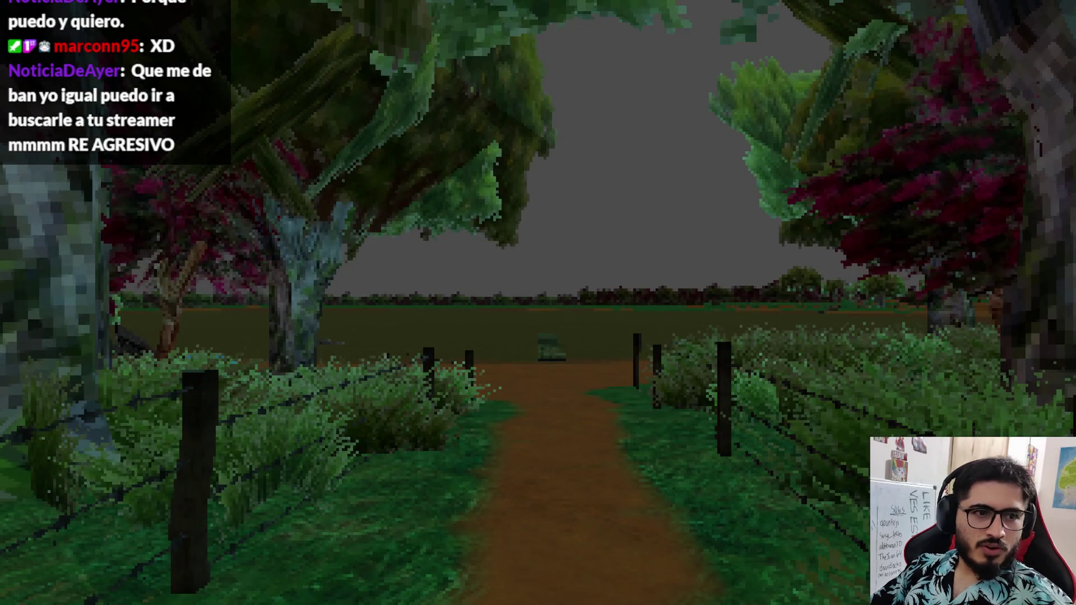
# Walk the player along the dirt path and up the bank toward the treeline
pyautogui.press('w')
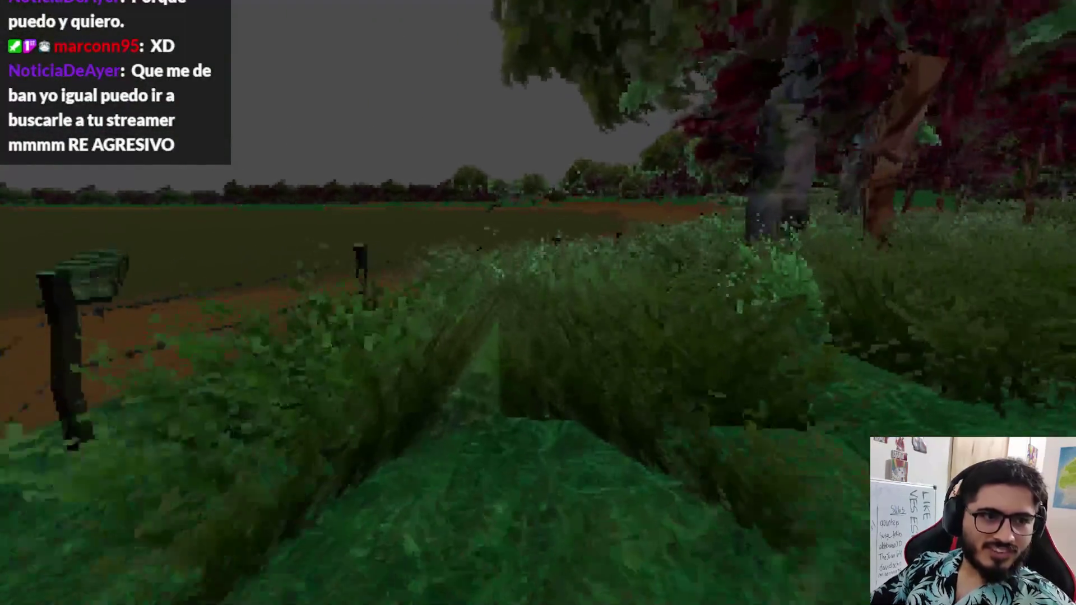
pyautogui.press('w')
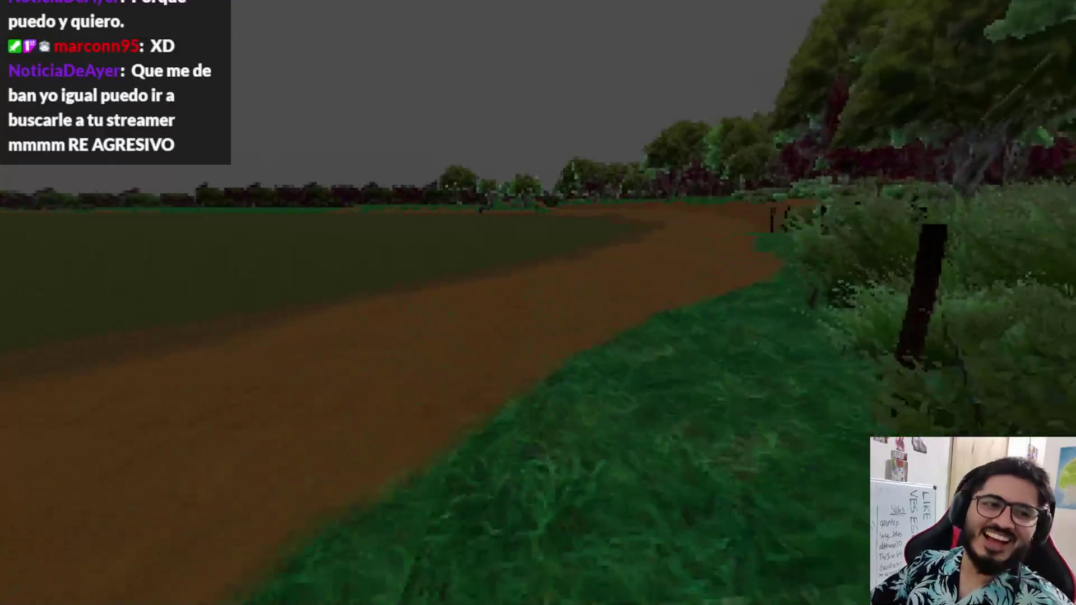
pyautogui.press('w')
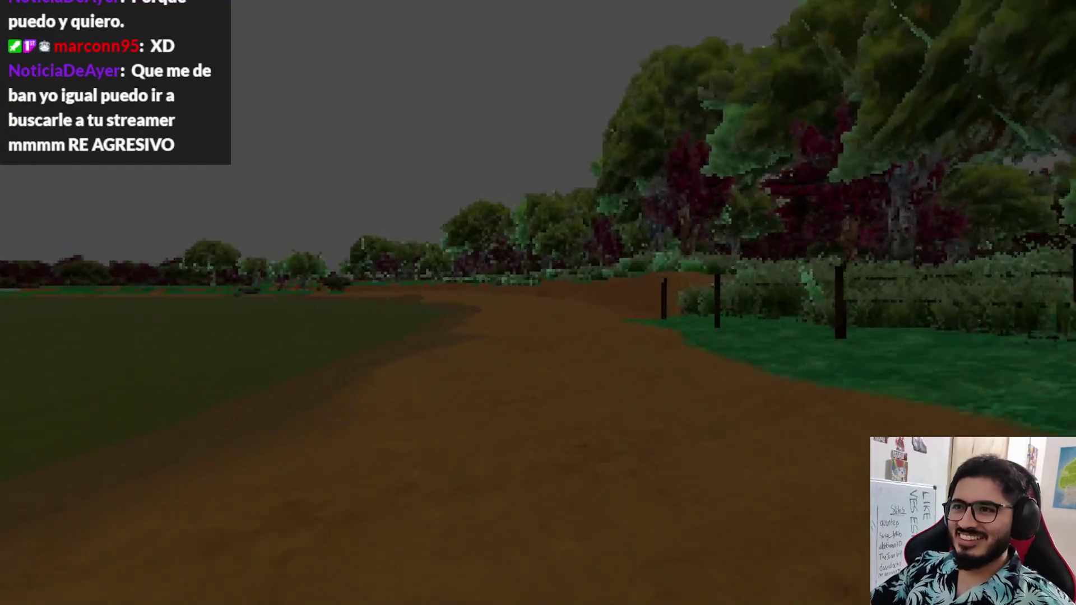
pyautogui.press('w')
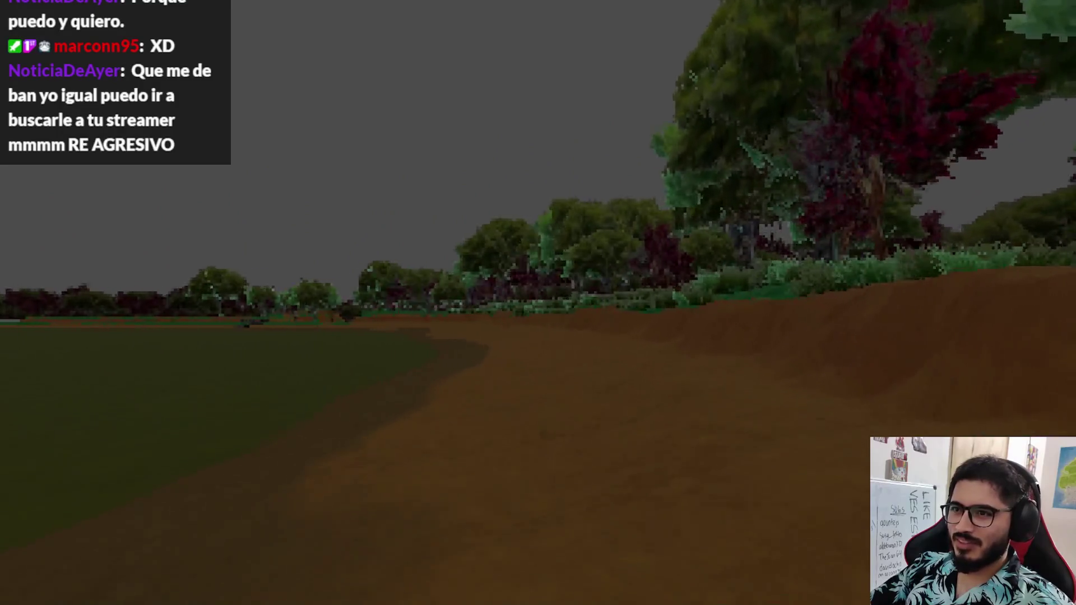
pyautogui.press('w')
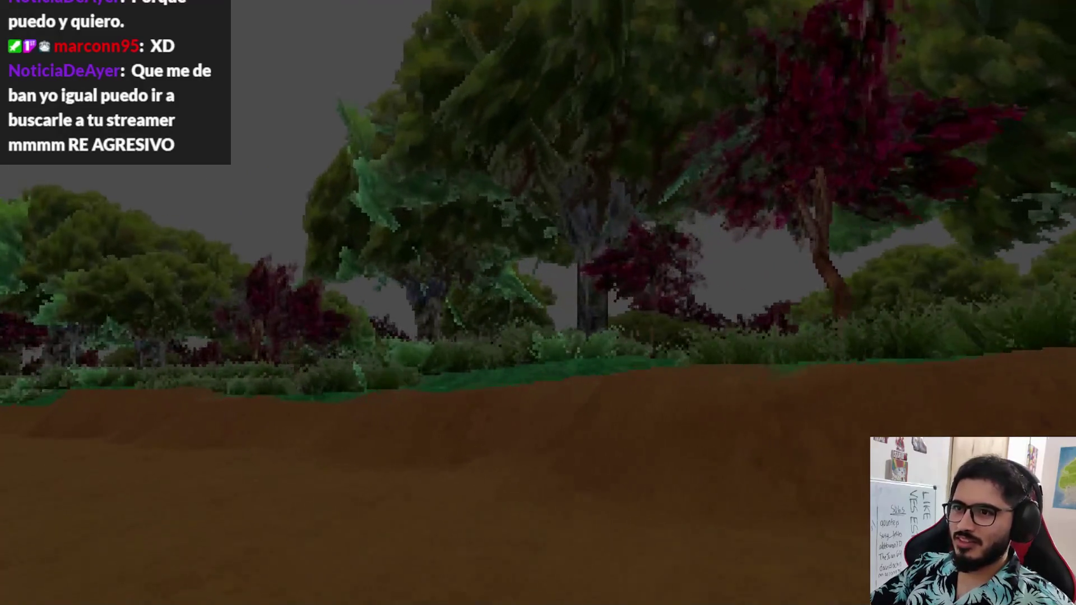
pyautogui.press('w')
pyautogui.press('w')
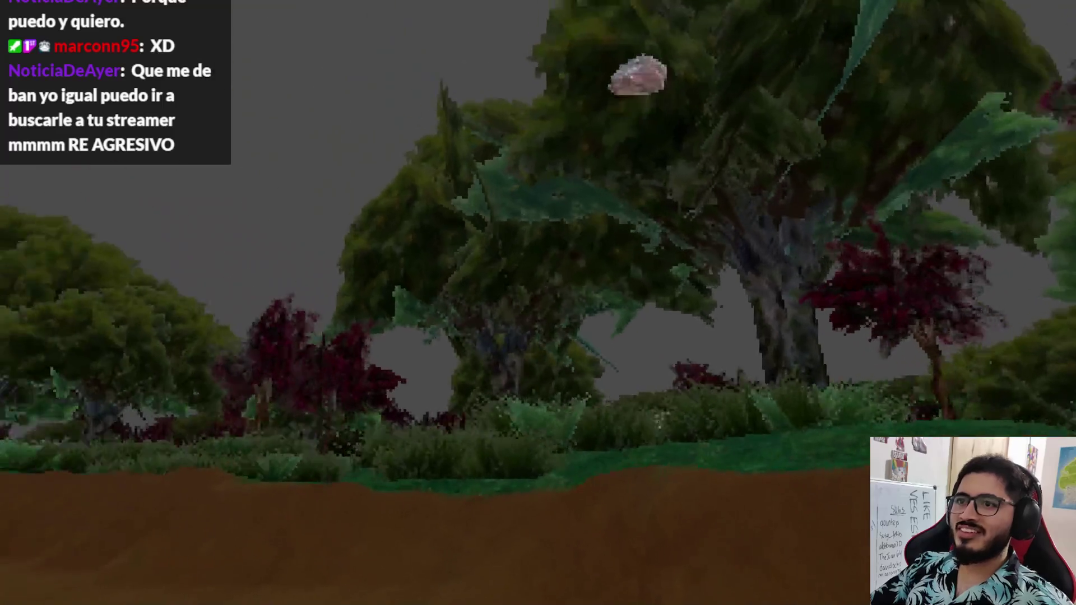
pyautogui.press('w')
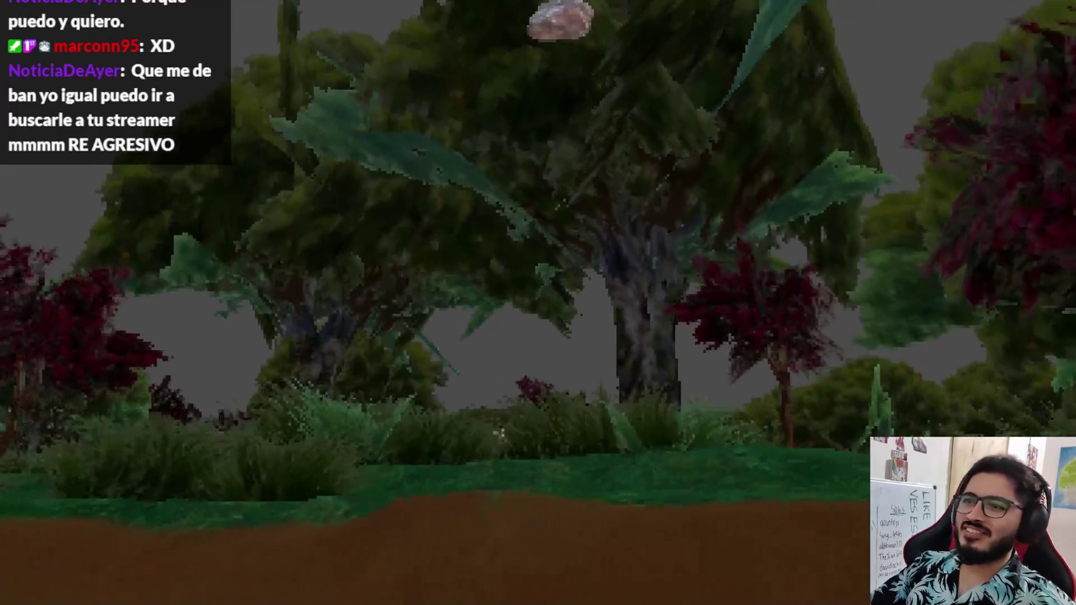
# Back away to keep the flying rock in view, then pause and quit to the editor
pyautogui.press('s')
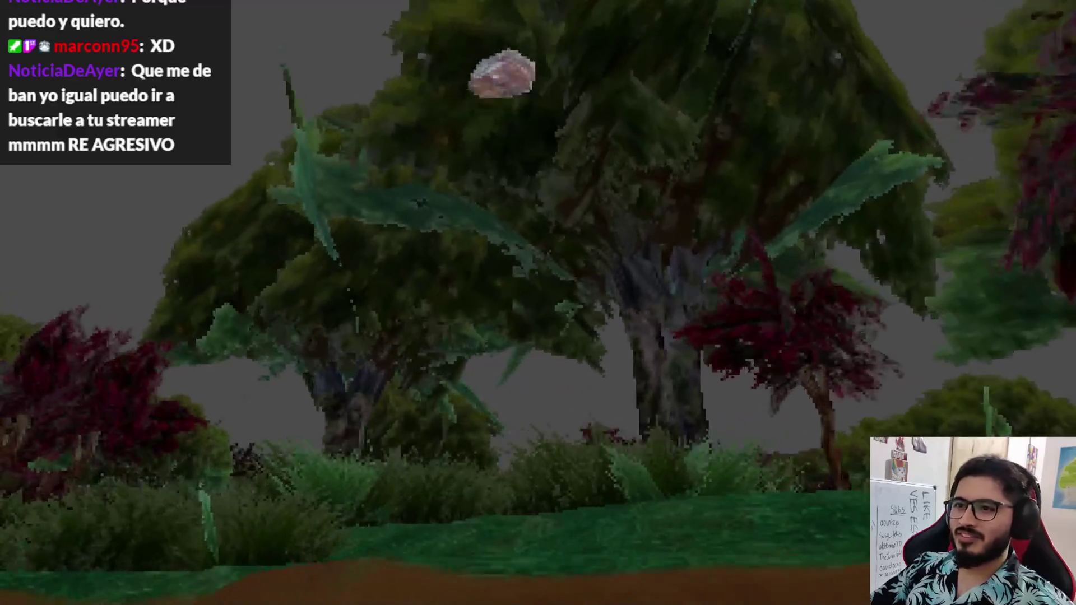
pyautogui.press('d')
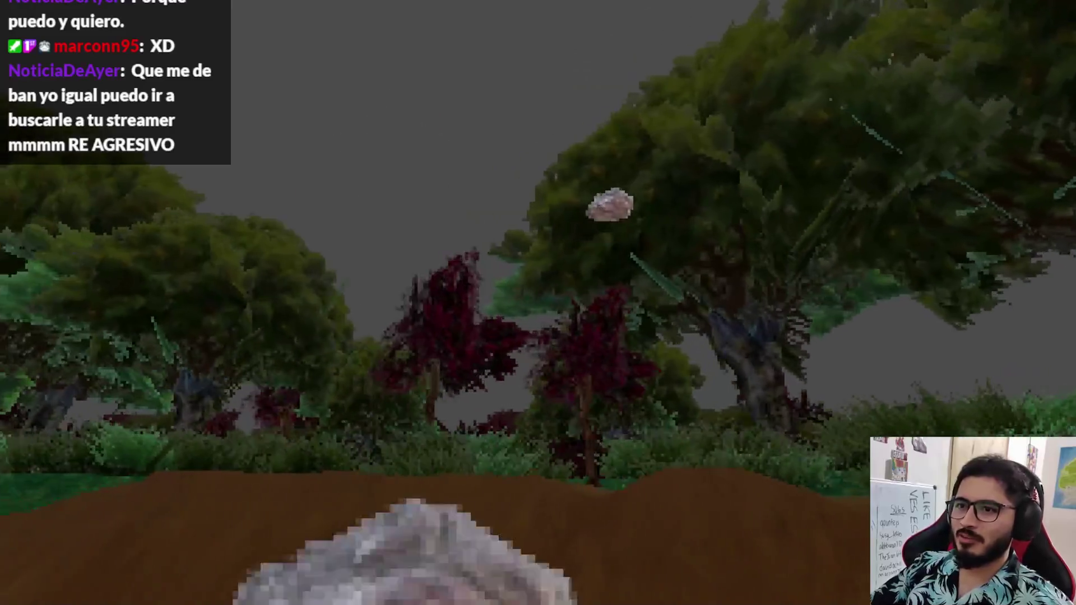
pyautogui.press('Escape')
pyautogui.click(497, 436)
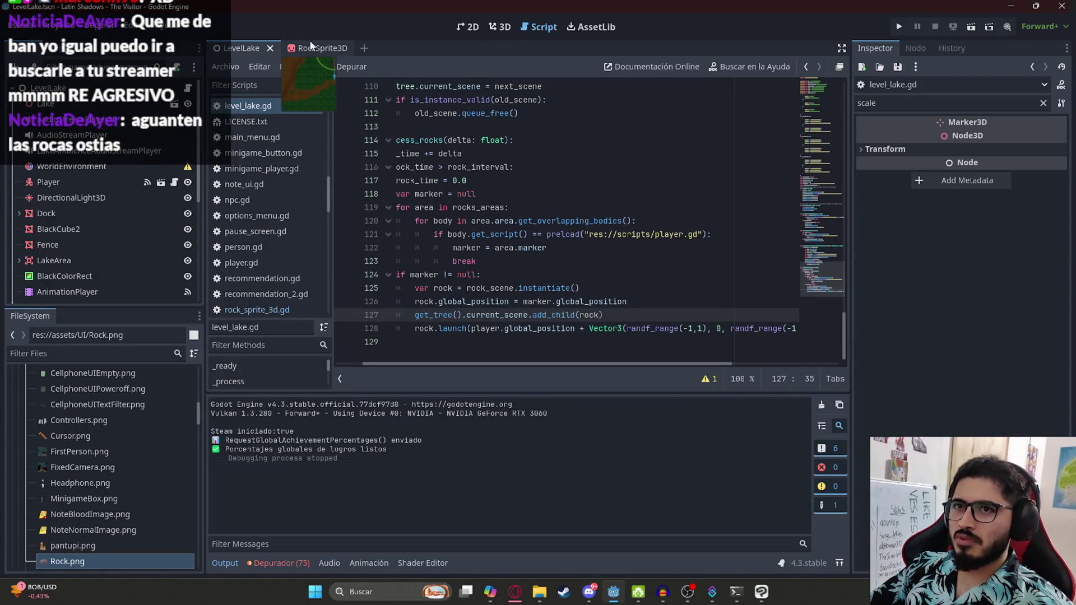
# Clear the Inspector filter, set RockSprite3D Speed 15 and Arc Height 5, save, and replay LevelLake
pyautogui.click(321, 47)
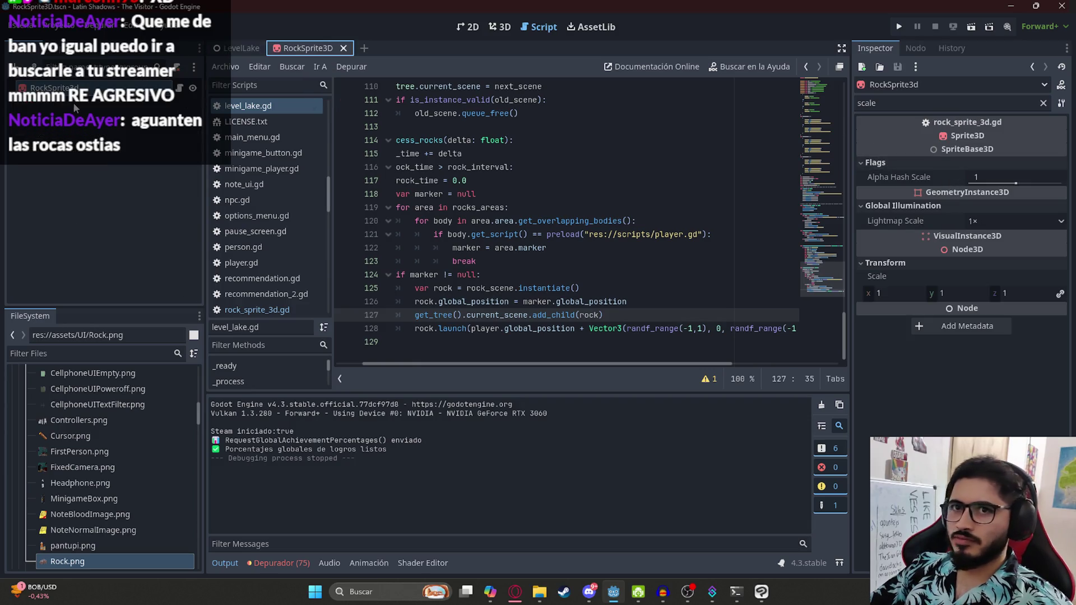
pyautogui.click(462, 153)
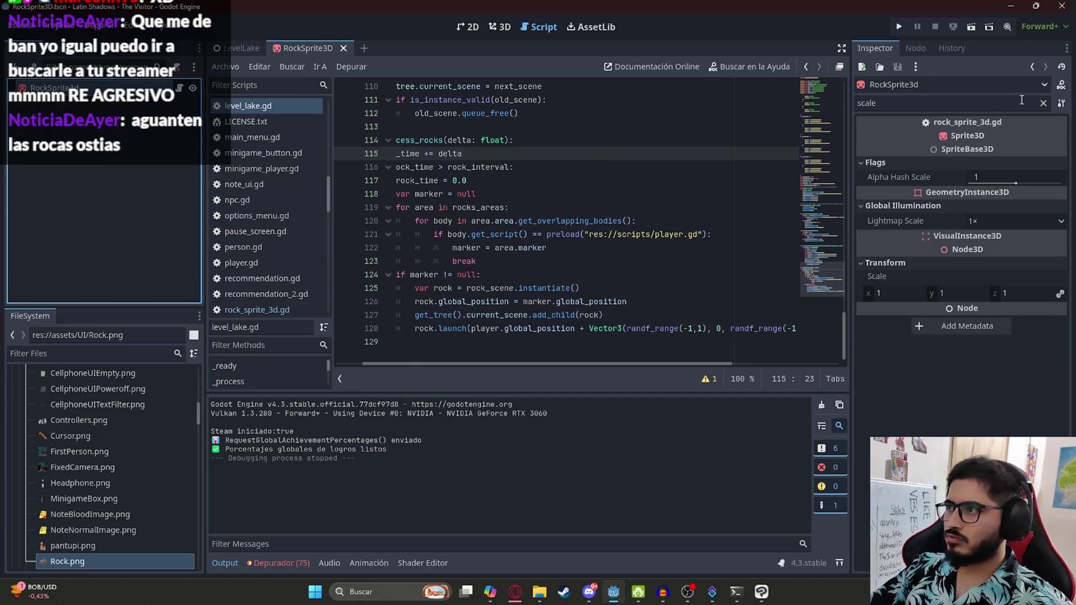
pyautogui.click(1043, 103)
pyautogui.click(976, 137)
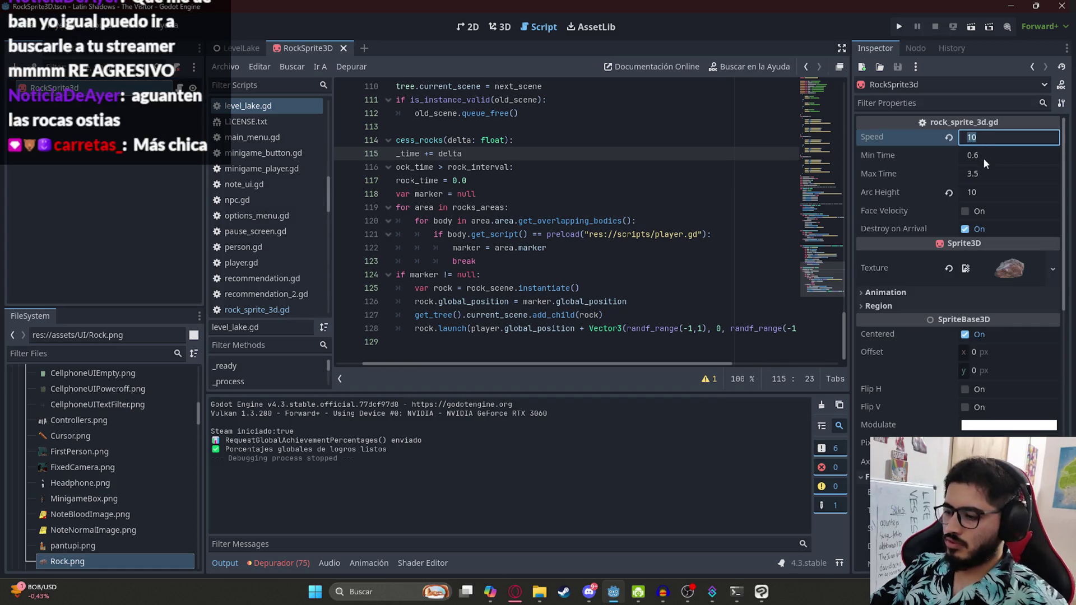
pyautogui.press('Return')
pyautogui.click(976, 193)
pyautogui.write('5')
pyautogui.press('Return')
pyautogui.hotkey('ctrl', 's')
pyautogui.rightClick(241, 48)
pyautogui.click(306, 151)
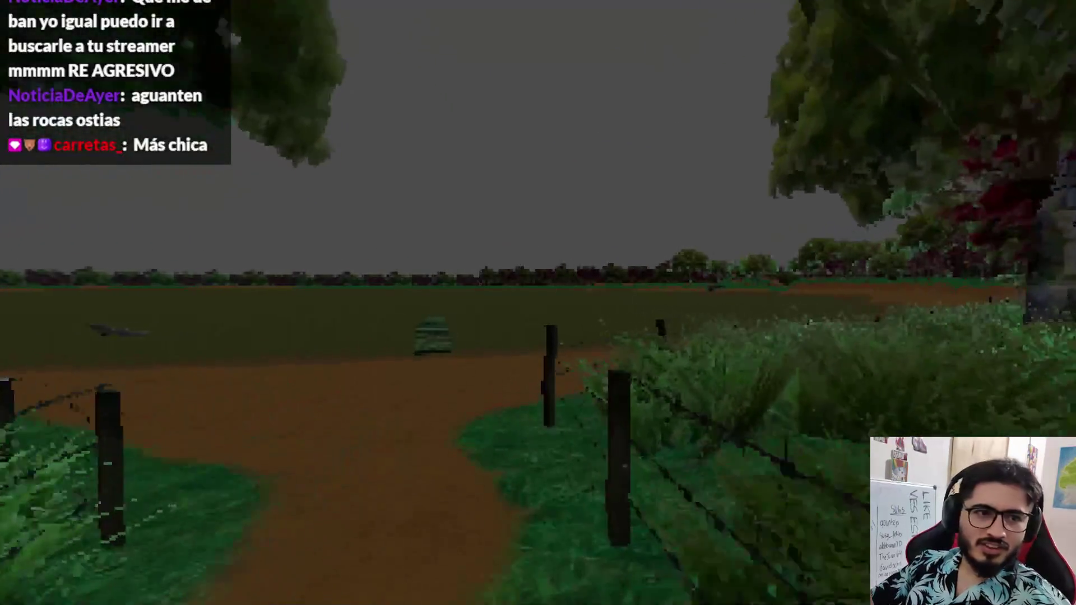
# Walk down the dirt path toward the trees to watch the Speed 15 rocks fly
pyautogui.press('w')
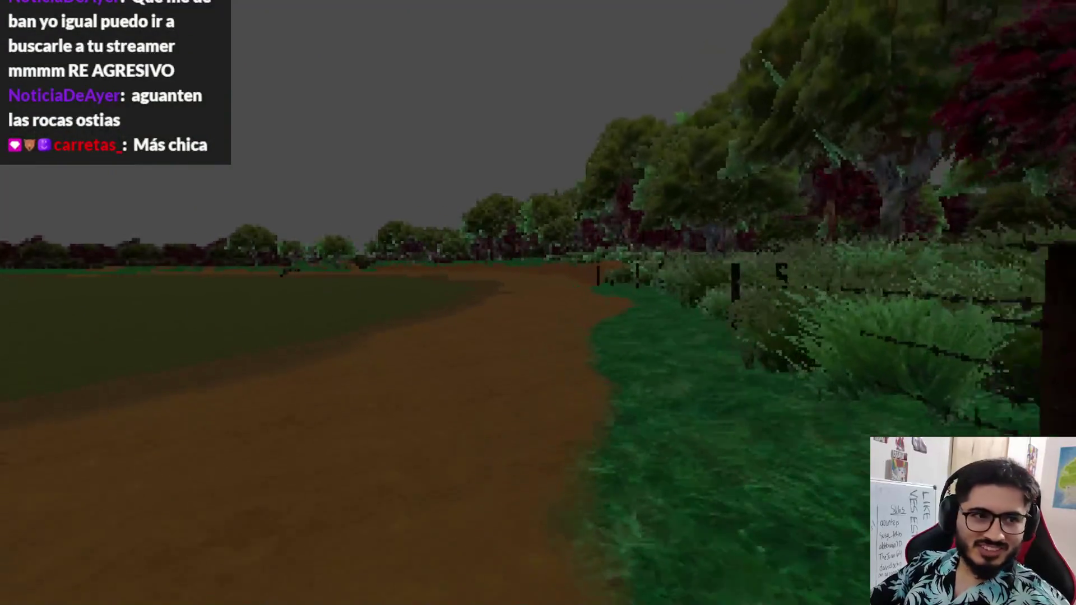
pyautogui.press('w')
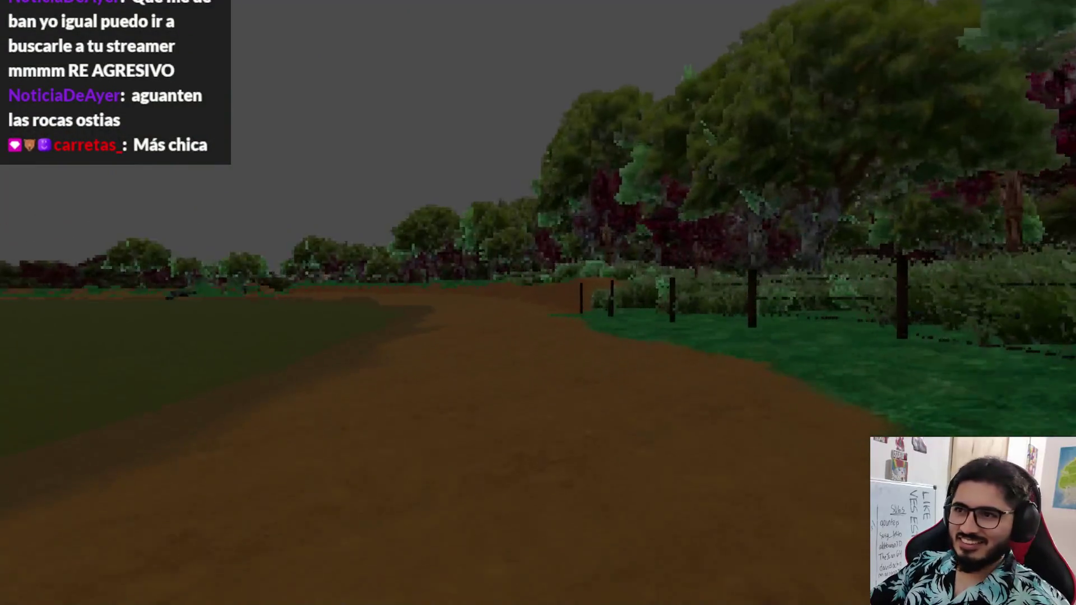
pyautogui.press('w')
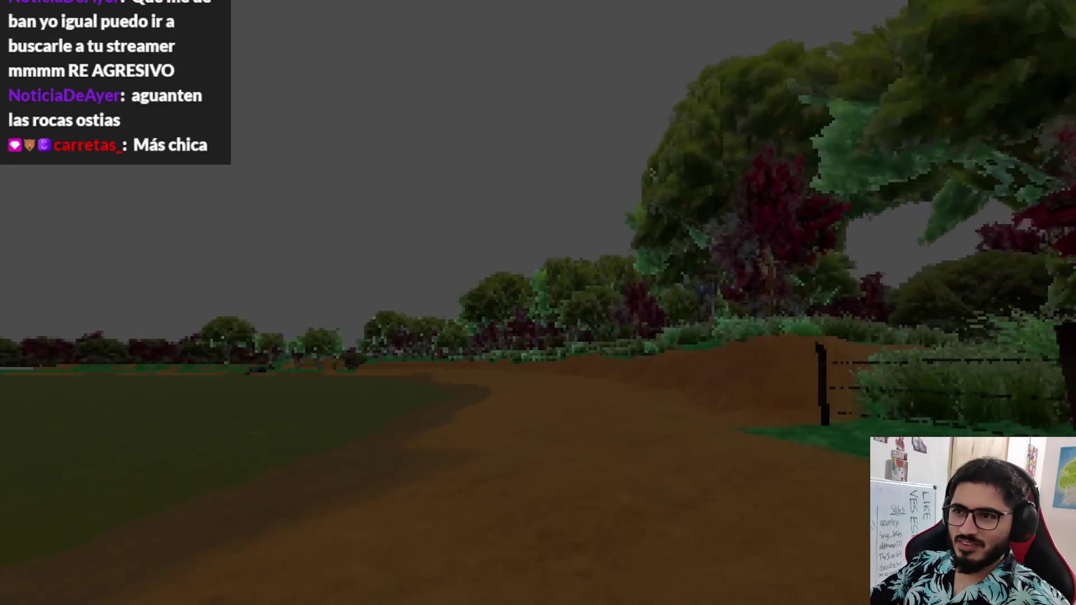
pyautogui.press('w')
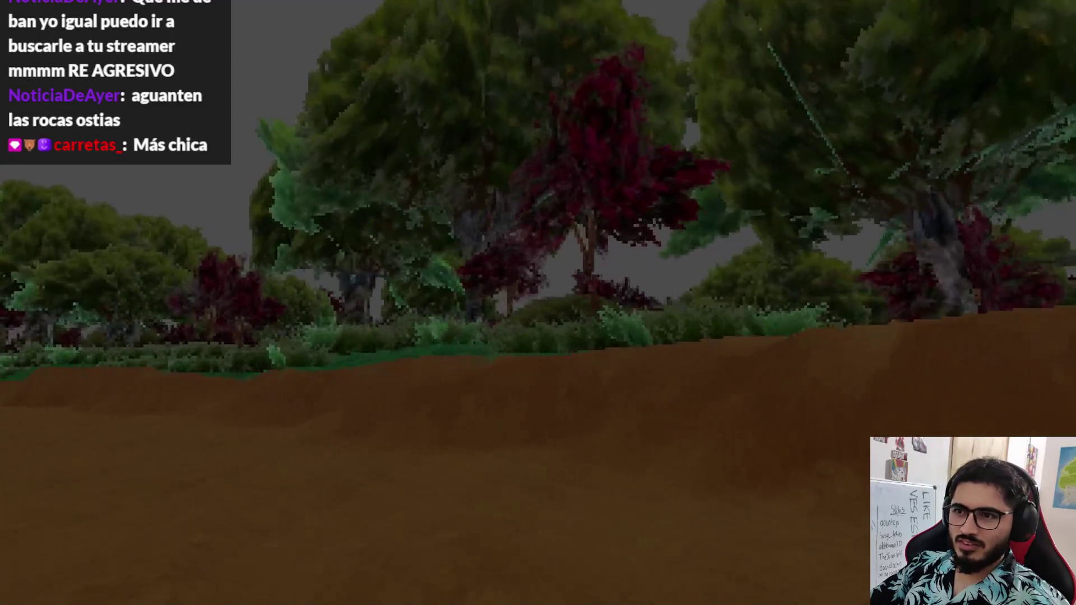
pyautogui.press('w')
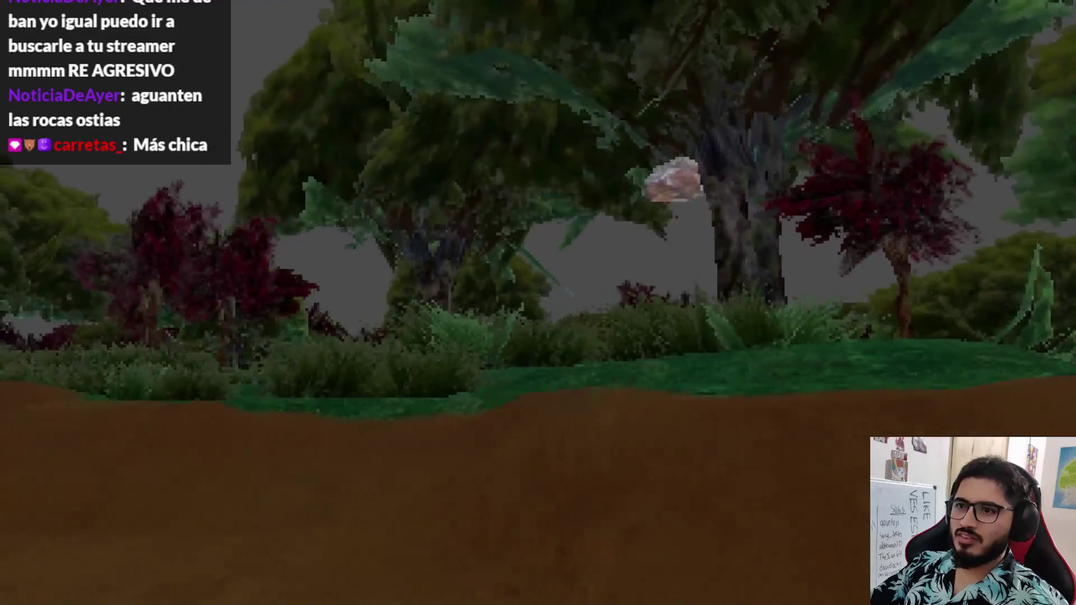
pyautogui.press('w')
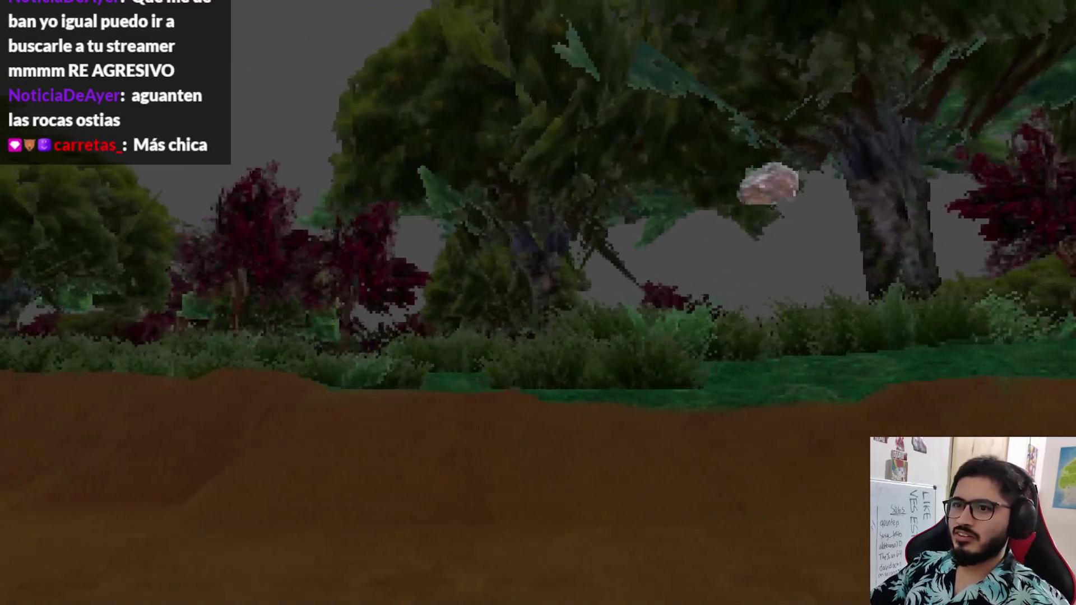
pyautogui.press('s')
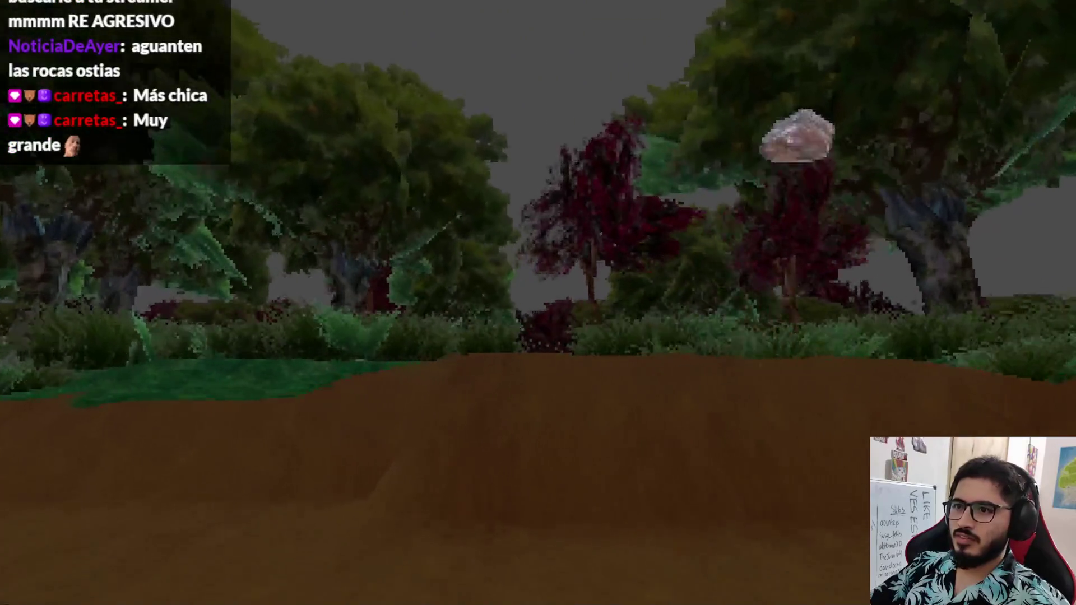
pyautogui.press('w')
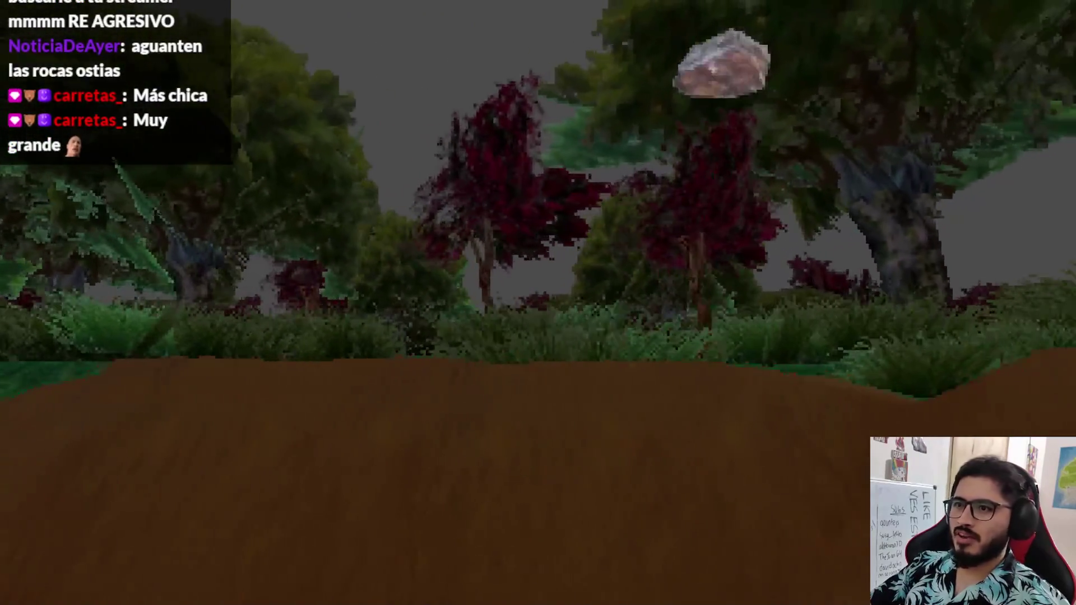
pyautogui.press('w')
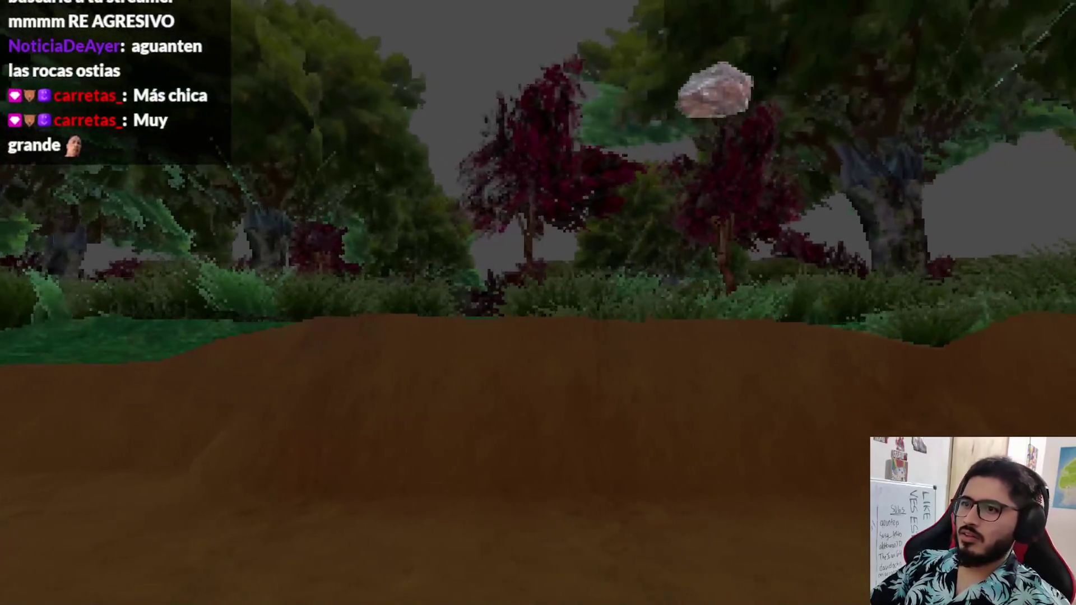
pyautogui.press('w')
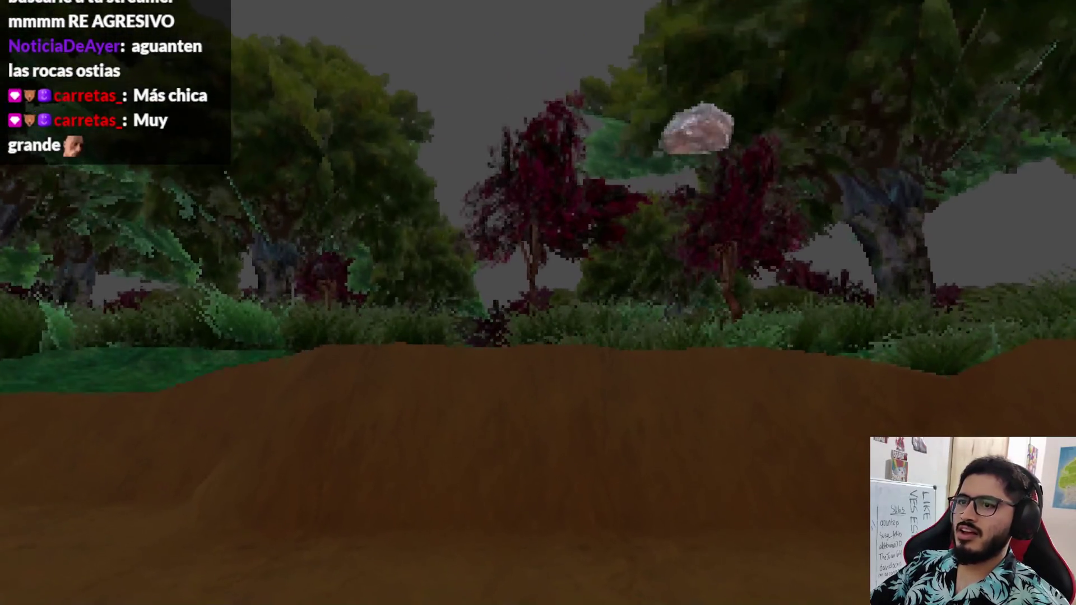
# Follow a floating rock and look around the field, then pause and exit to the editor
pyautogui.press('w')
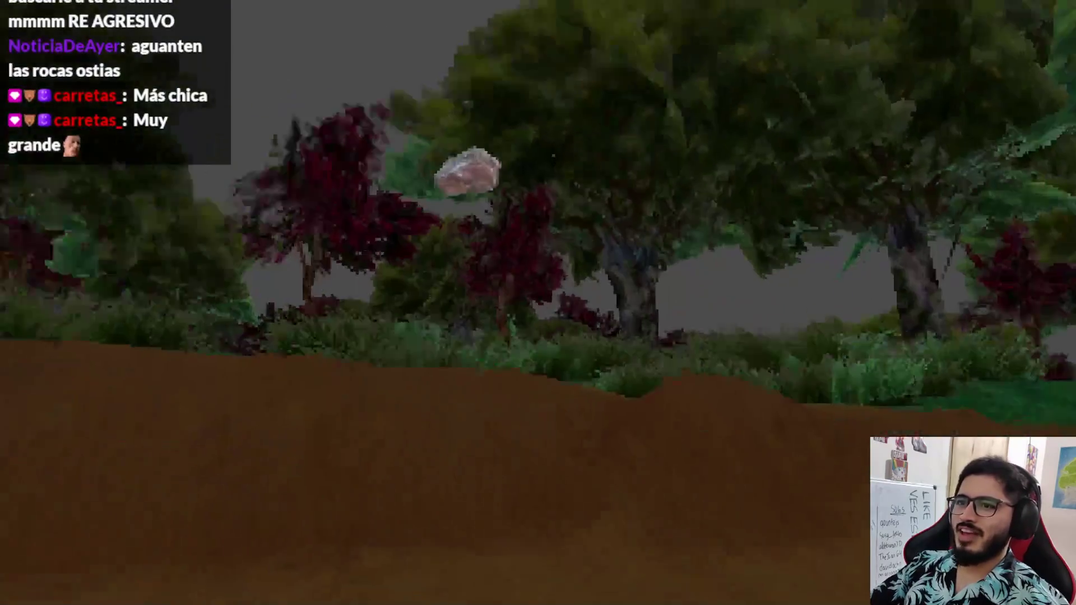
pyautogui.press('w')
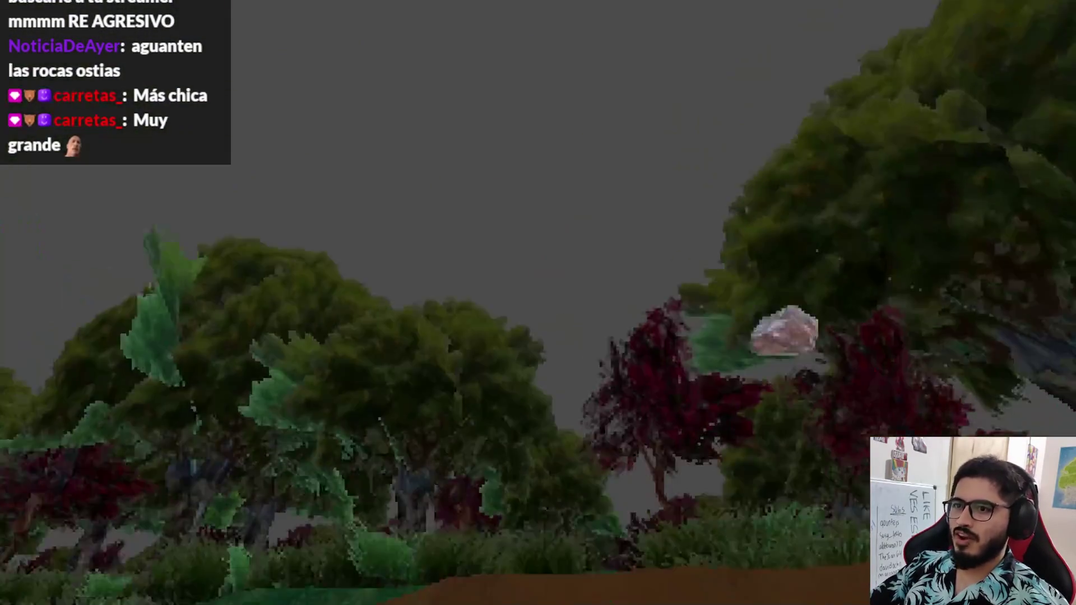
pyautogui.press('w')
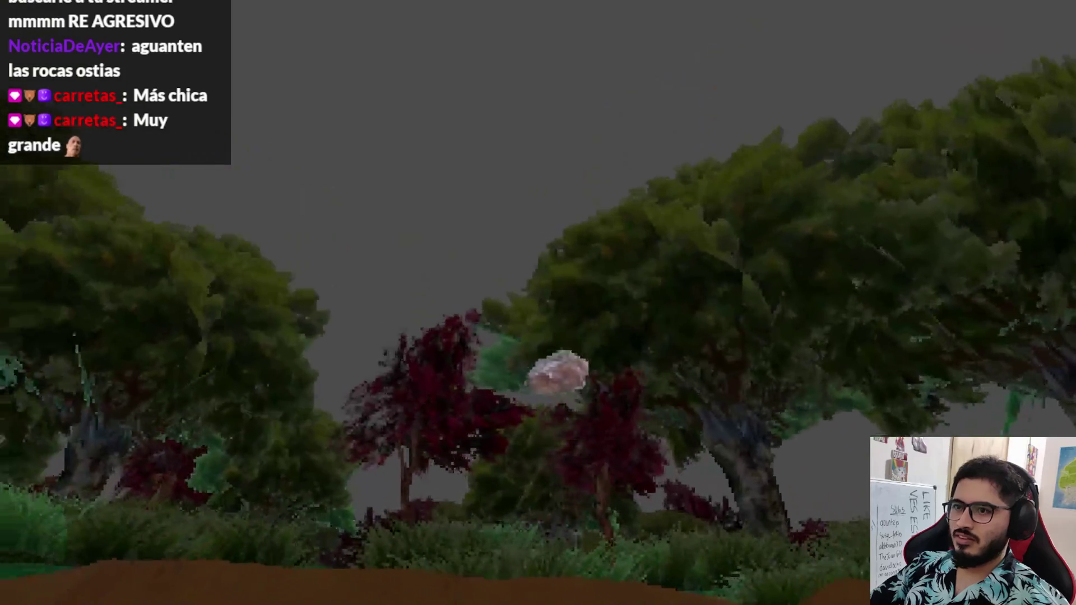
pyautogui.press('w')
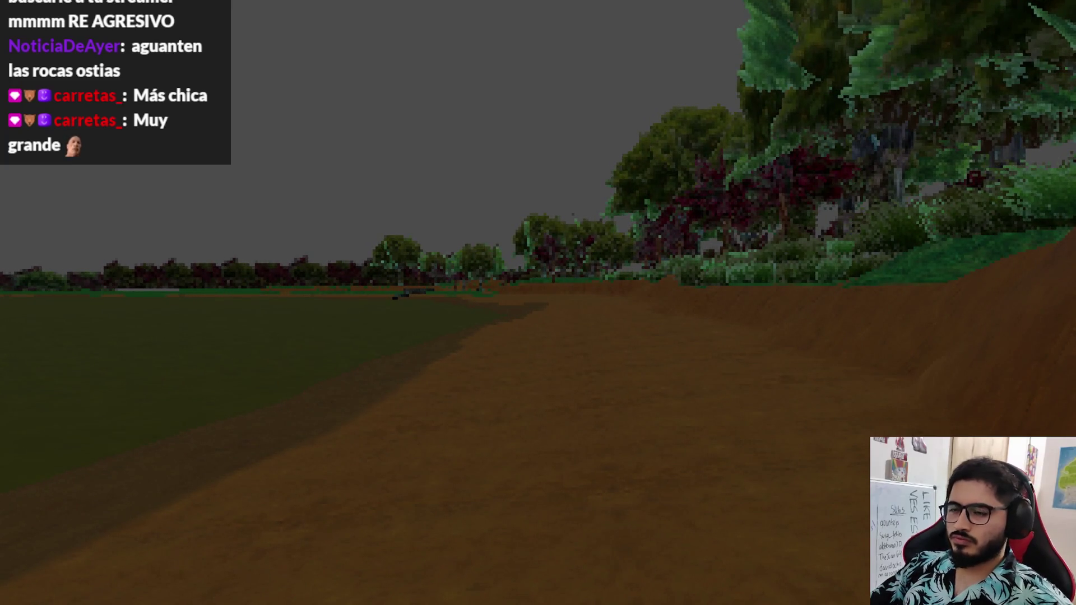
pyautogui.press('w')
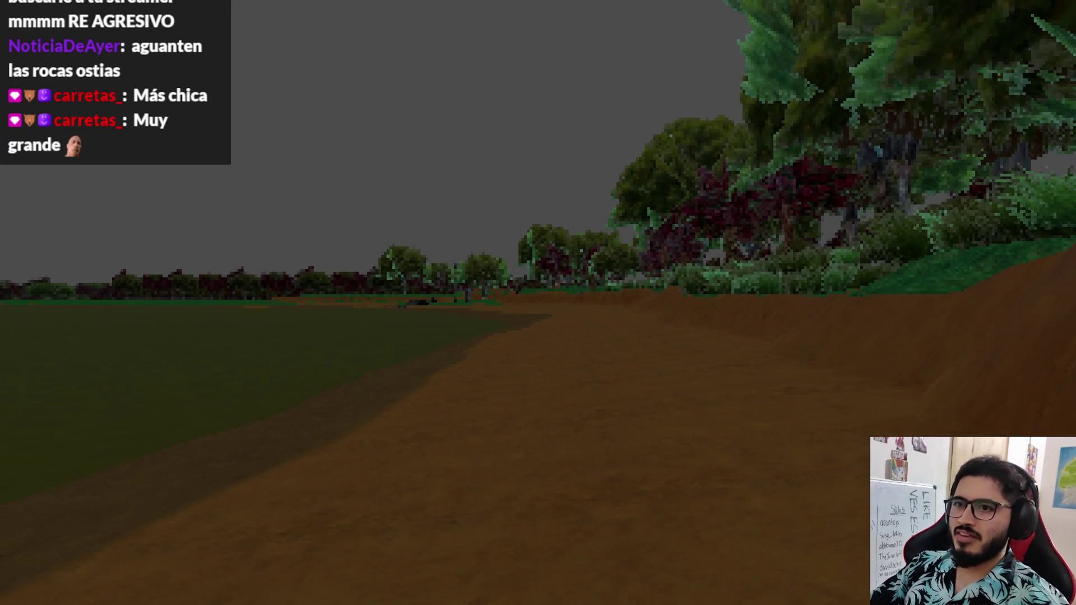
pyautogui.press('w')
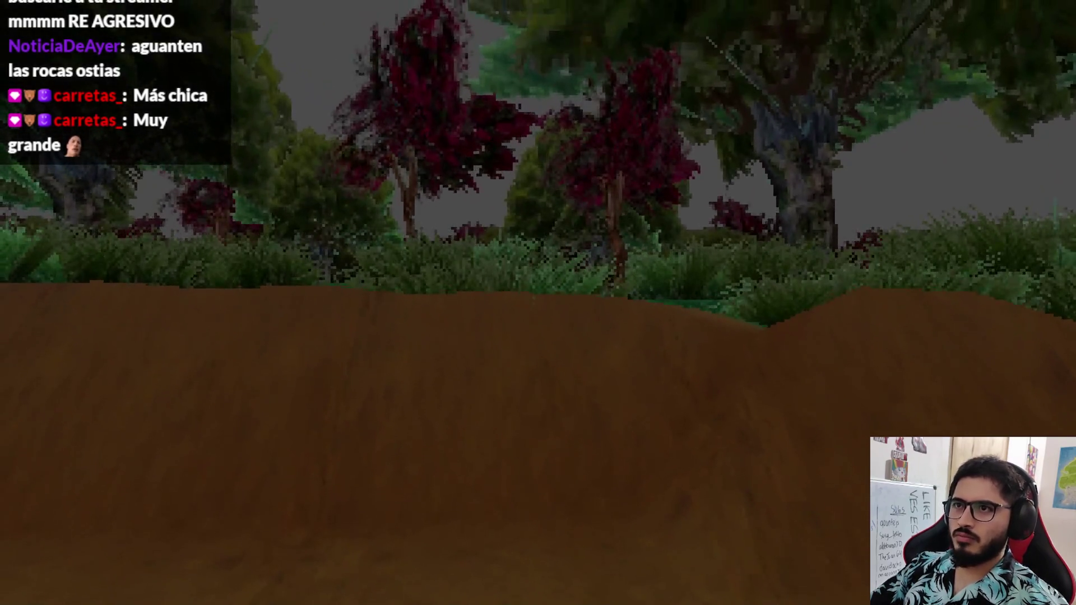
pyautogui.press('Escape')
pyautogui.click(535, 436)
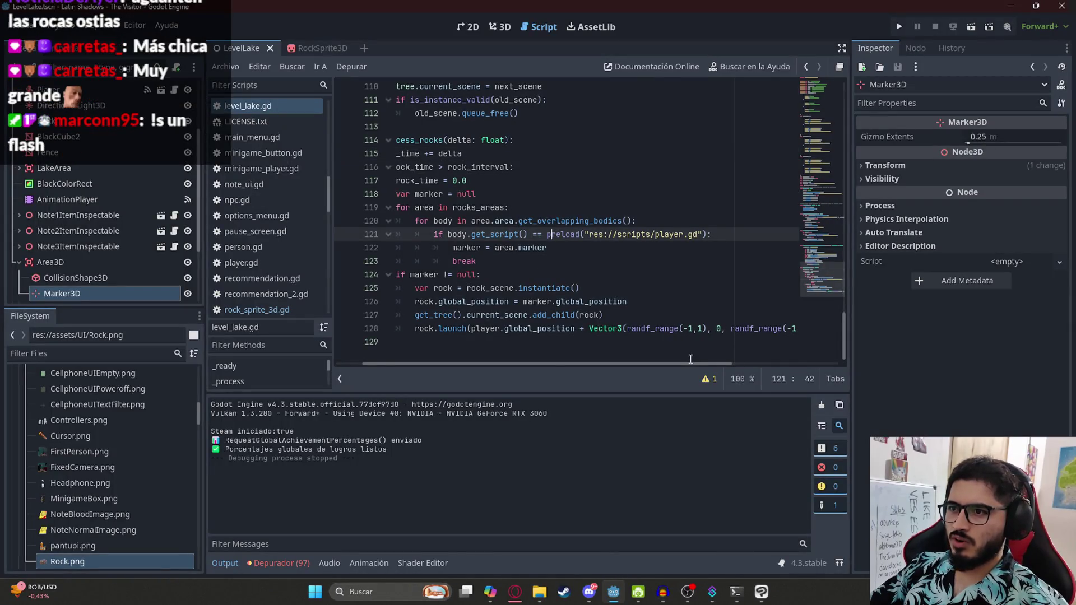
pyautogui.hscroll(4, 729, 334)
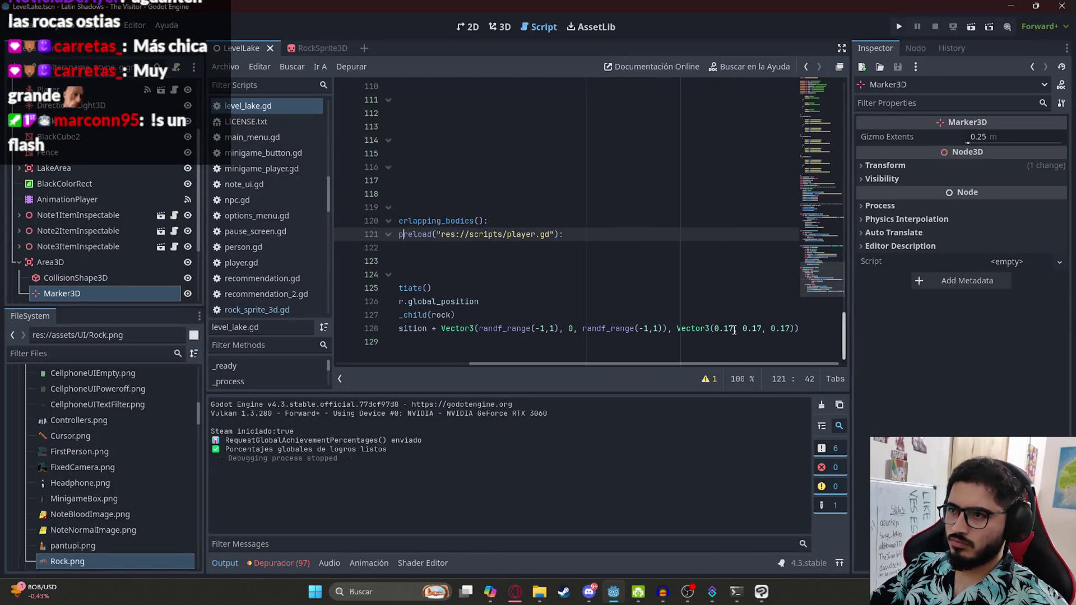
# Change the rock launch scale values on line 128 from 0.17 to 0.15
pyautogui.click(734, 328)
pyautogui.press('BackSpace')
pyautogui.write('5')
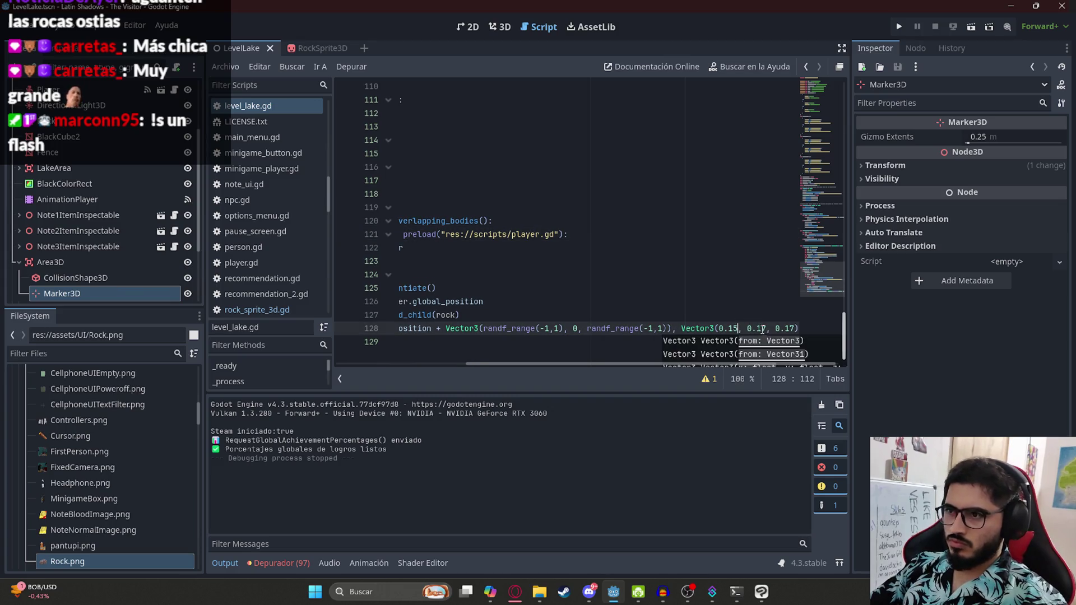
pyautogui.click(766, 327)
pyautogui.click(795, 328)
pyautogui.press('BackSpace')
pyautogui.write('5')
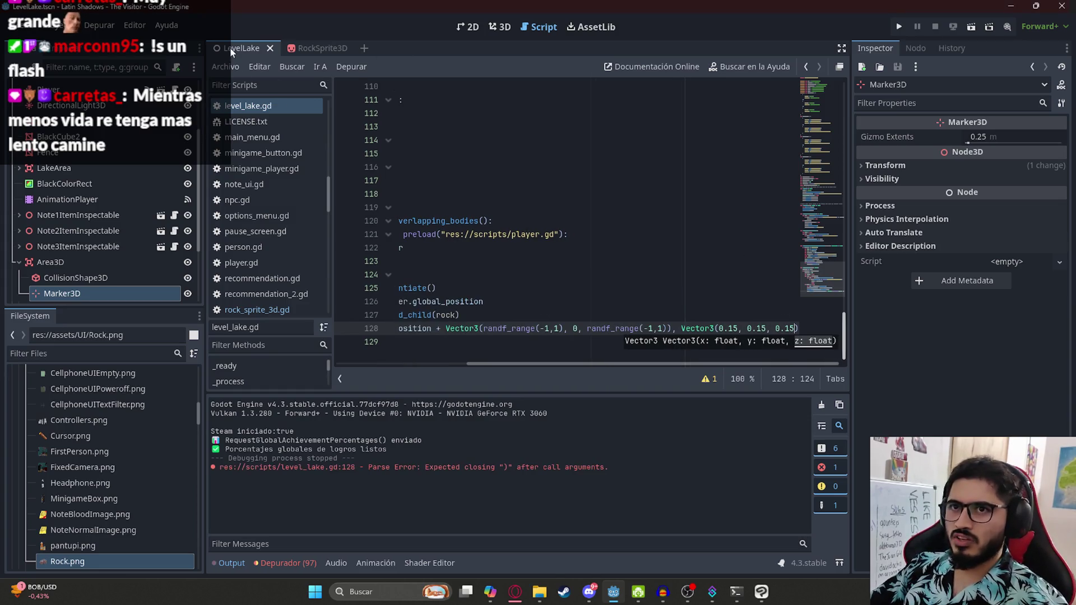
# Raise the RockSprite3D Speed to 20 in the Inspector
pyautogui.click(318, 53)
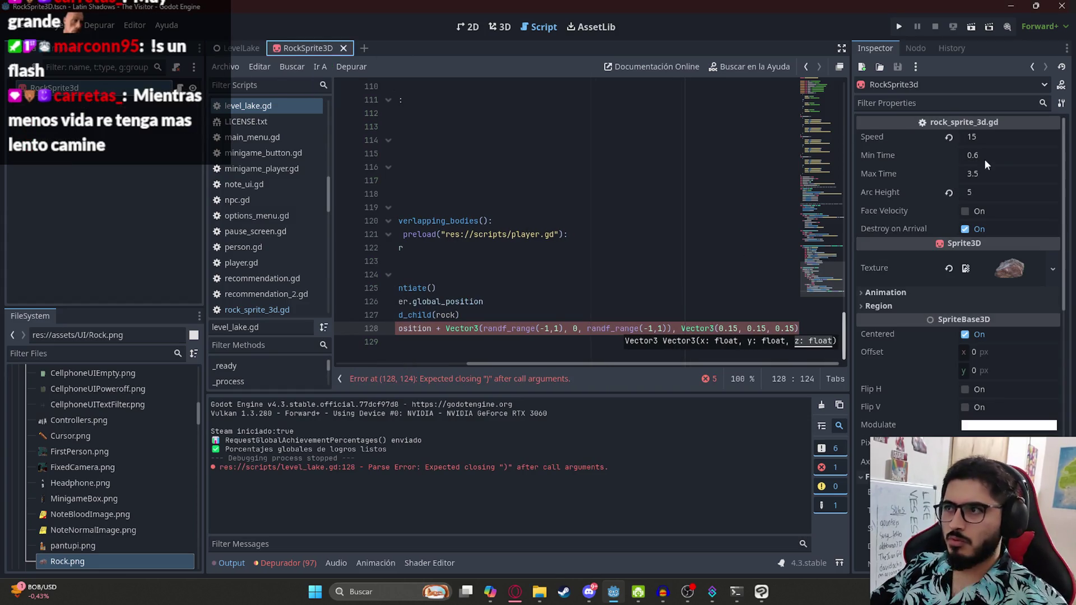
pyautogui.click(991, 137)
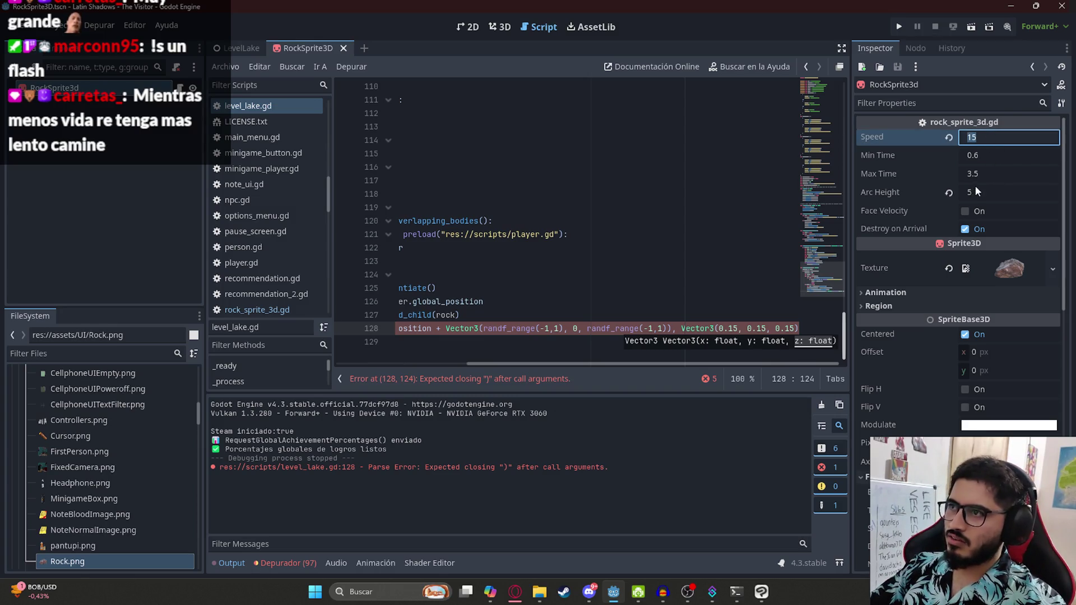
pyautogui.write('20')
pyautogui.press('Return')
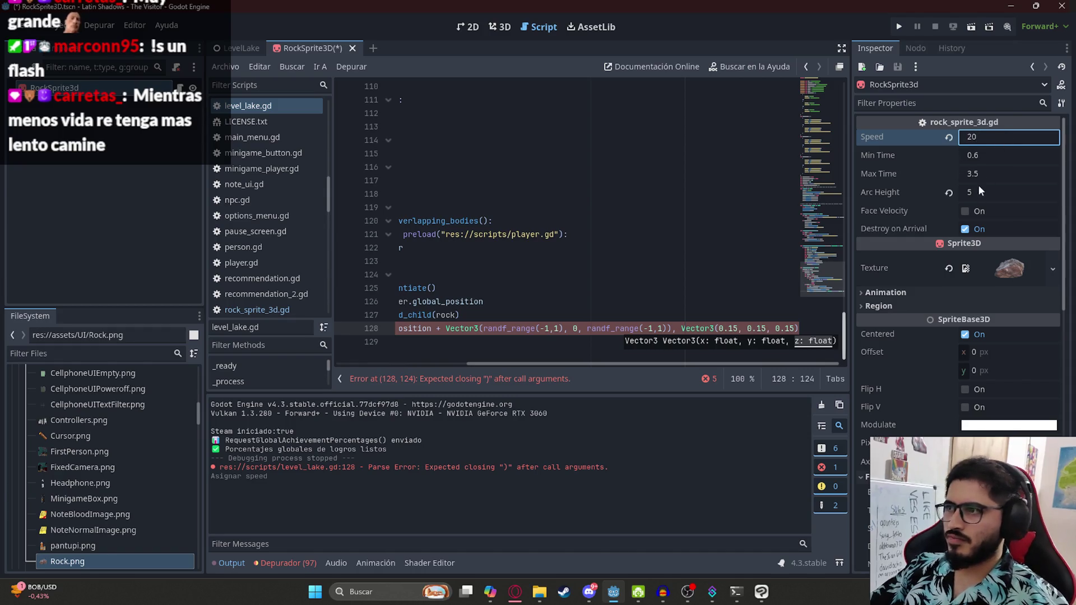
# Add the missing ')' to the launch call in level_lake.gd, save, and play LevelLake
pyautogui.click(249, 50)
pyautogui.click(708, 273)
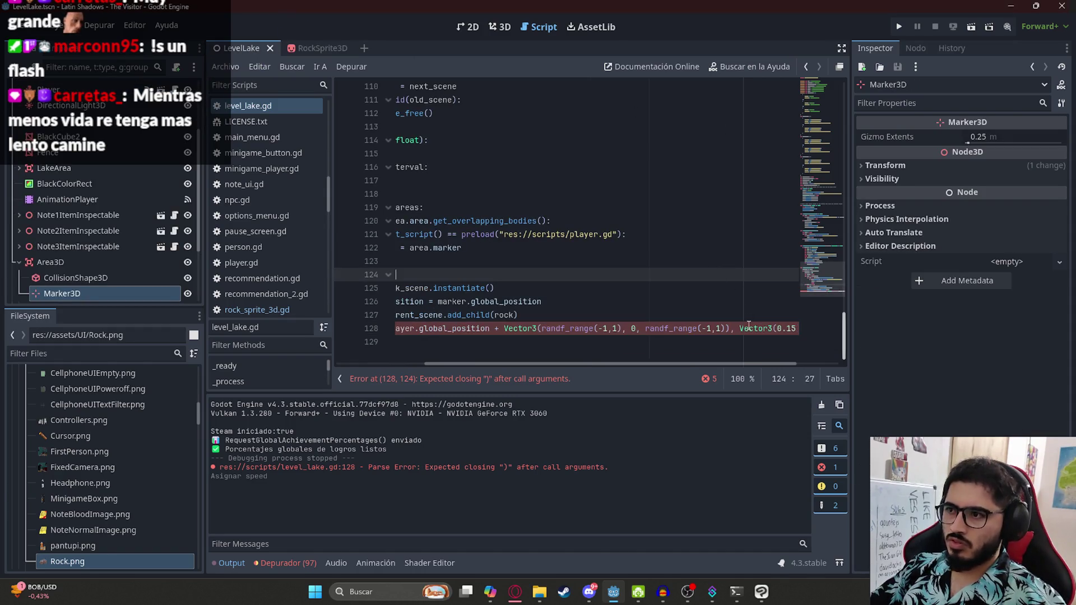
pyautogui.click(749, 364)
pyautogui.click(769, 329)
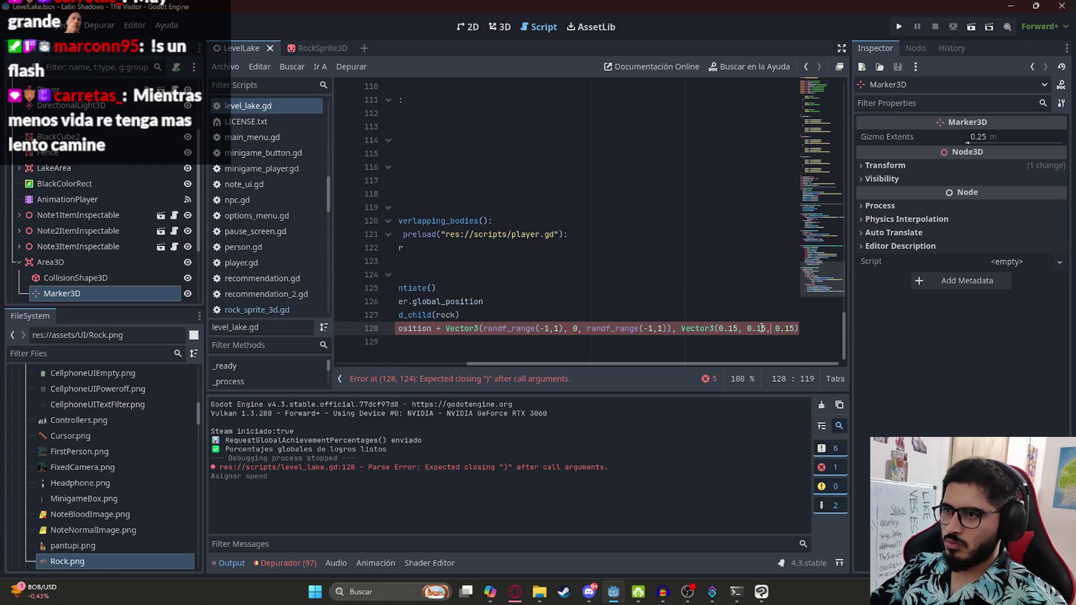
pyautogui.write(')')
pyautogui.hotkey('ctrl', 's')
pyautogui.hscroll(-5, 383, 300)
pyautogui.click(242, 59)
pyautogui.click(263, 125)
# Walk the player along the fenced dirt path toward the trees, then pause the game
pyautogui.press('F5')
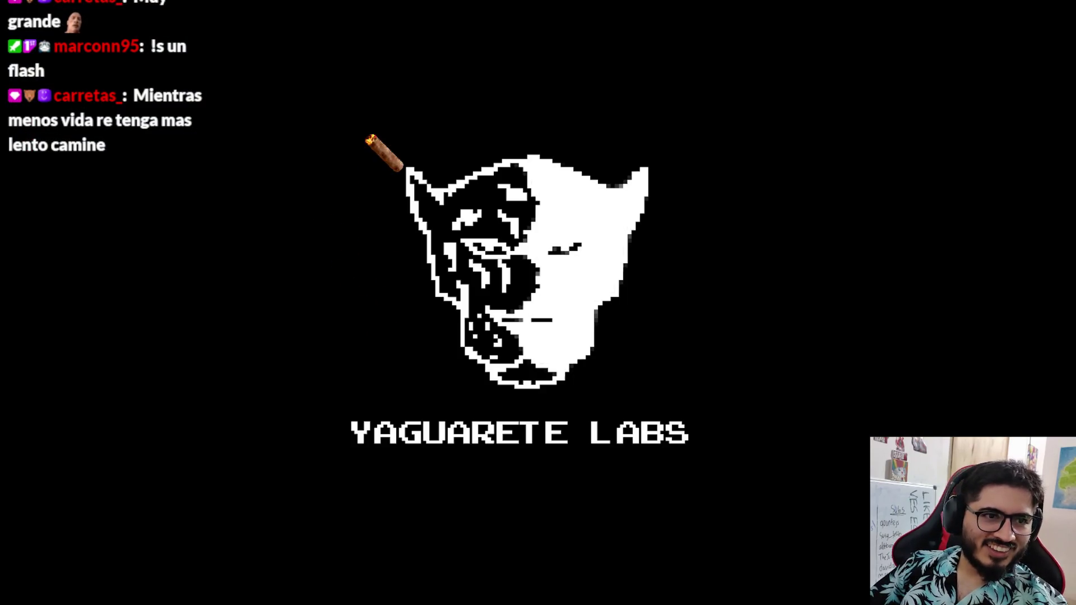
pyautogui.press('w')
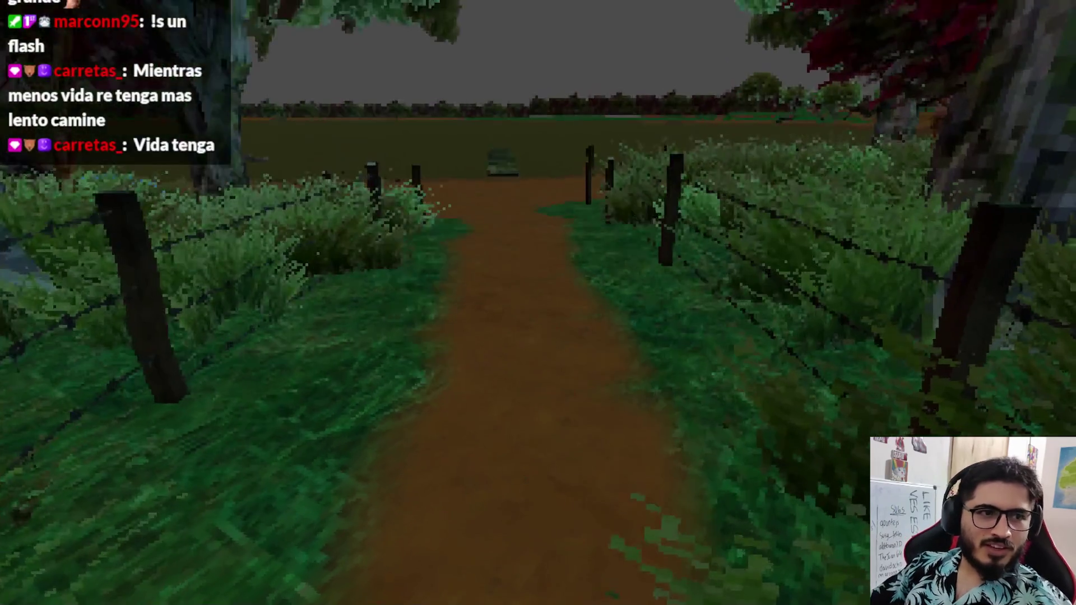
pyautogui.press('w')
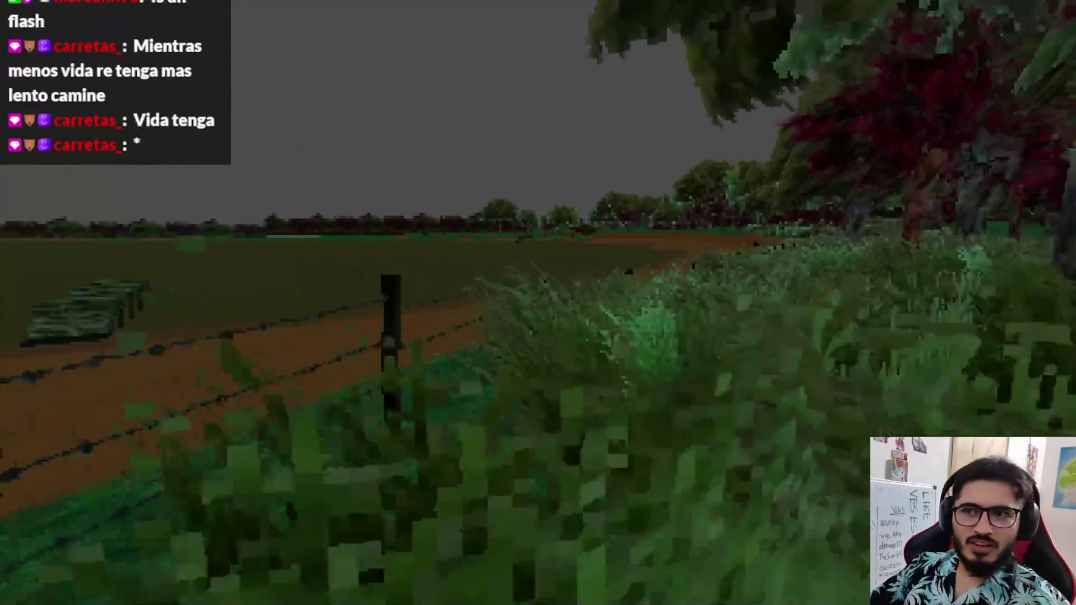
pyautogui.press('w')
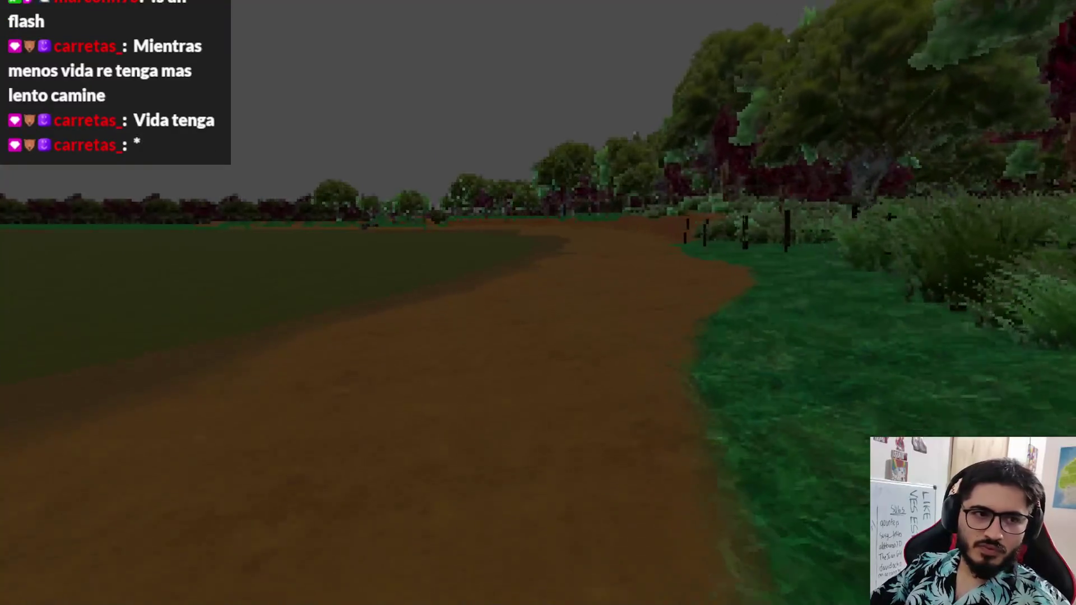
pyautogui.press('w')
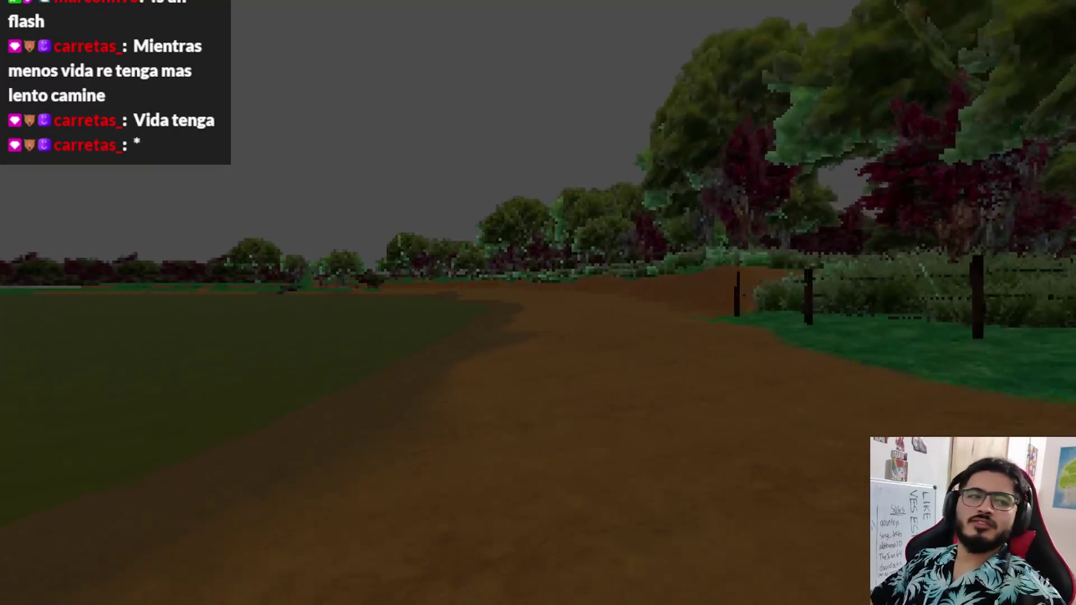
pyautogui.press('w')
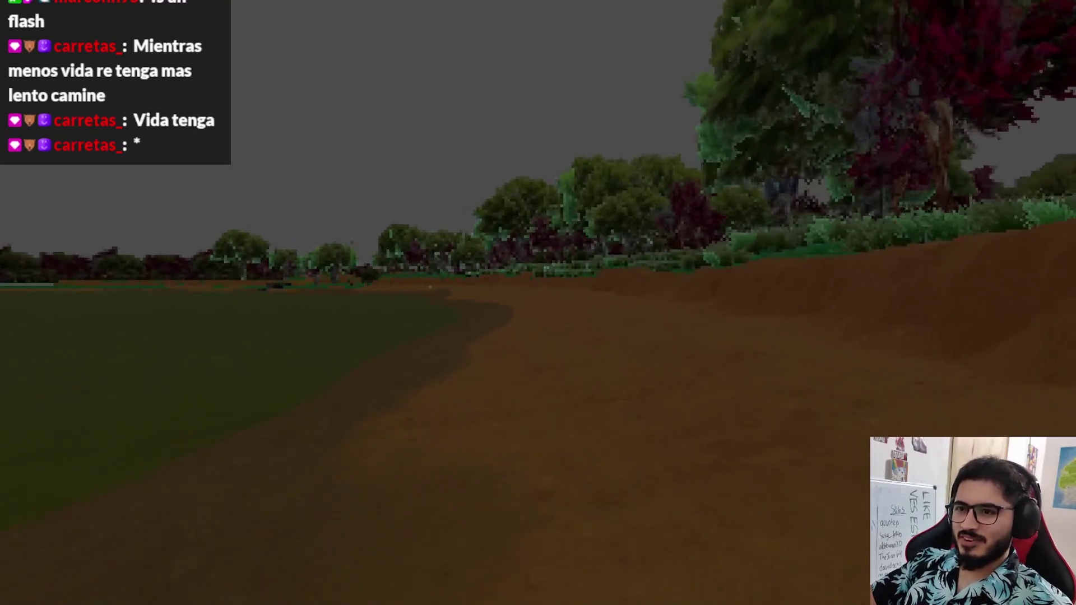
pyautogui.press('w')
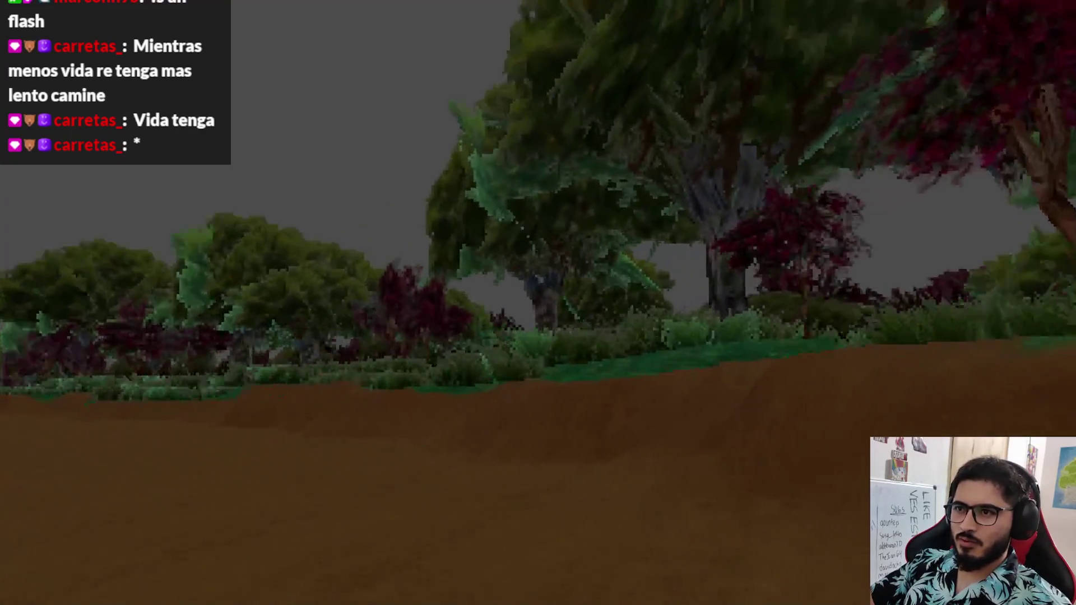
pyautogui.press('w')
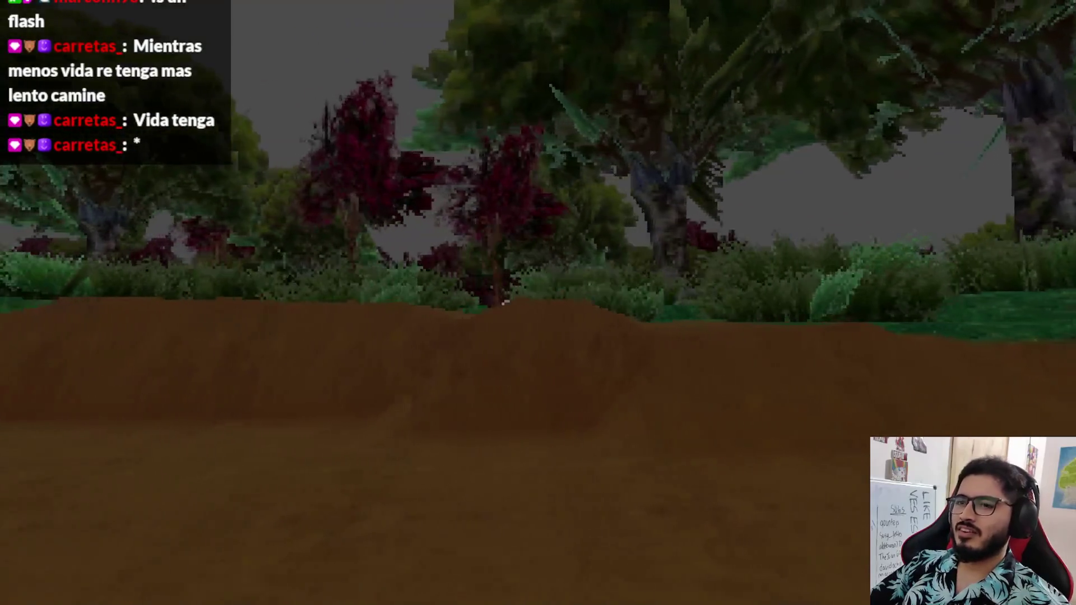
pyautogui.press('Escape')
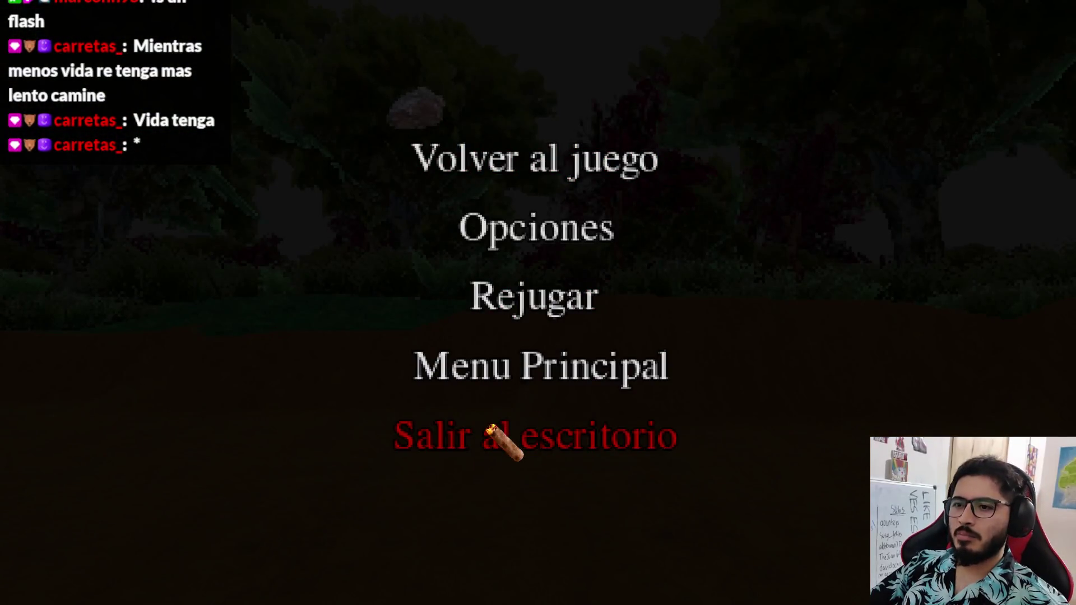
# Leave the playtest, set RockSprite3D Speed to 30, and relaunch the lake level
pyautogui.click(488, 429)
pyautogui.click(314, 51)
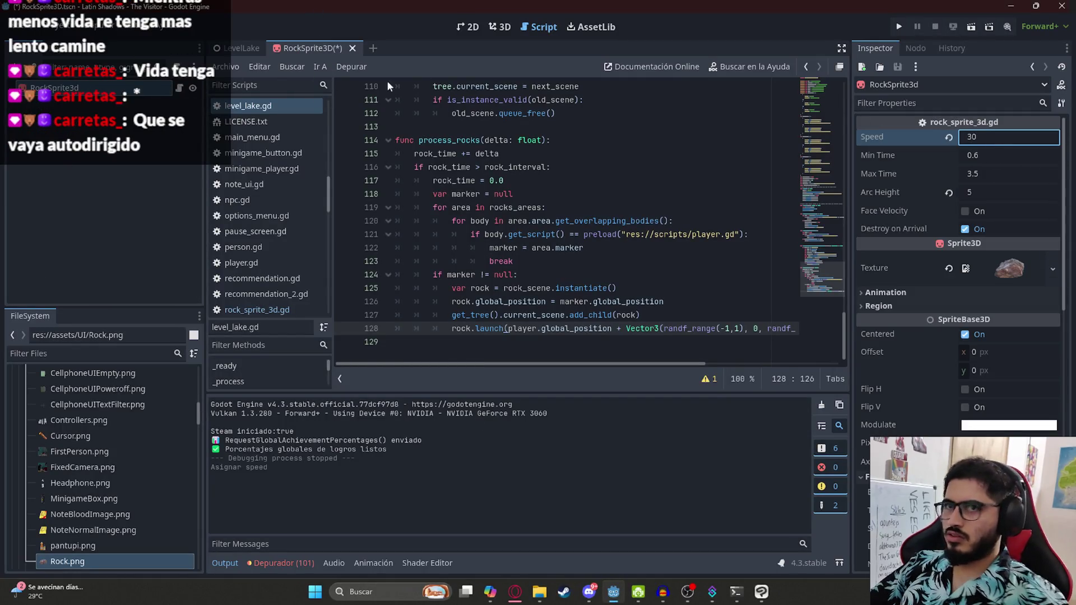
pyautogui.rightClick(247, 50)
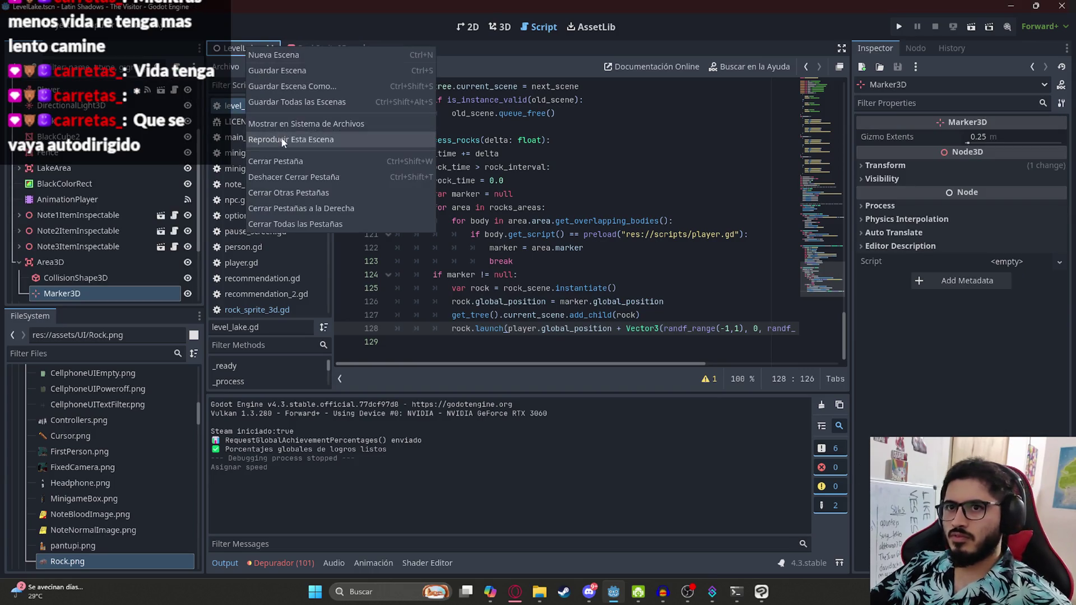
pyautogui.press('F5')
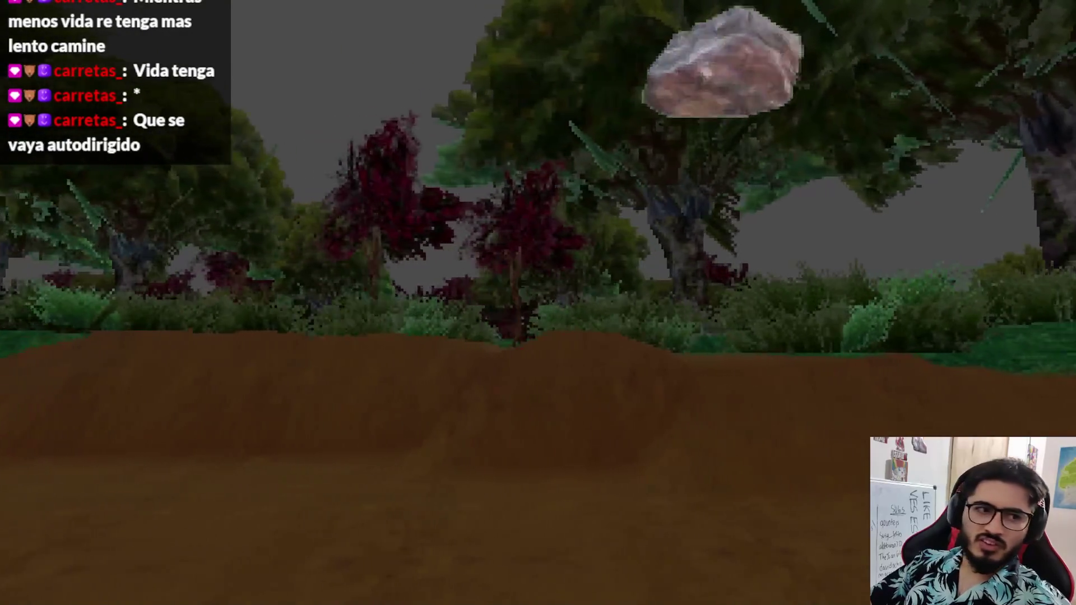
# Pause and quit the playtest after watching a rock fly in, then switch to ChatGPT
pyautogui.press('Escape')
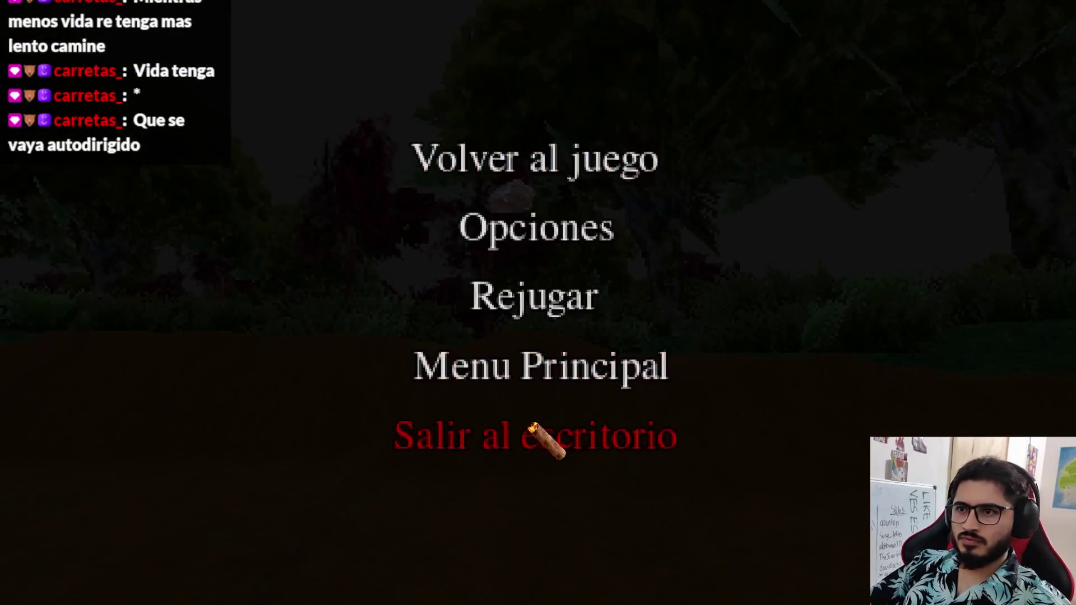
pyautogui.click(548, 437)
pyautogui.hotkey('alt', 'Tab')
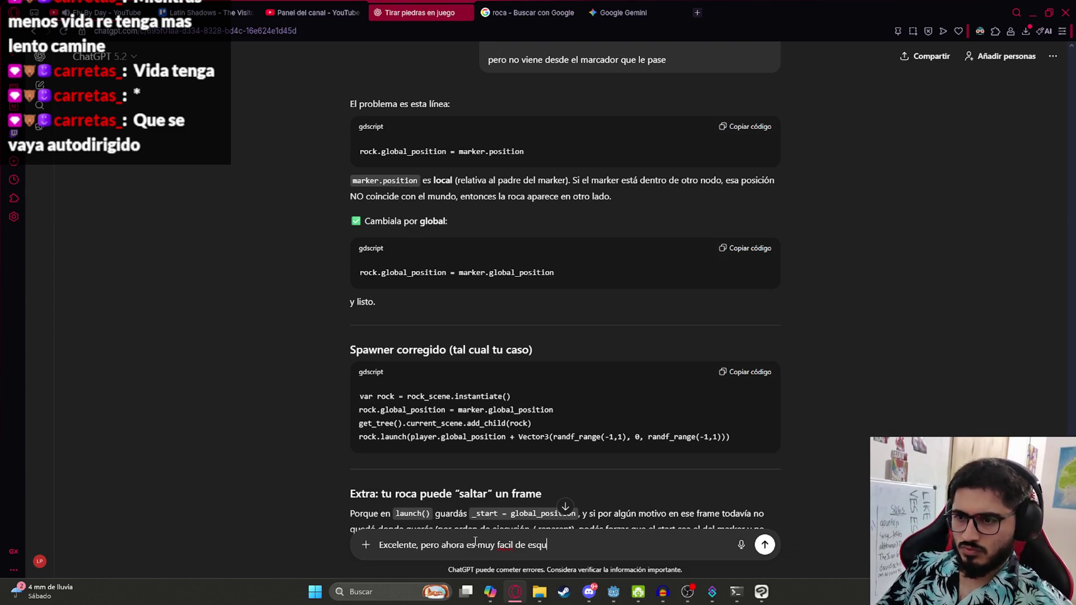
# Delete the 'too easy to dodge' draft from ChatGPT's prompt box and return to Godot
pyautogui.hotkey('ctrl', 'a')
pyautogui.press('BackSpace')
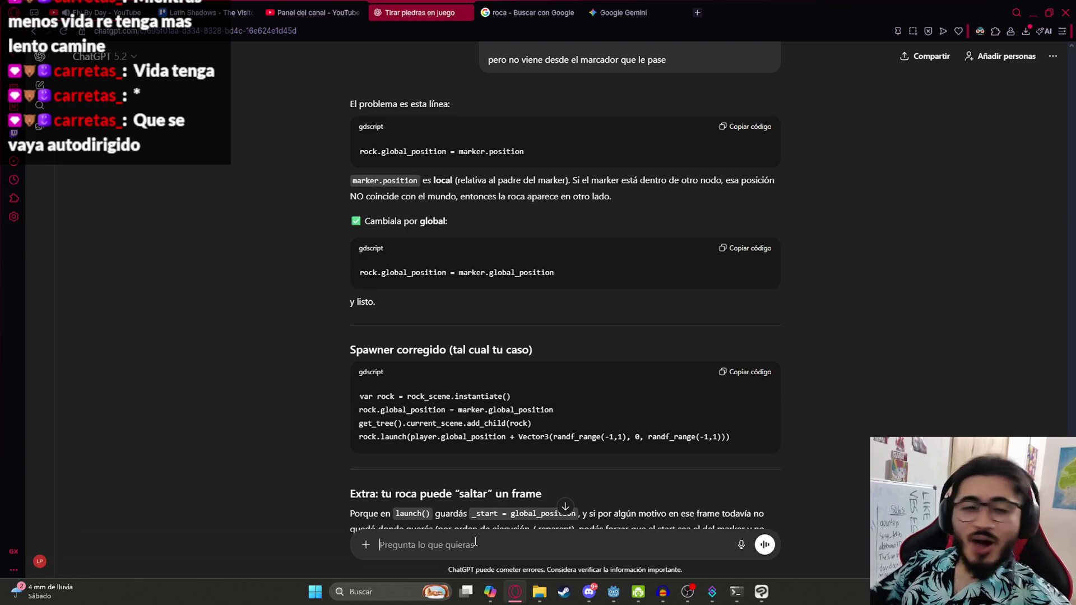
pyautogui.click(622, 597)
pyautogui.click(596, 247)
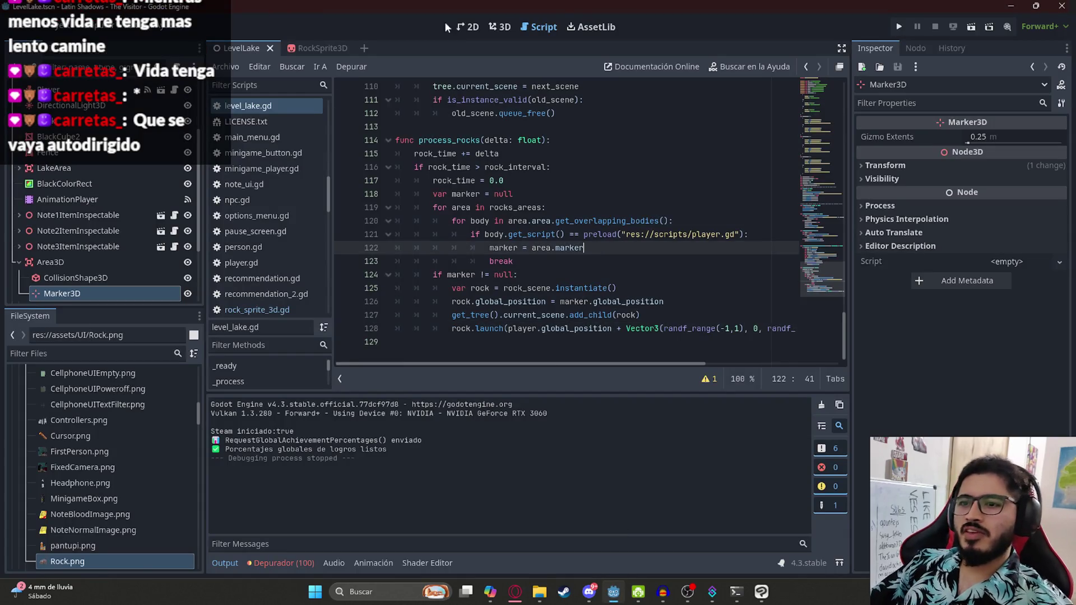
# Set the RockSprite3D Speed to 40 and save the scene
pyautogui.click(314, 48)
pyautogui.click(981, 136)
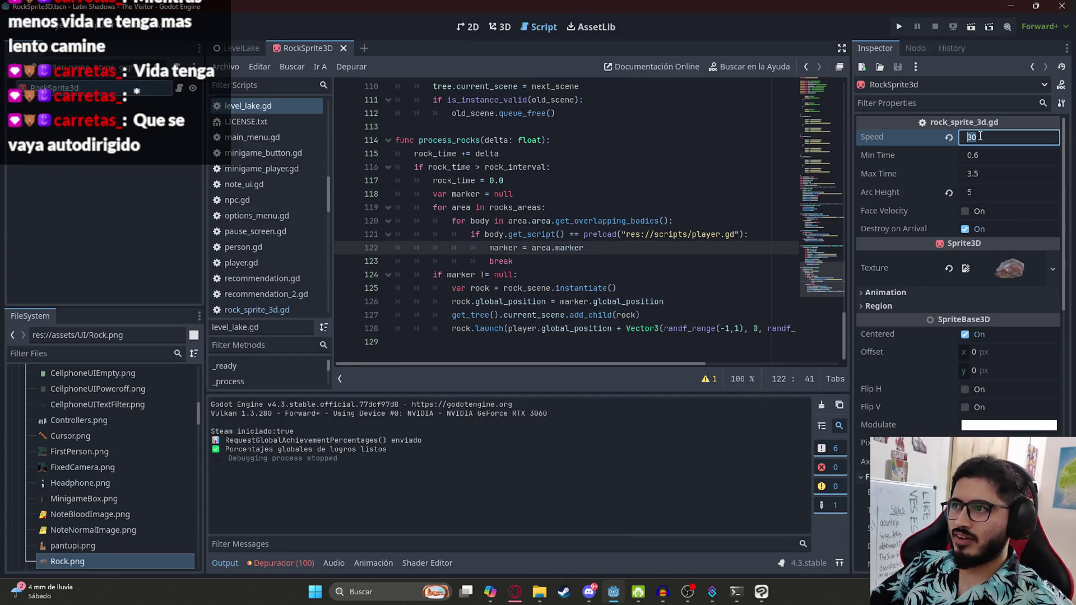
pyautogui.write('40')
pyautogui.press('Return')
pyautogui.hotkey('ctrl', 's')
# Change the rock scale on line 128 to Vector3(0.13, 0.13, 0.13) and relaunch the lake level
pyautogui.click(235, 48)
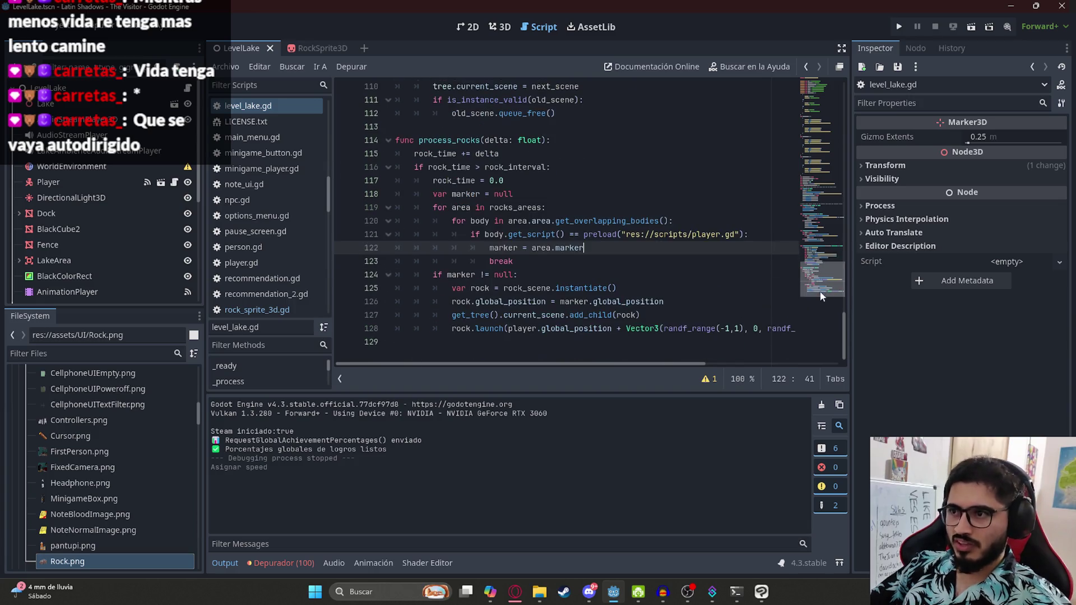
pyautogui.hscroll(3, 790, 331)
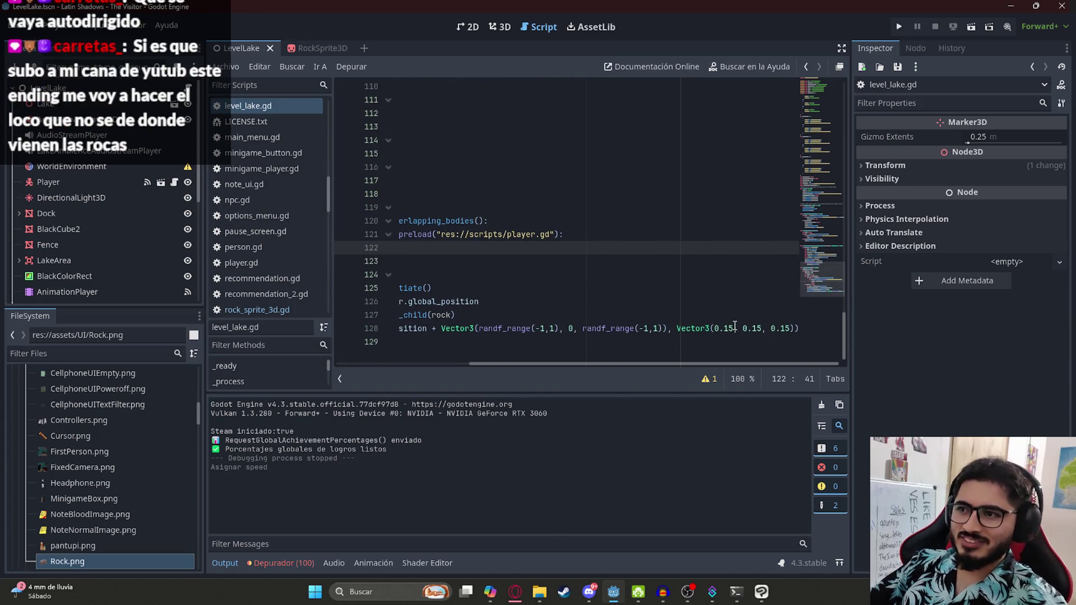
pyautogui.click(735, 328)
pyautogui.press('BackSpace')
pyautogui.click(761, 329)
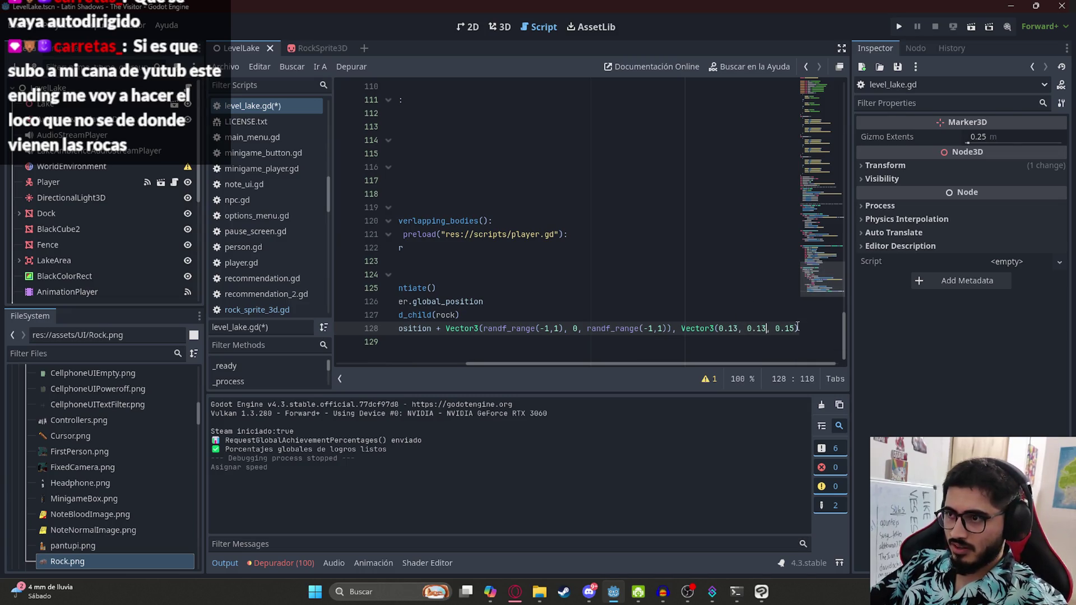
pyautogui.click(795, 328)
pyautogui.press('BackSpace')
pyautogui.write('3')
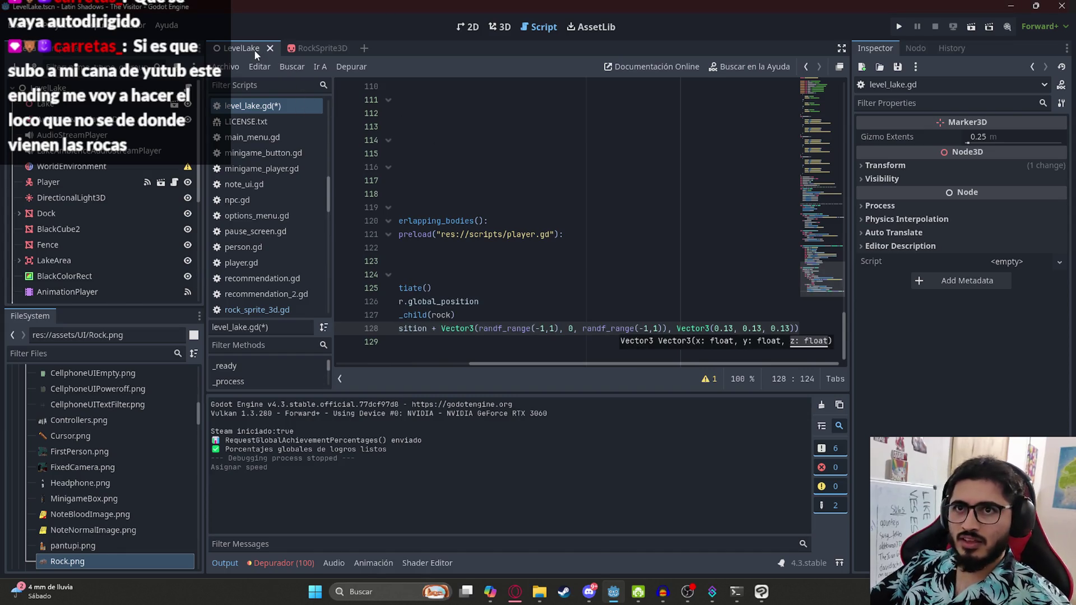
pyautogui.rightClick(255, 53)
pyautogui.click(308, 144)
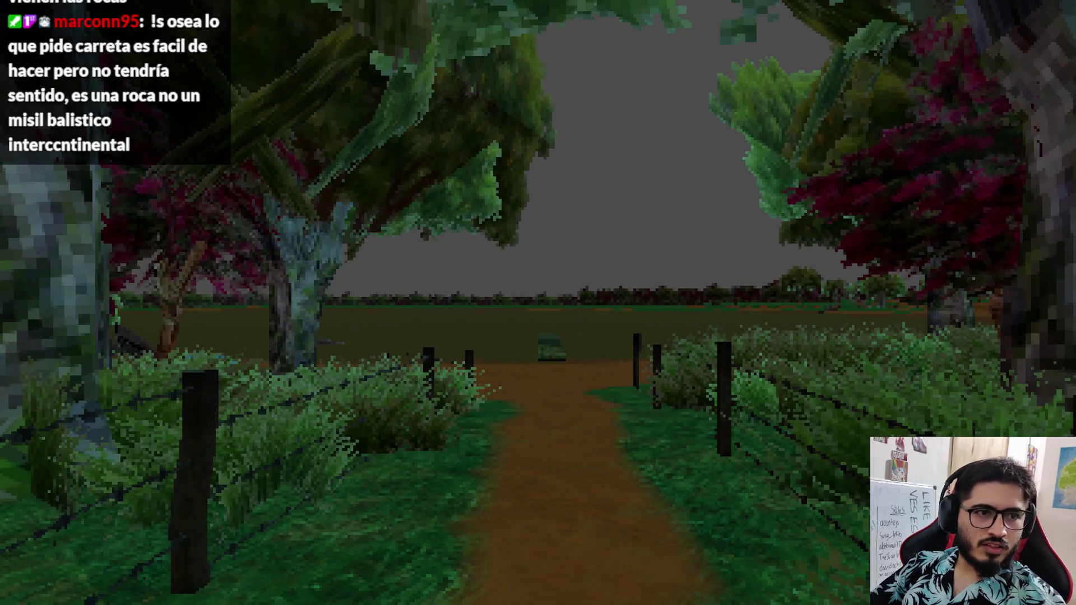
# Walk the player down the dirt path, past the fence, into the trees
pyautogui.press('w')
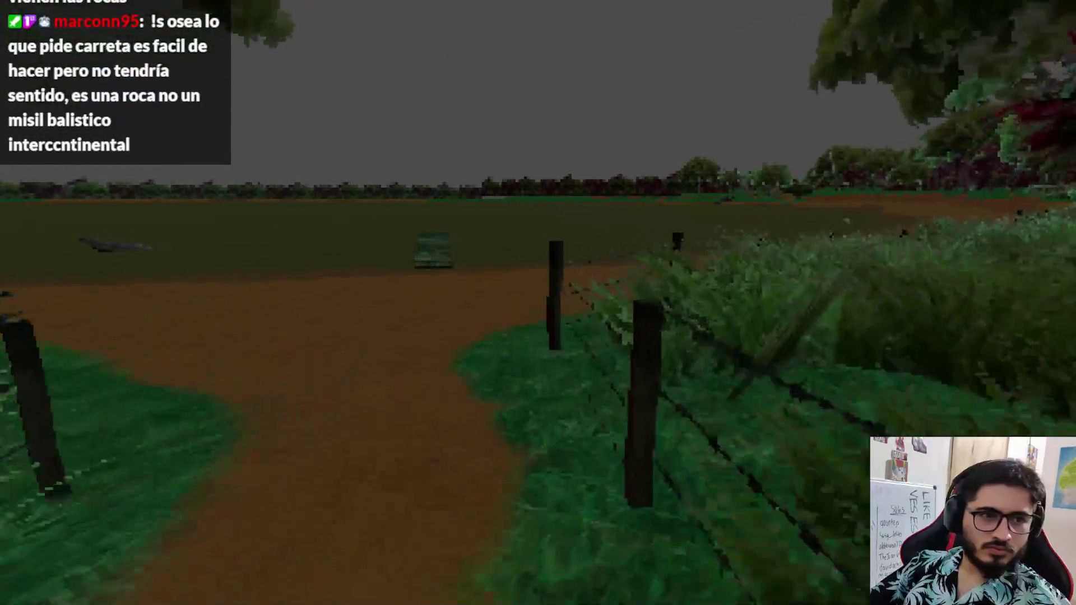
pyautogui.press('w')
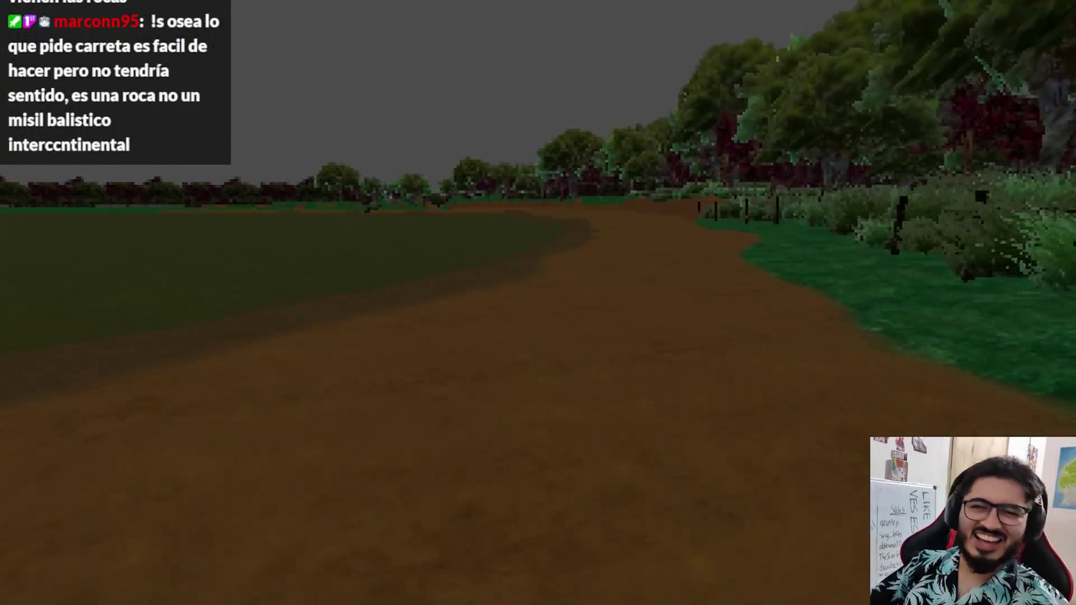
pyautogui.press('w')
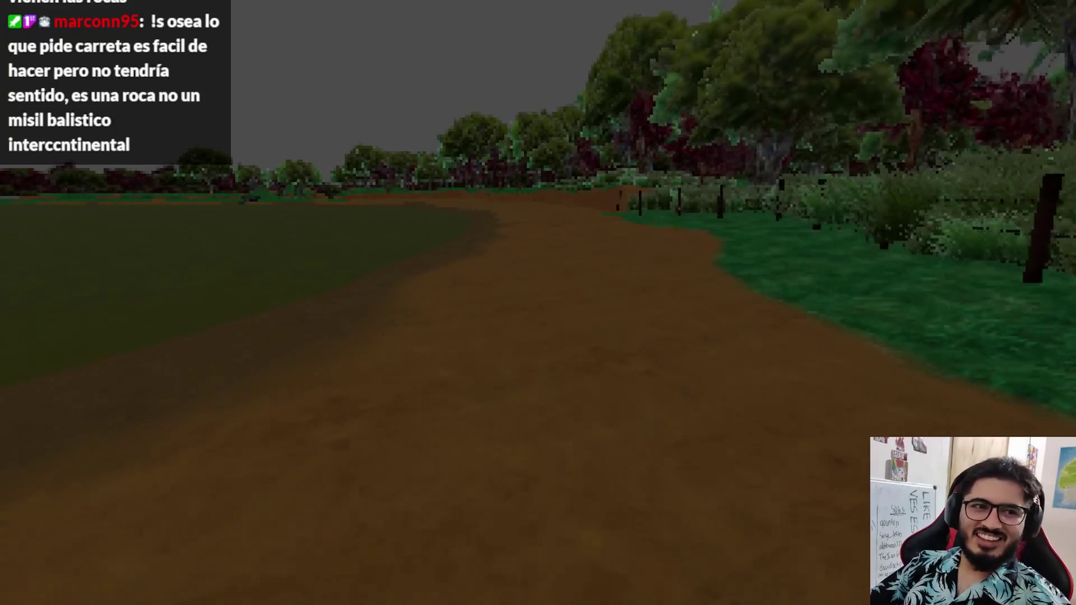
pyautogui.press('w')
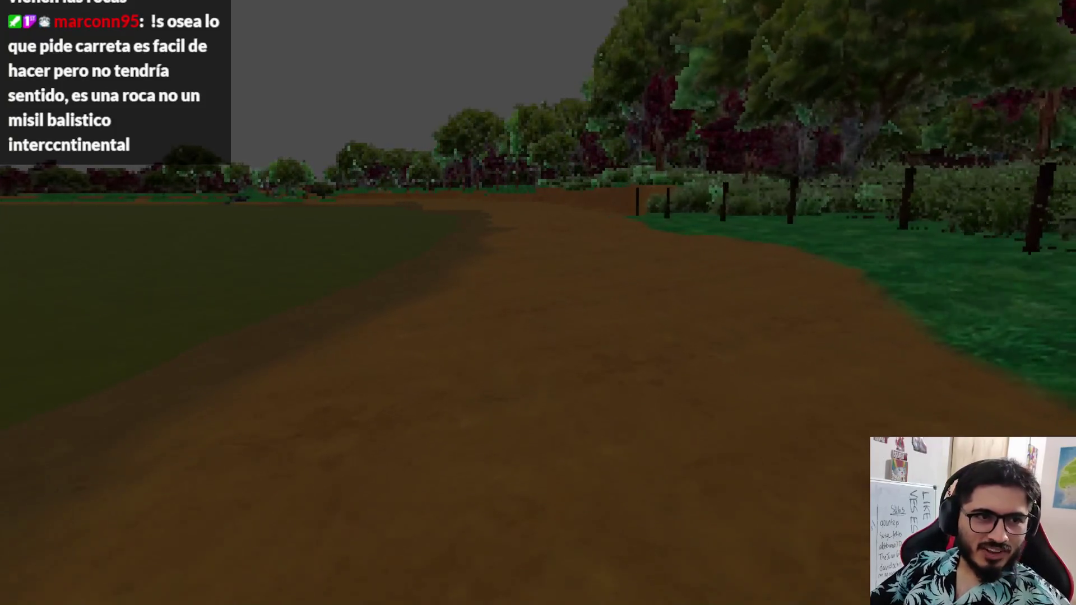
pyautogui.press('w')
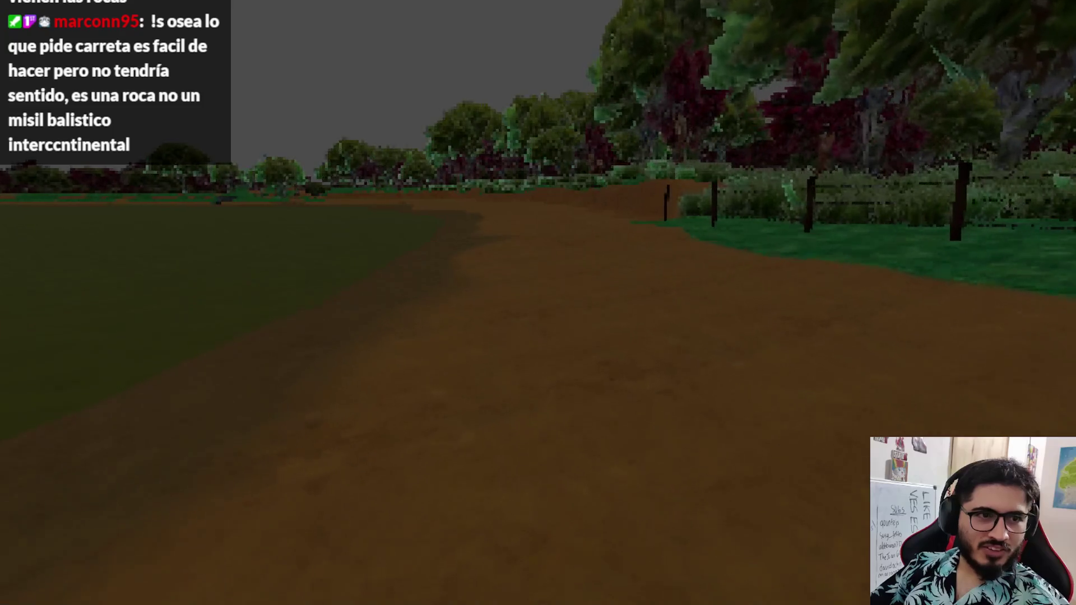
pyautogui.press('w')
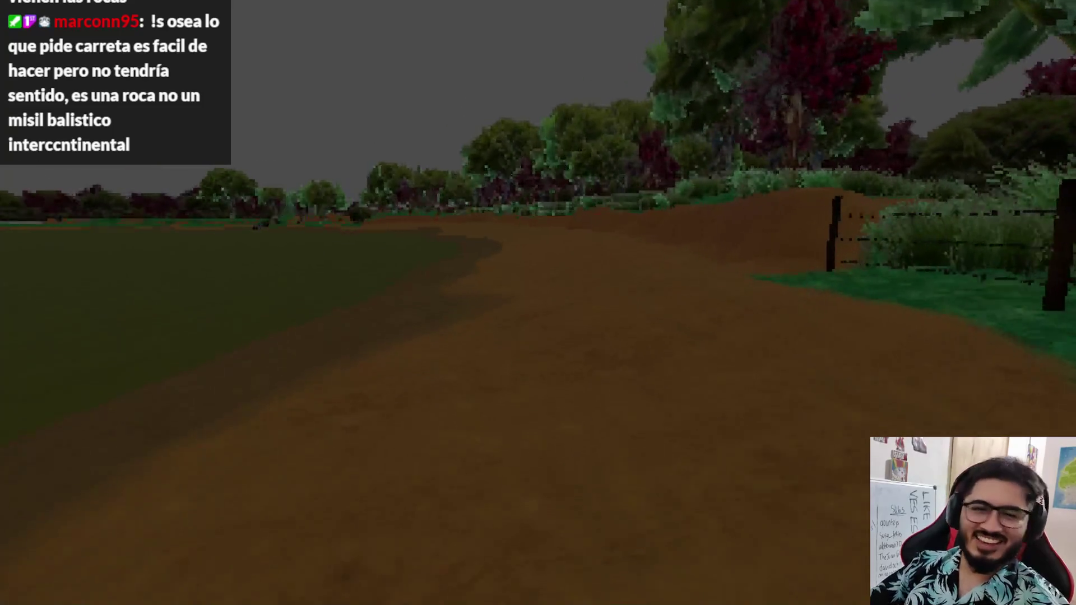
pyautogui.press('w')
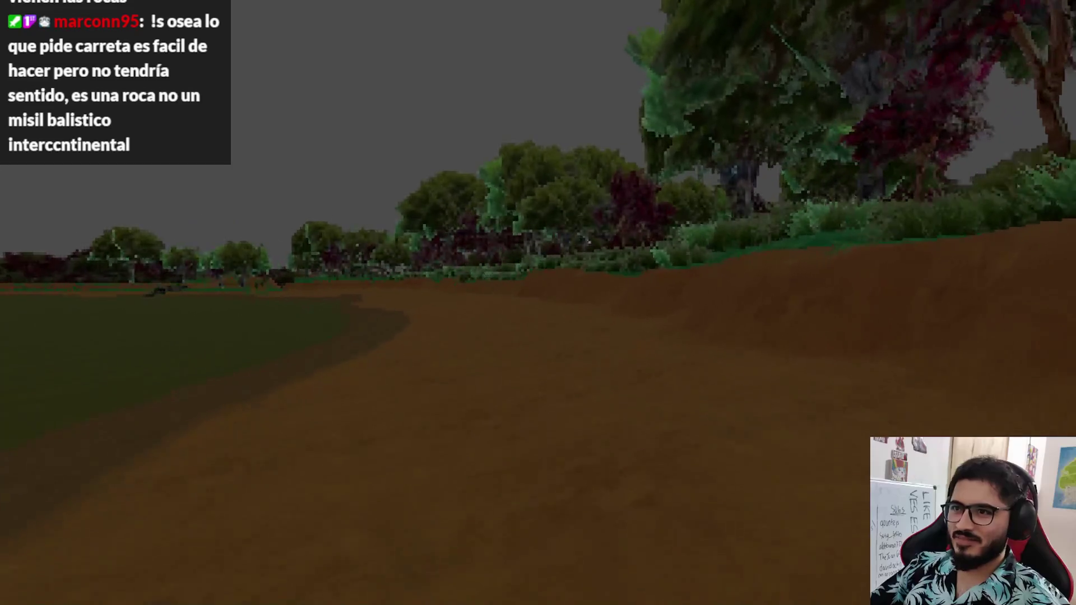
pyautogui.press('w')
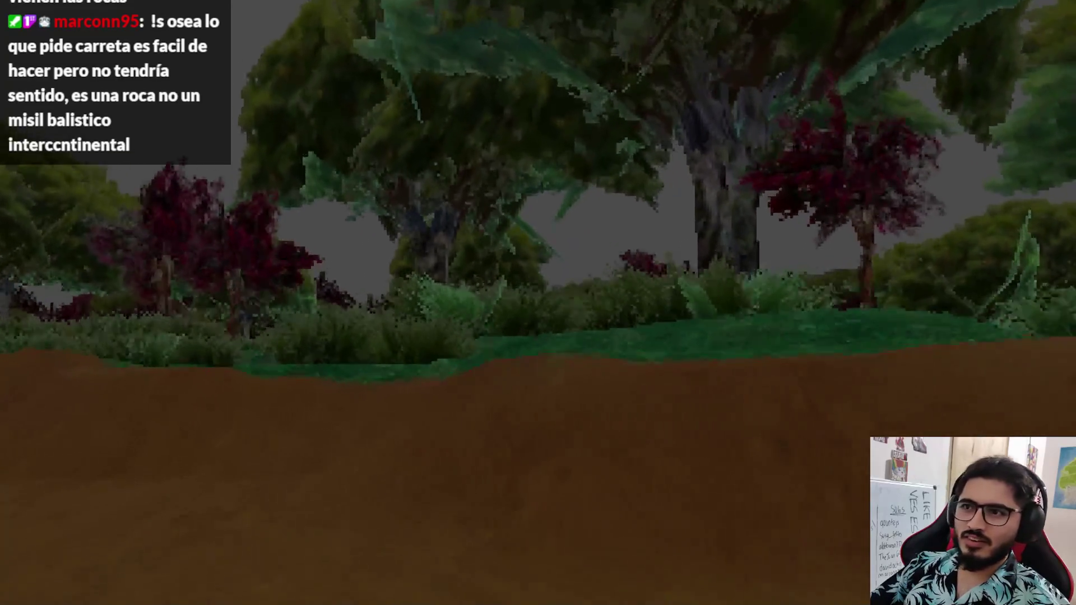
# Back onto the dirt mound to watch the falling rocks, then pause the game
pyautogui.press('s')
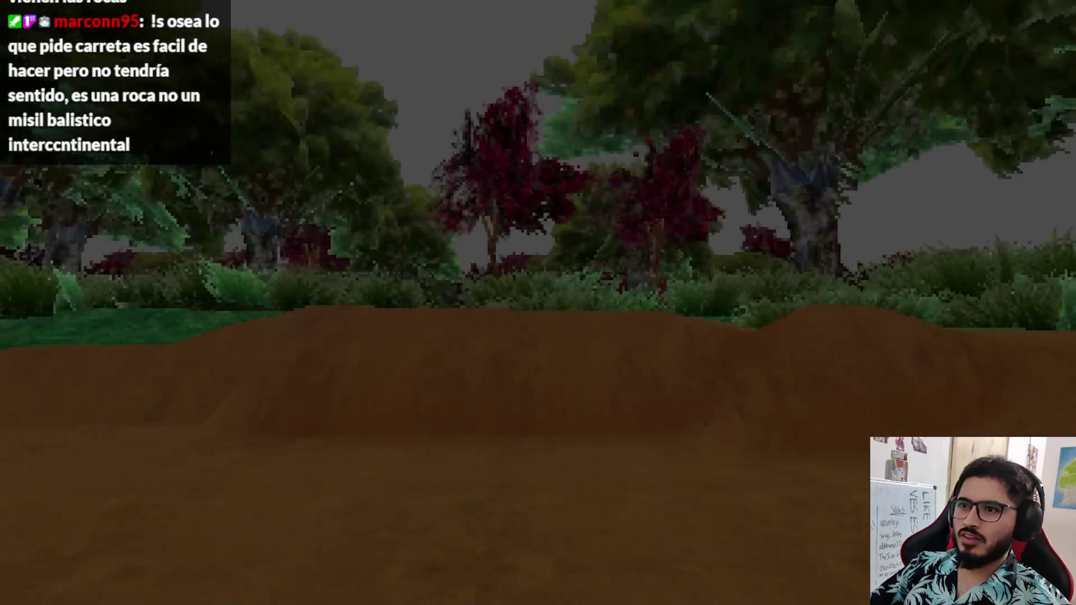
pyautogui.press('w')
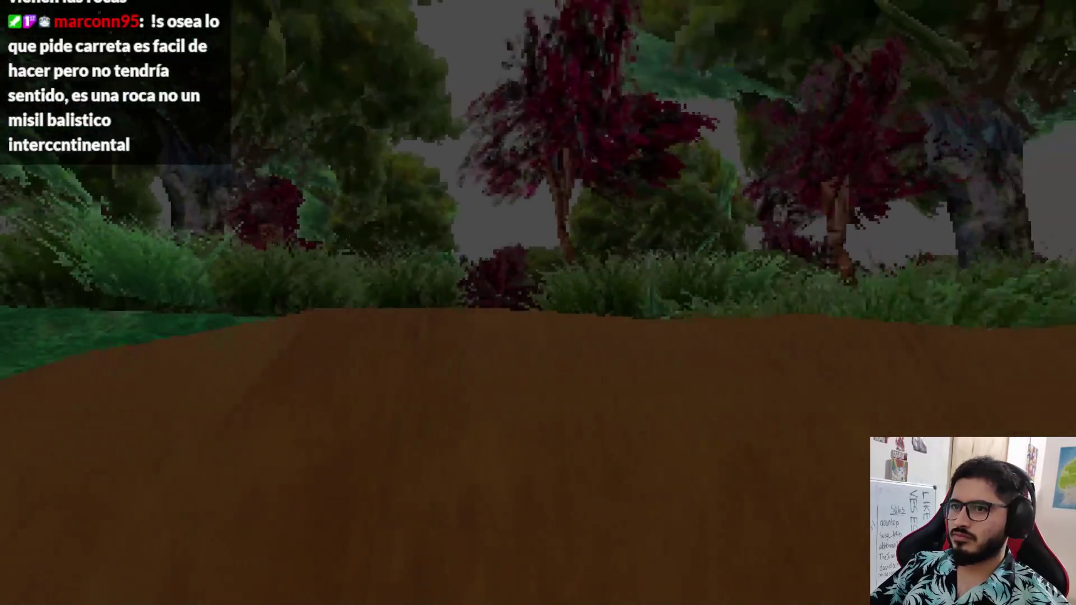
pyautogui.press('Escape')
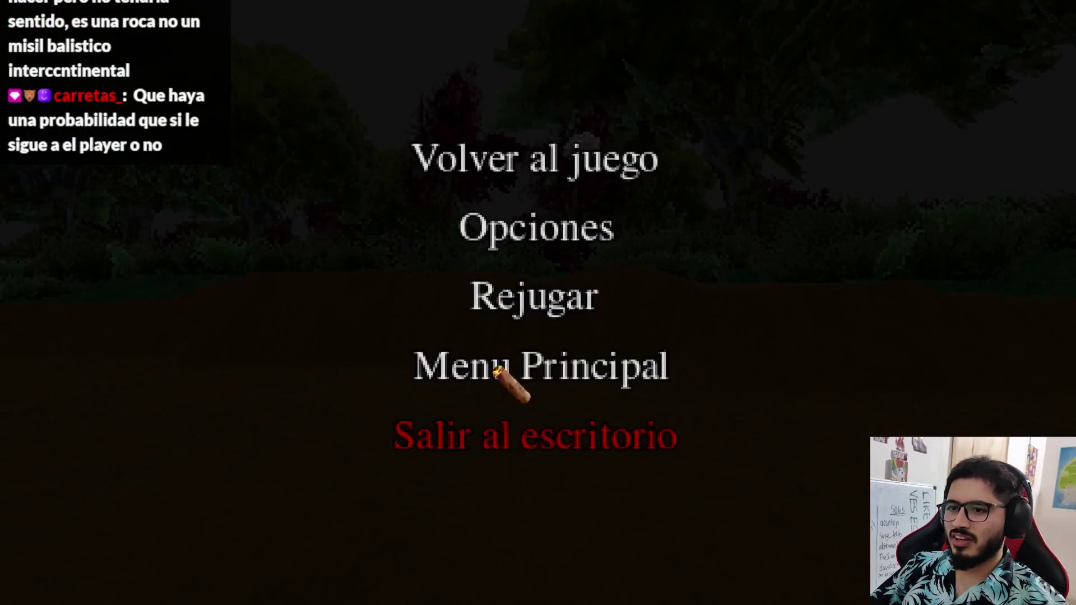
# Quit to the editor and select rock_interval's 1.0 on line 62 to replace it with 0.5
pyautogui.click(494, 412)
pyautogui.scroll(20, 513, 137)
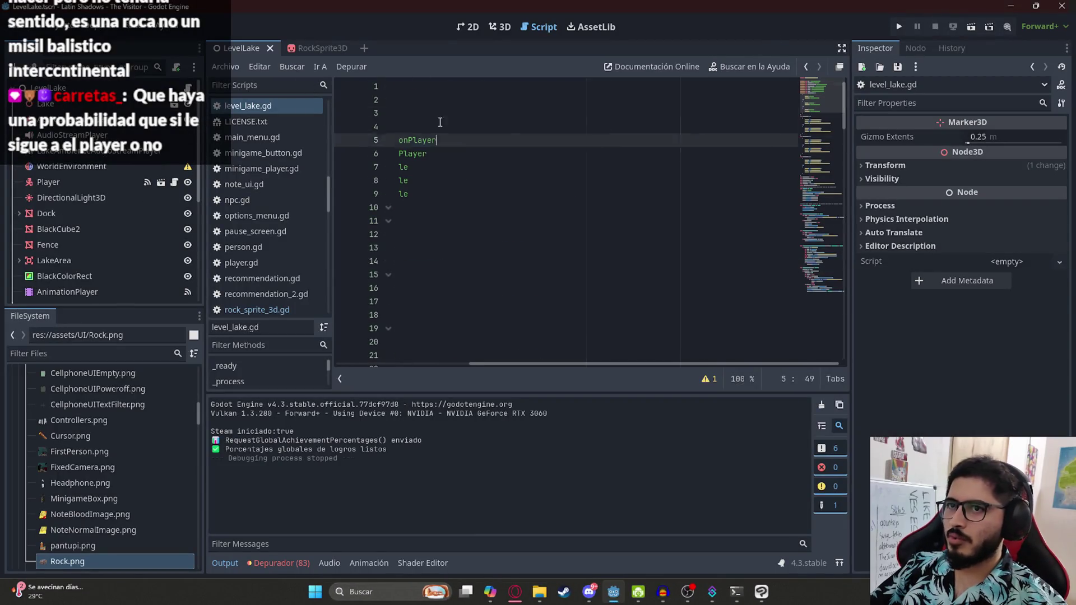
pyautogui.scroll(-19, 645, 199)
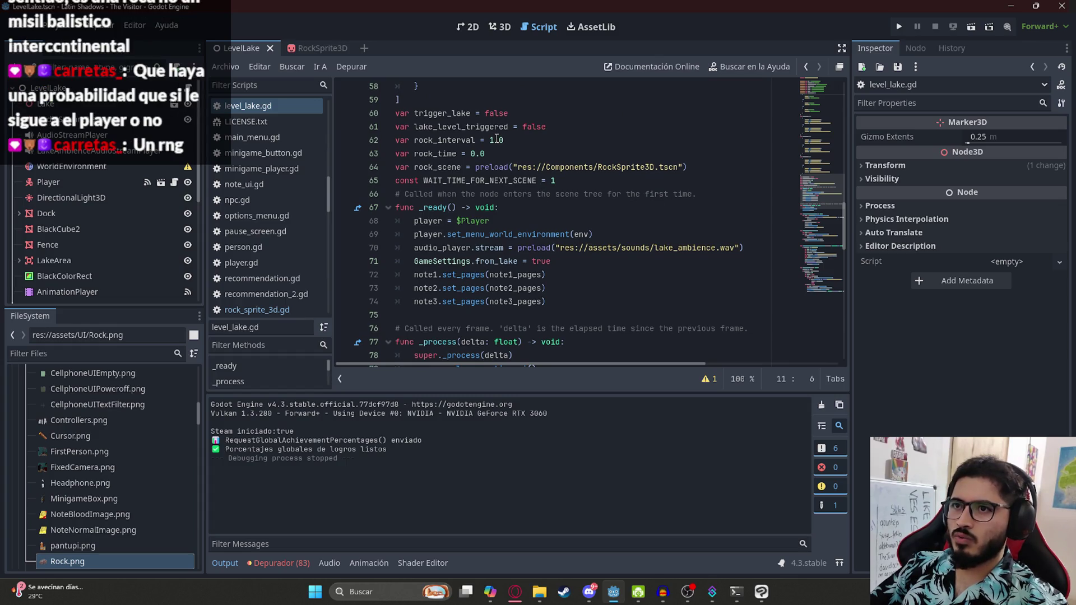
pyautogui.moveTo(491, 141); pyautogui.dragTo(509, 141)
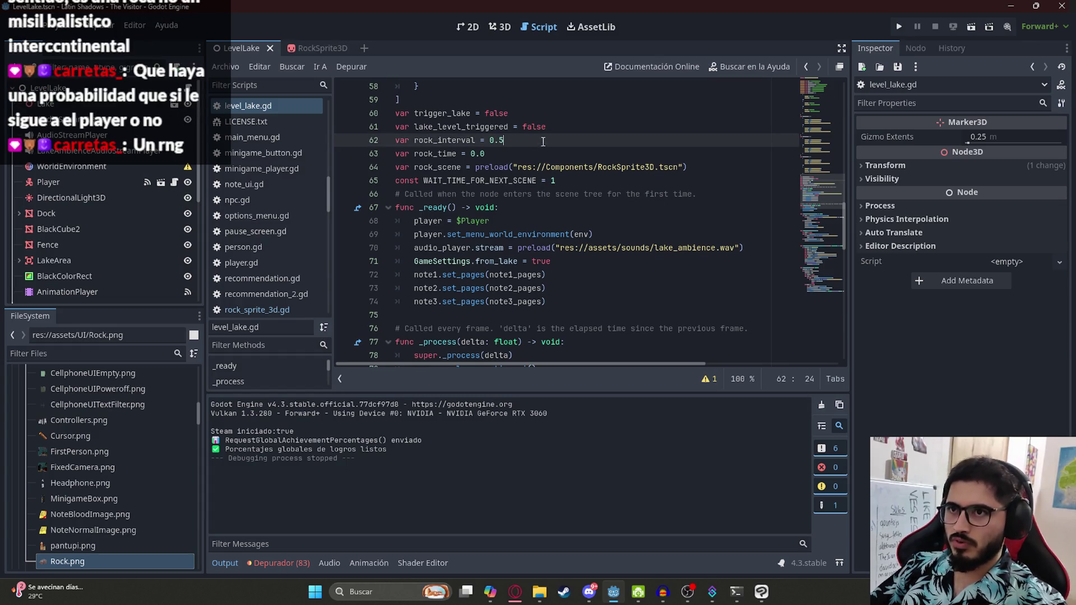
pyautogui.rightClick(232, 49)
pyautogui.click(291, 141)
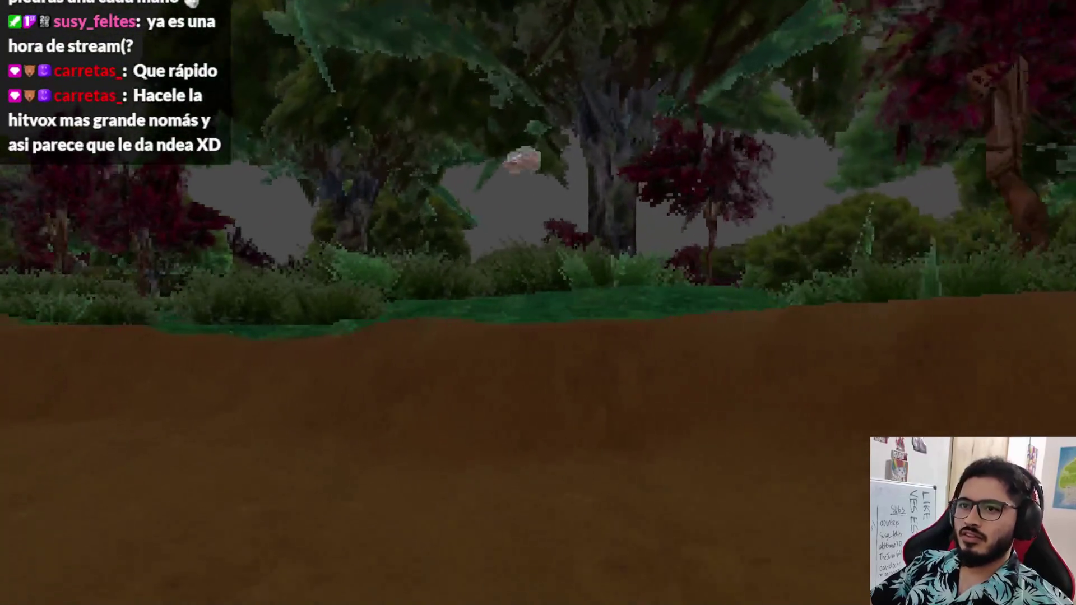
pyautogui.press('Escape')
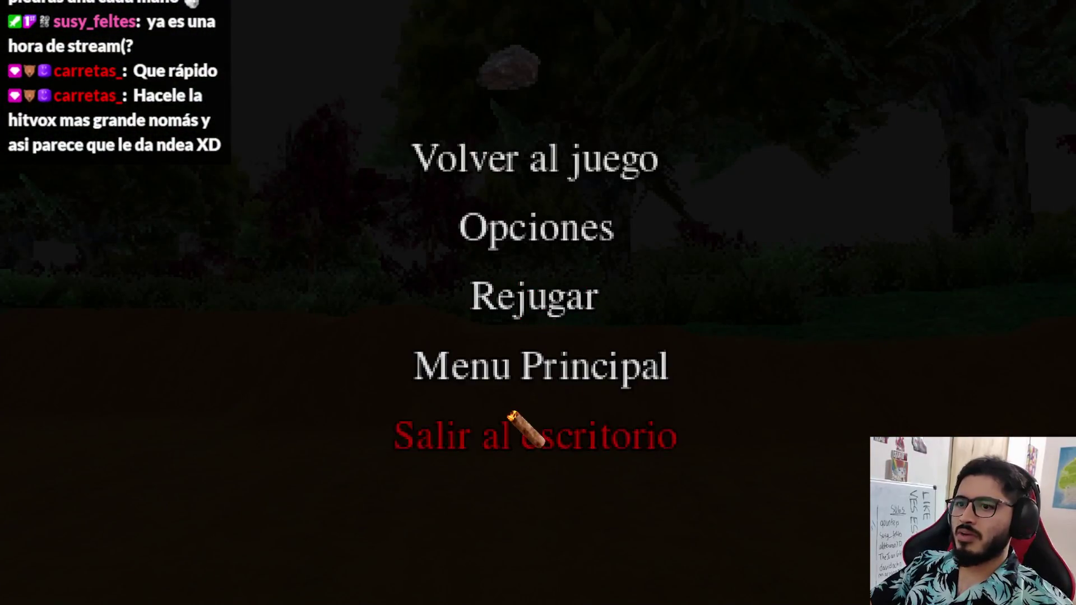
pyautogui.click(513, 426)
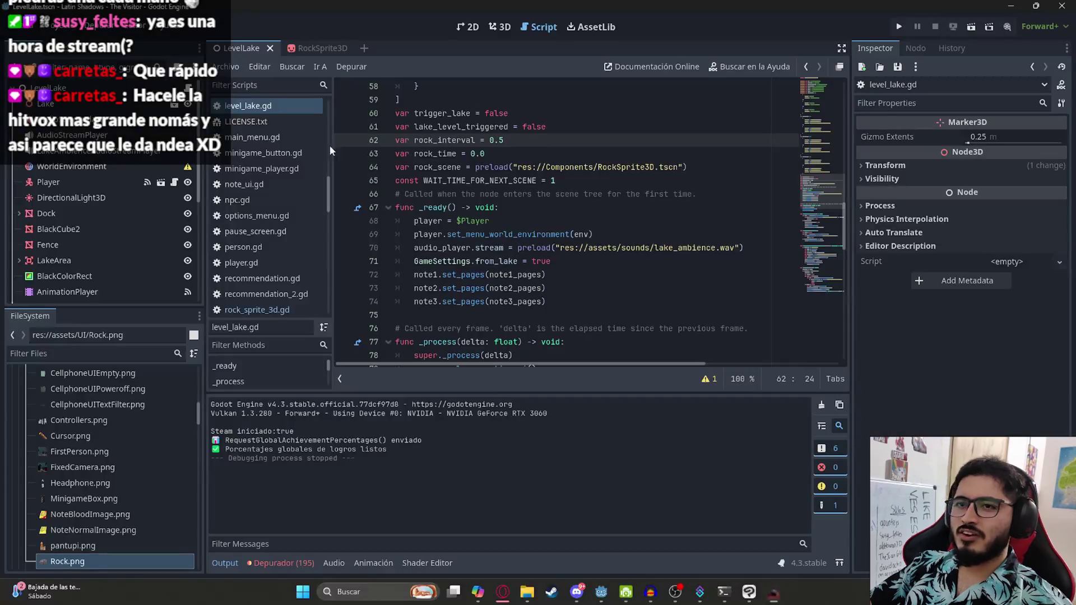
# Assign BasicLake.tres to WorldEnvironment, save LevelLake, playtest it, and pause
pyautogui.click(79, 166)
pyautogui.click(1009, 177)
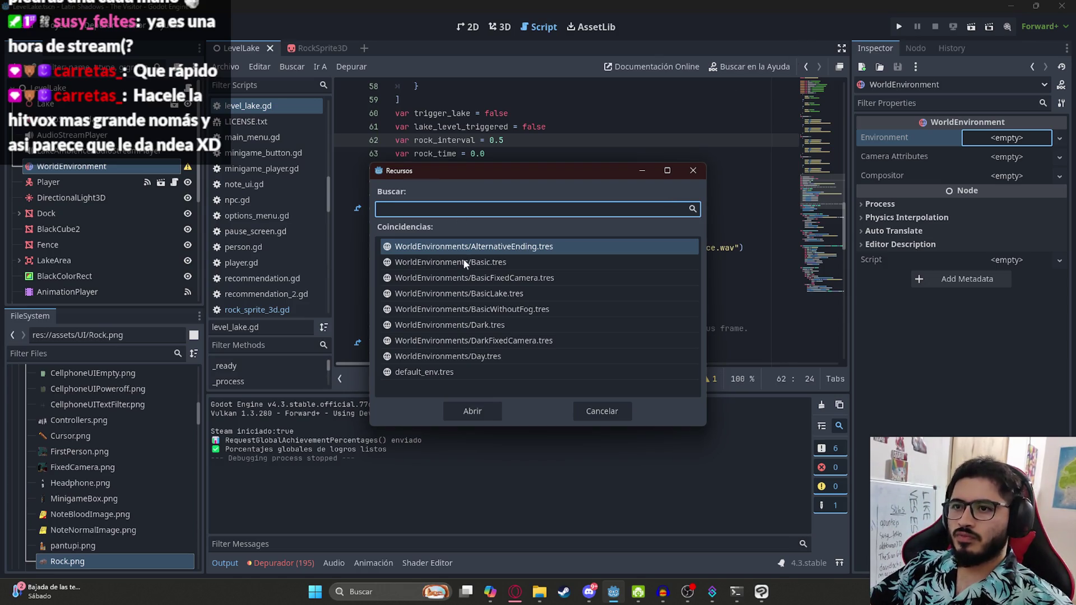
pyautogui.doubleClick(478, 294)
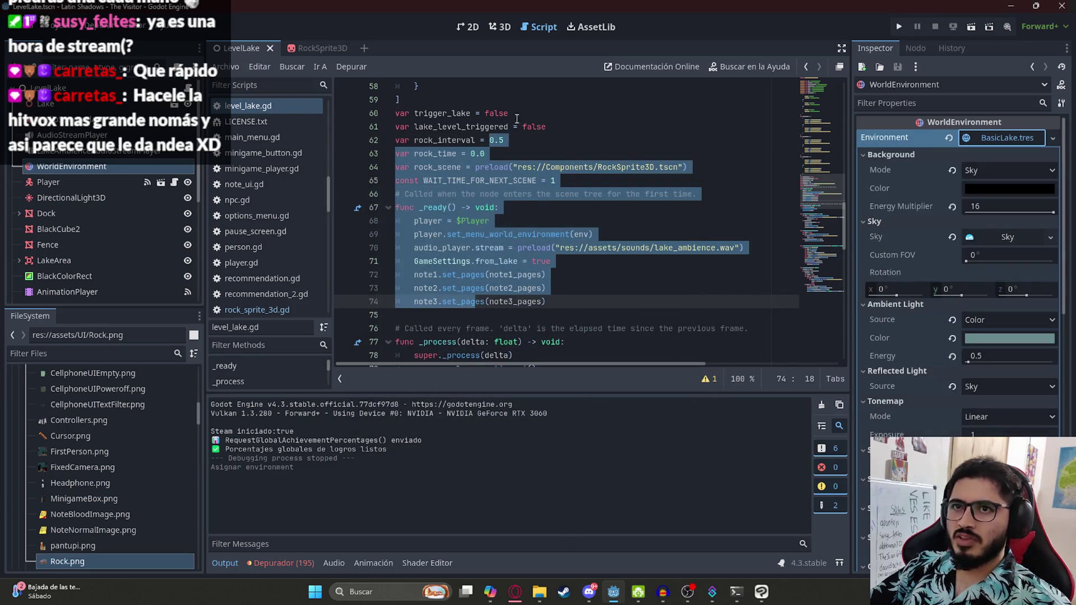
pyautogui.rightClick(244, 51)
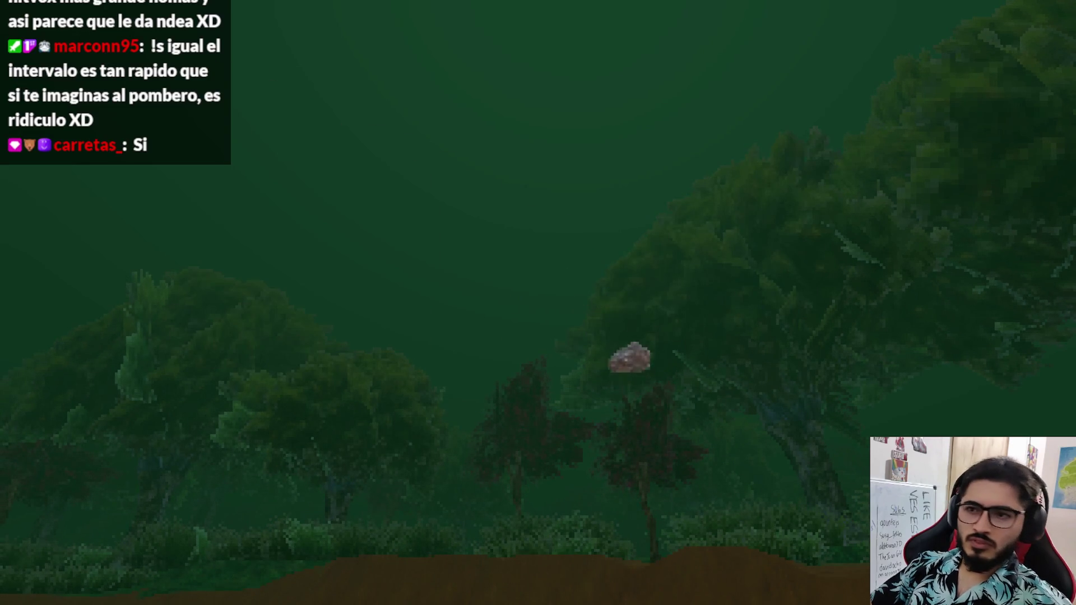
pyautogui.press('Escape')
# Quit the game and trim line 128's rock size to Vector3(0.1, 0.1, 0.1)
pyautogui.click(515, 439)
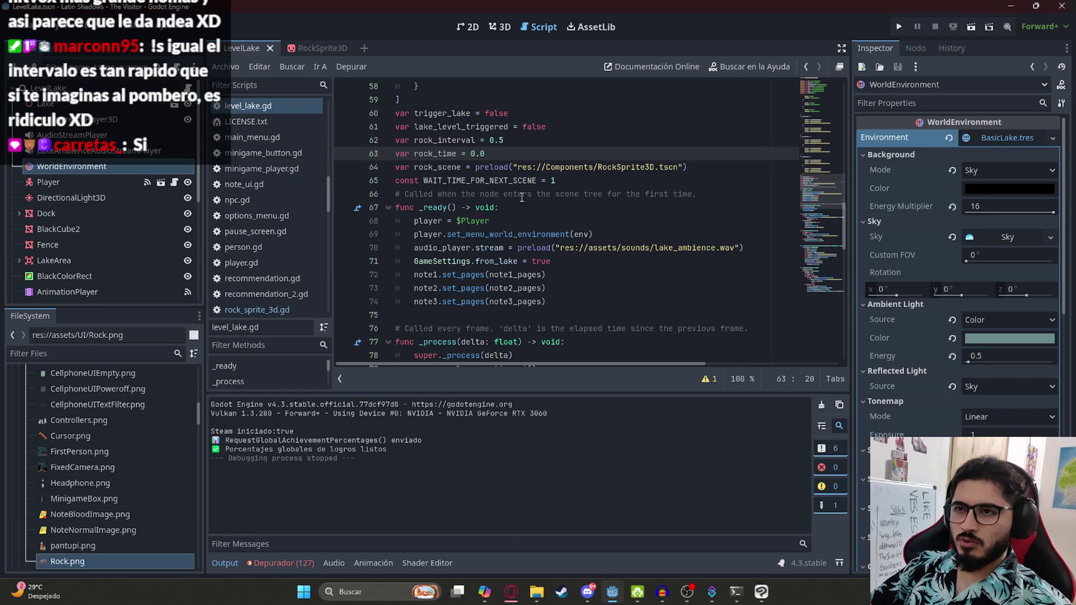
pyautogui.click(831, 298)
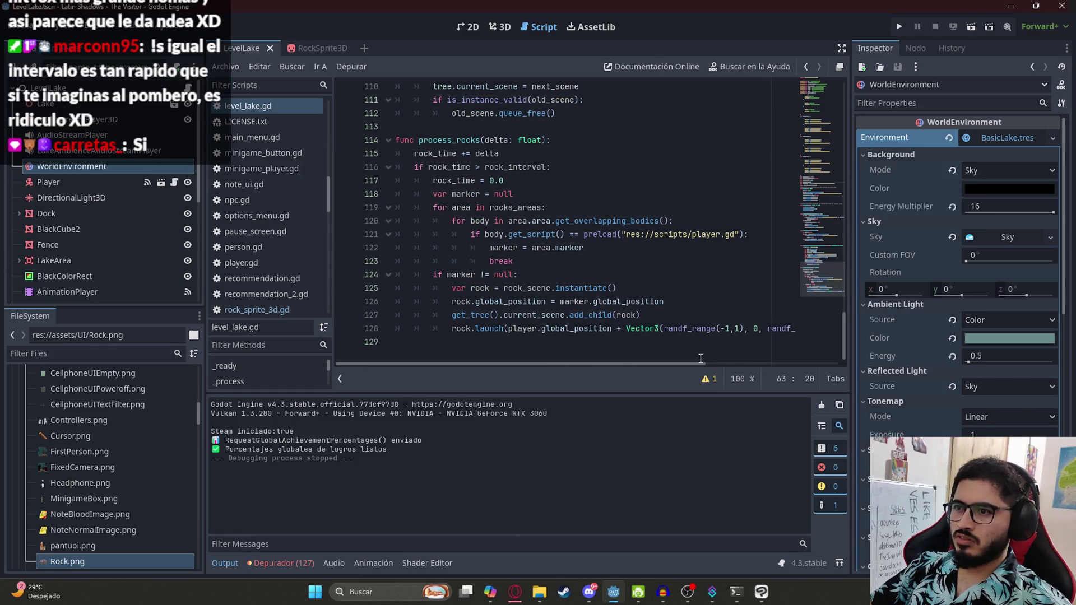
pyautogui.hscroll(5, 705, 357)
pyautogui.click(732, 331)
pyautogui.press('BackSpace')
pyautogui.click(788, 330)
pyautogui.press('BackSpace')
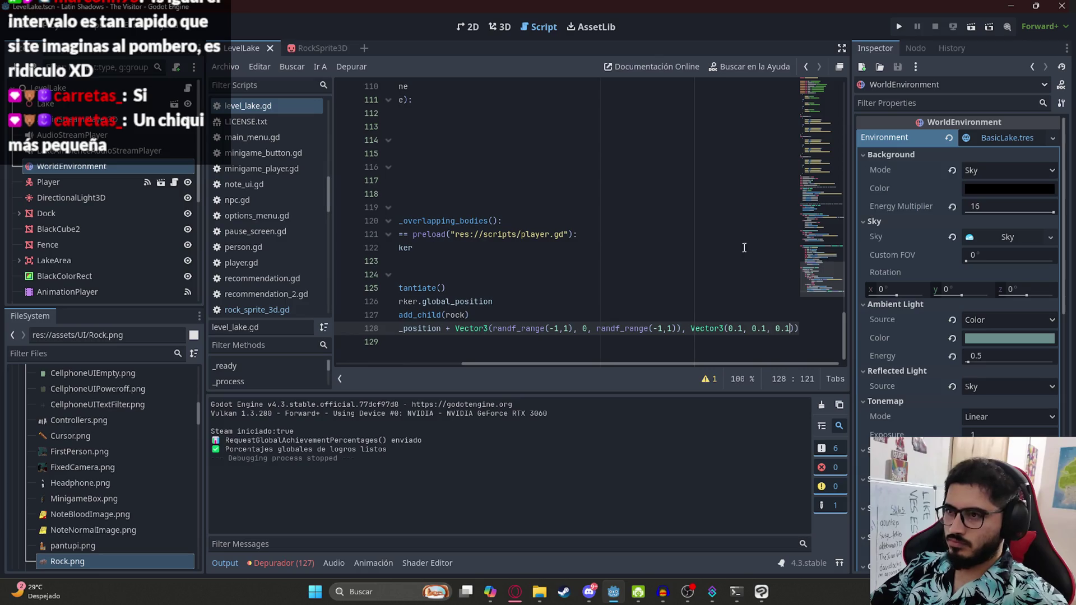
# Run the LevelLake scene to test the smaller rocks, then pause
pyautogui.rightClick(240, 49)
pyautogui.click(286, 144)
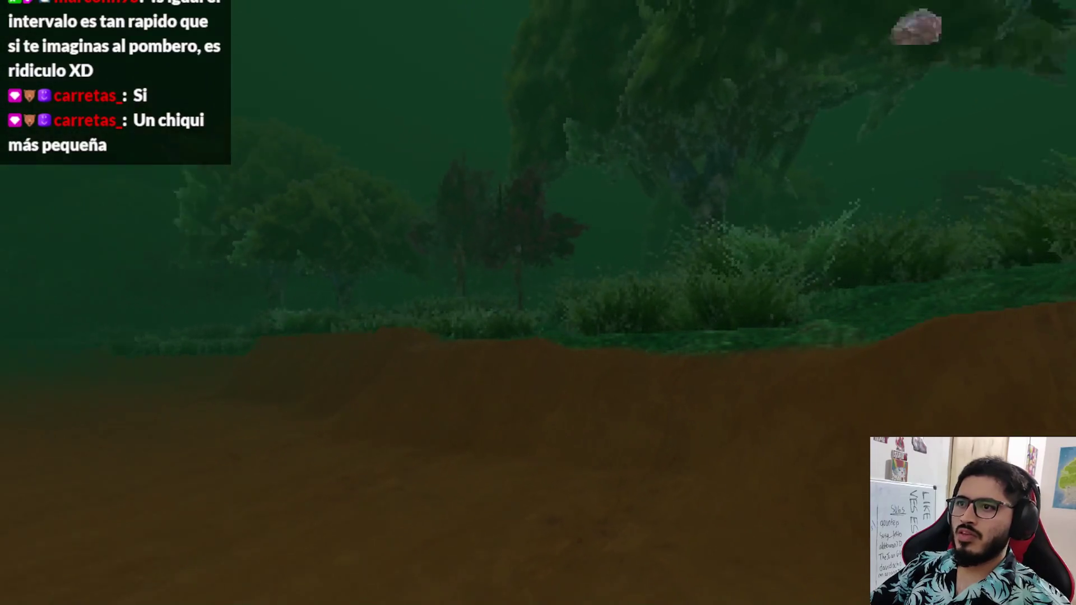
pyautogui.press('Escape')
# Quit the game, clear WorldEnvironment's environment, and nudge Area3D's spawn marker along Z
pyautogui.click(477, 440)
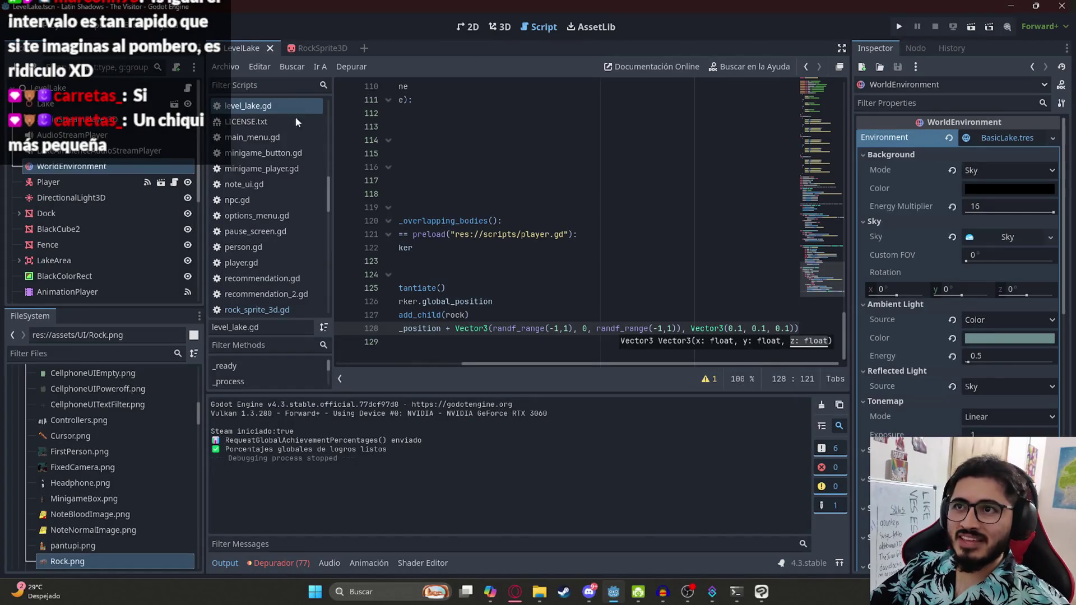
pyautogui.click(950, 138)
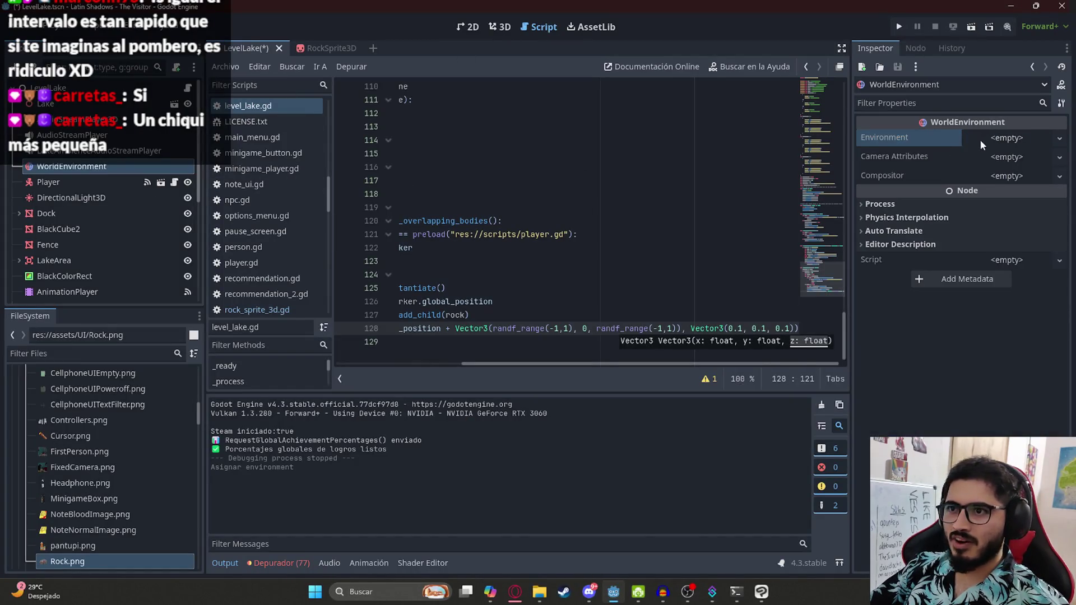
pyautogui.click(503, 26)
pyautogui.scroll(2, 607, 119)
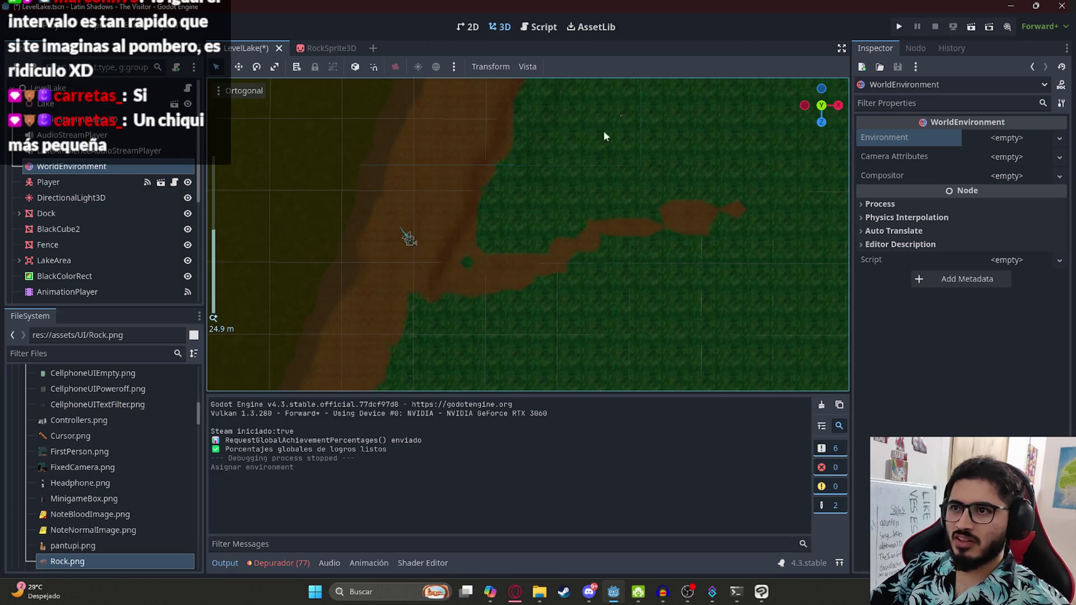
pyautogui.click(584, 268)
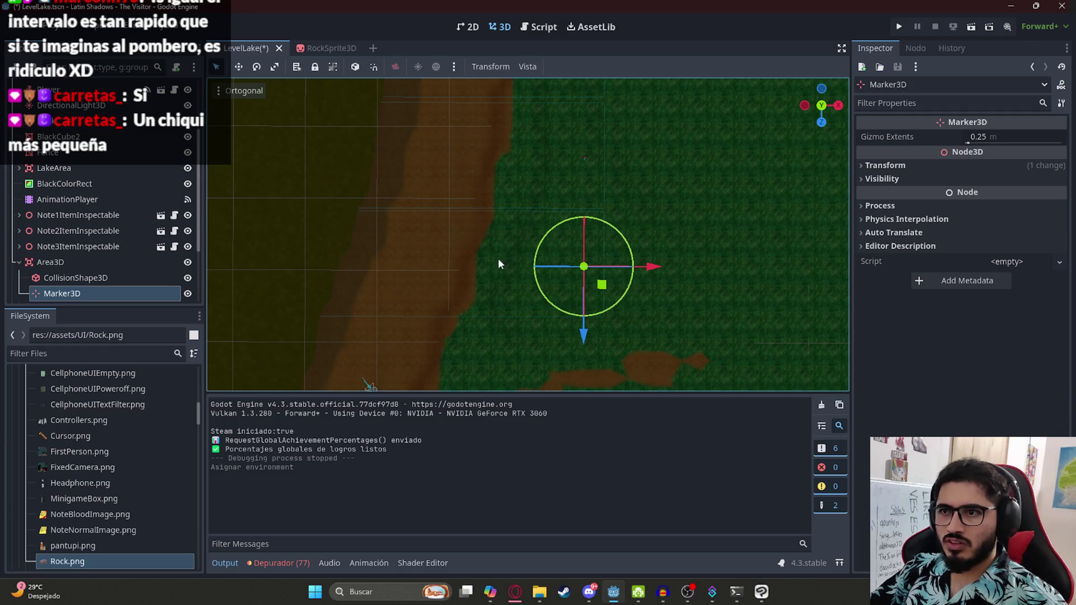
pyautogui.moveTo(592, 251); pyautogui.dragTo(595, 243)
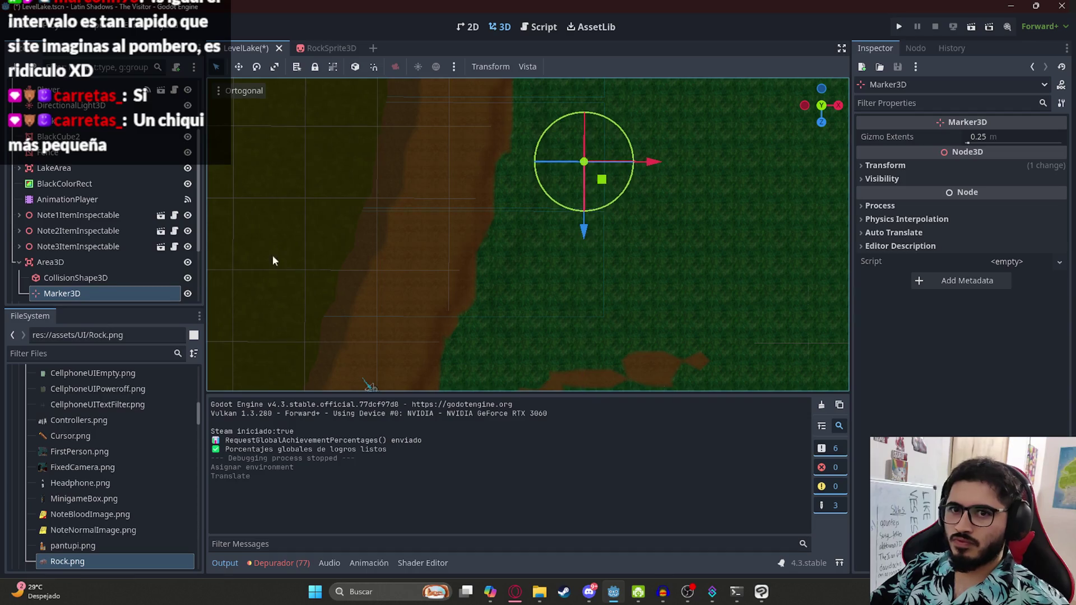
# Delete the Area3D2 and Area3D3 spawn areas and move the remaining spawn marker further up
pyautogui.scroll(-3, 110, 249)
pyautogui.rightClick(92, 215)
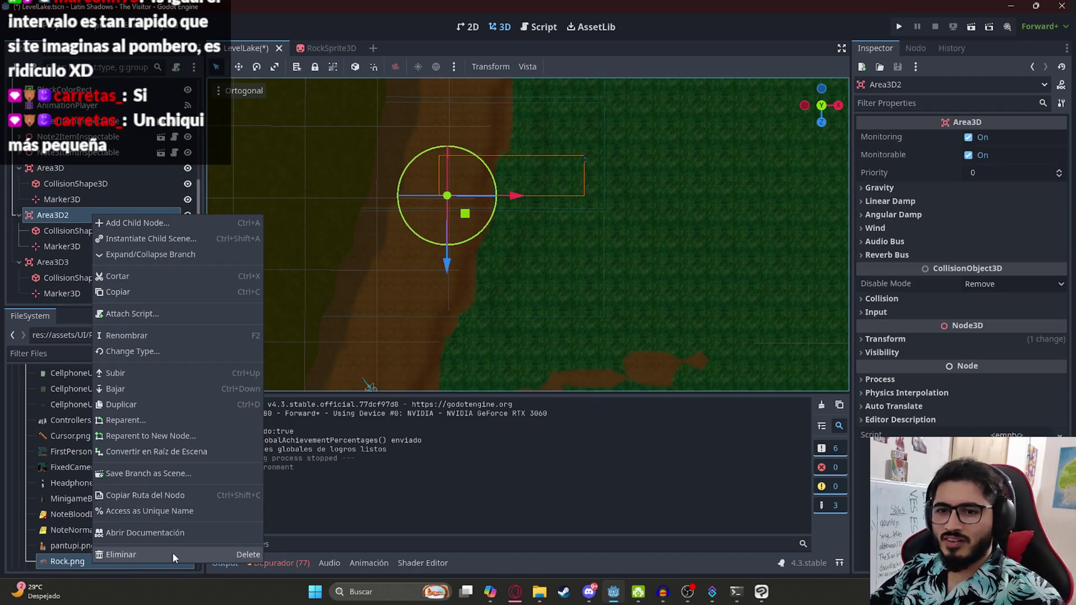
pyautogui.click(172, 553)
pyautogui.press('Return')
pyautogui.rightClick(58, 219)
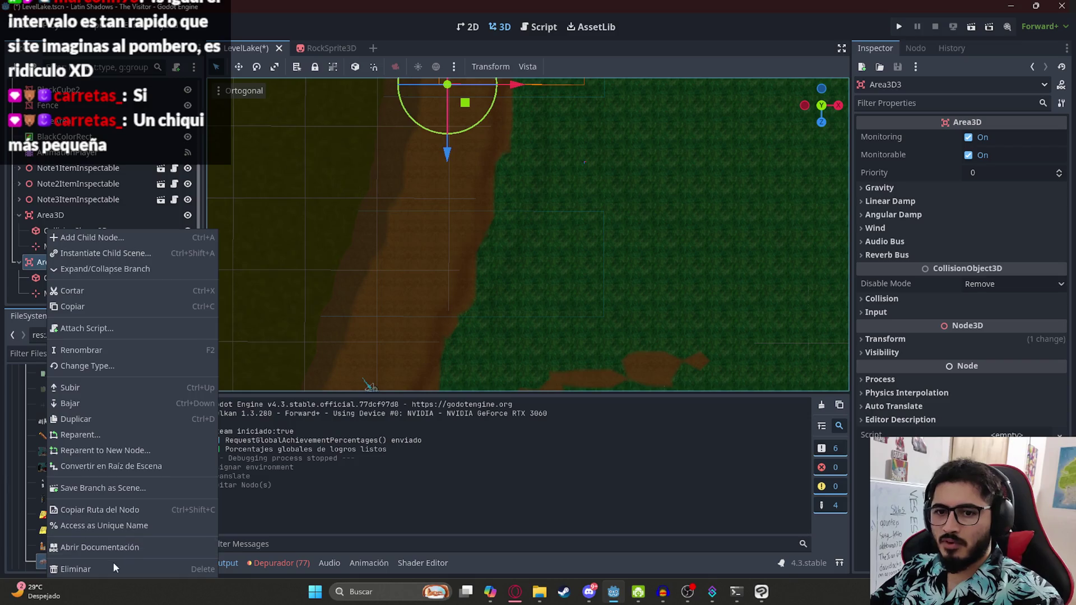
pyautogui.click(114, 561)
pyautogui.press('Return')
pyautogui.click(62, 293)
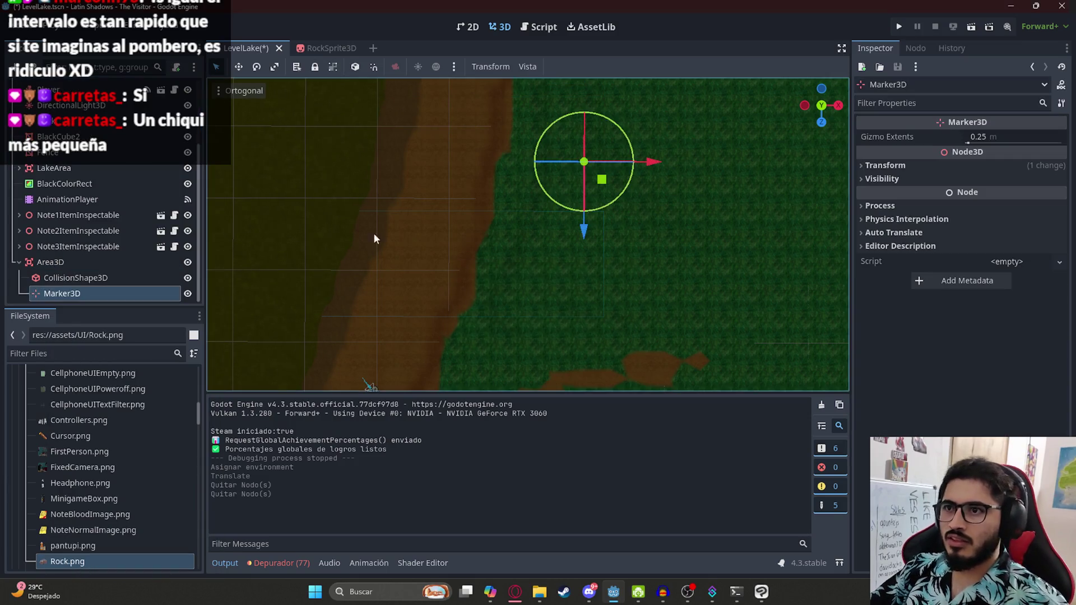
pyautogui.moveTo(584, 230); pyautogui.dragTo(585, 222)
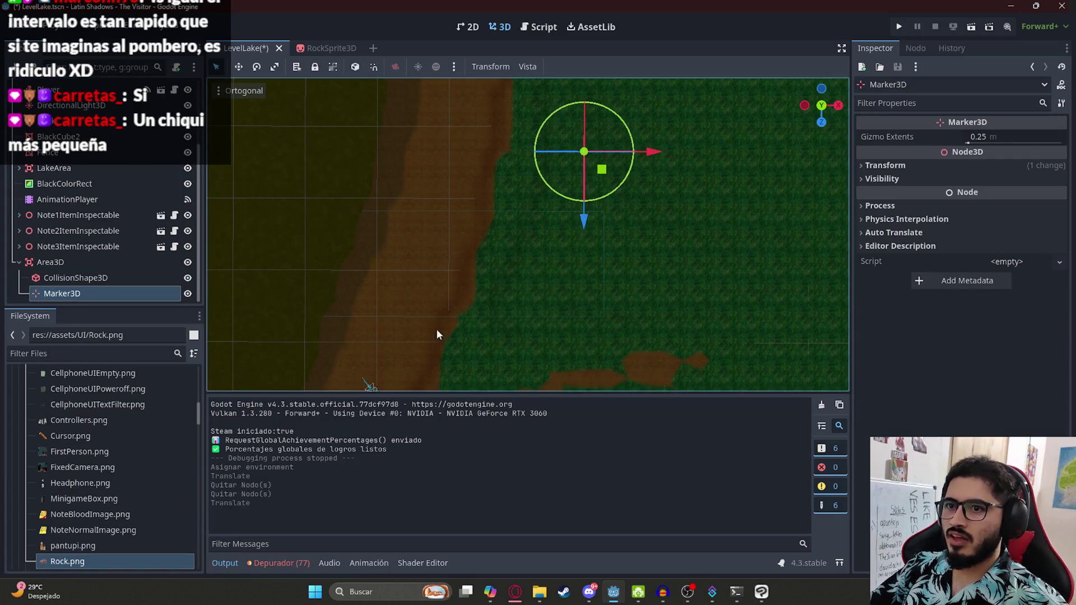
# Duplicate the Area3D rock zone and play the LevelLake scene
pyautogui.click(29, 262)
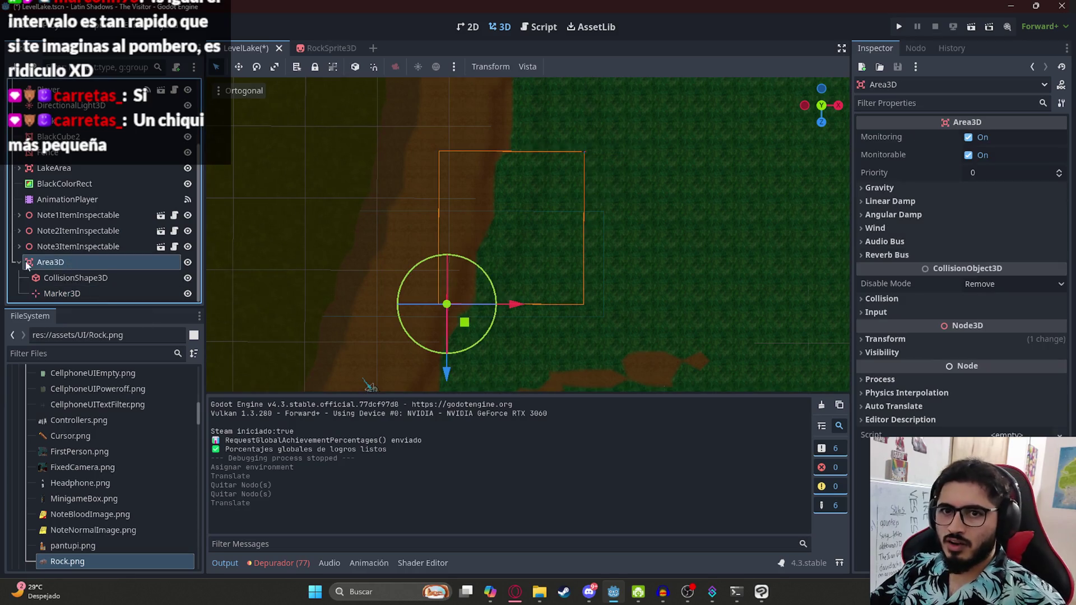
pyautogui.click(19, 261)
pyautogui.hotkey('ctrl', 'd')
pyautogui.hotkey('ctrl', 'd')
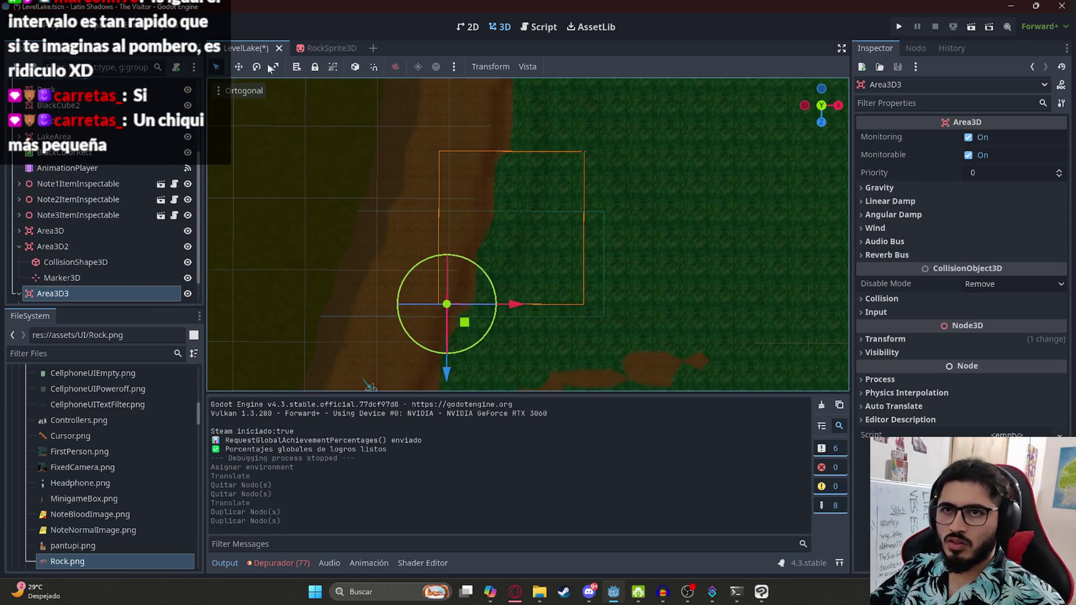
pyautogui.rightClick(253, 49)
pyautogui.click(356, 137)
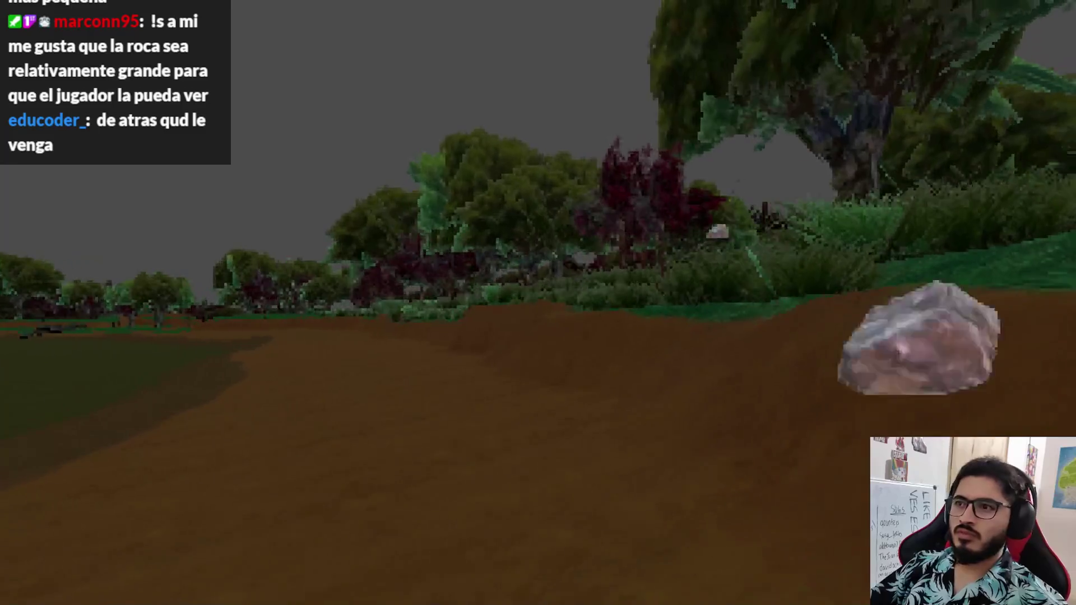
# Open the in-game pause menu after watching a rock thrown toward the player
pyautogui.press('Escape')
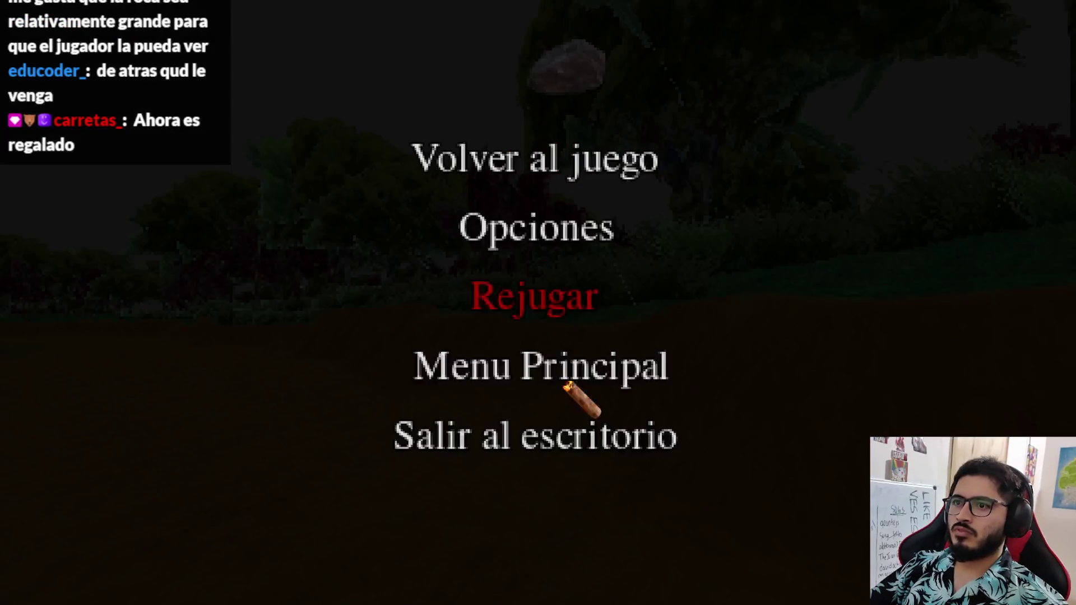
# Quit the game and change line 128 to Vector3(0.12, 0.12, 0.12) in level_lake.gd, then save
pyautogui.click(560, 435)
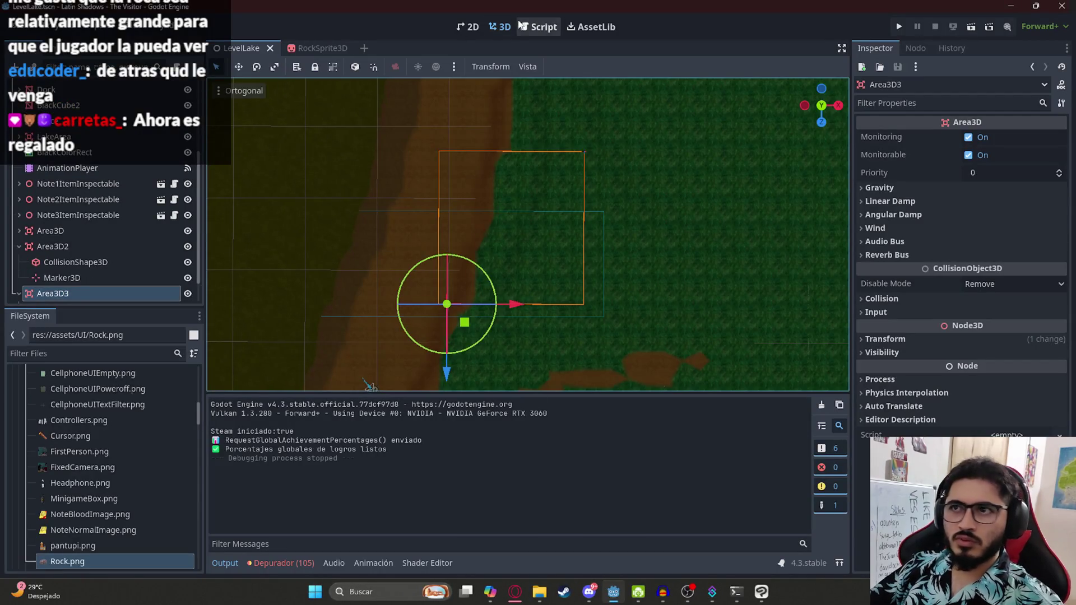
pyautogui.click(521, 25)
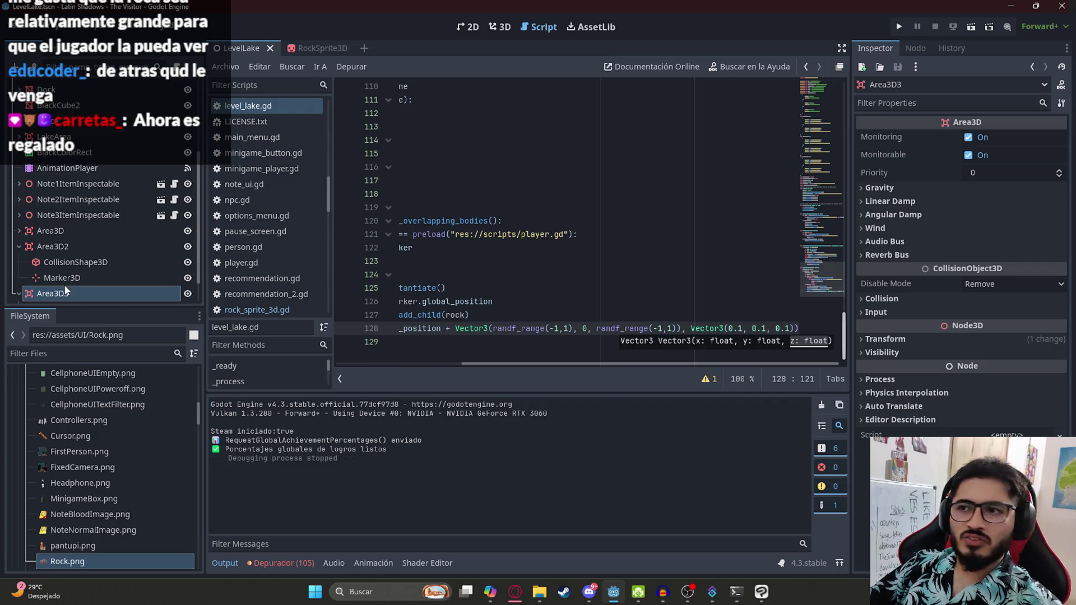
pyautogui.moveTo(526, 366); pyautogui.dragTo(372, 363)
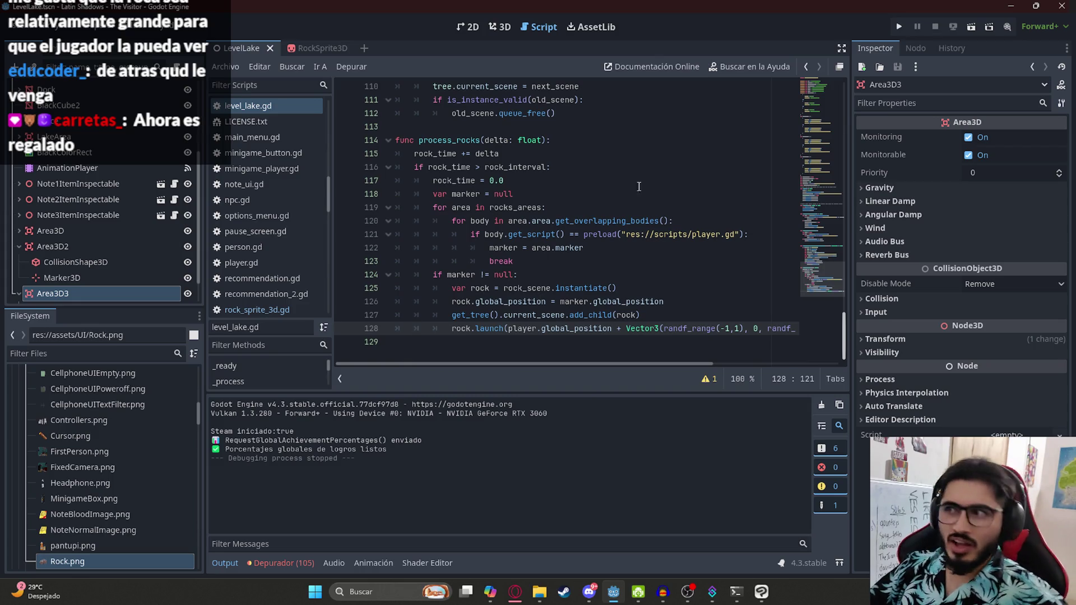
pyautogui.moveTo(685, 366); pyautogui.dragTo(854, 360)
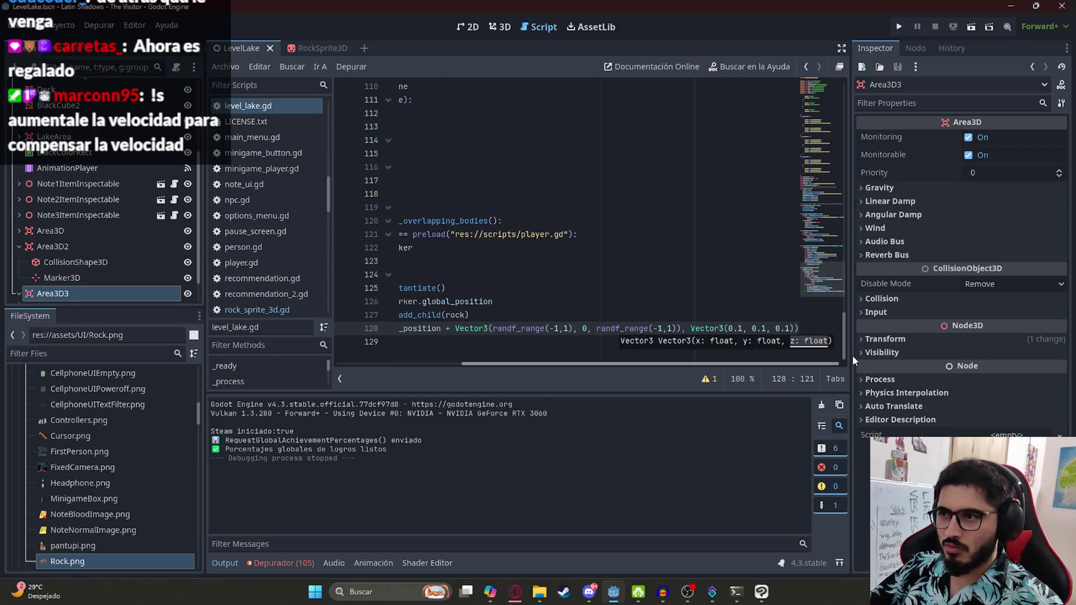
pyautogui.write('2')
pyautogui.click(768, 326)
pyautogui.write('2')
pyautogui.press('End')
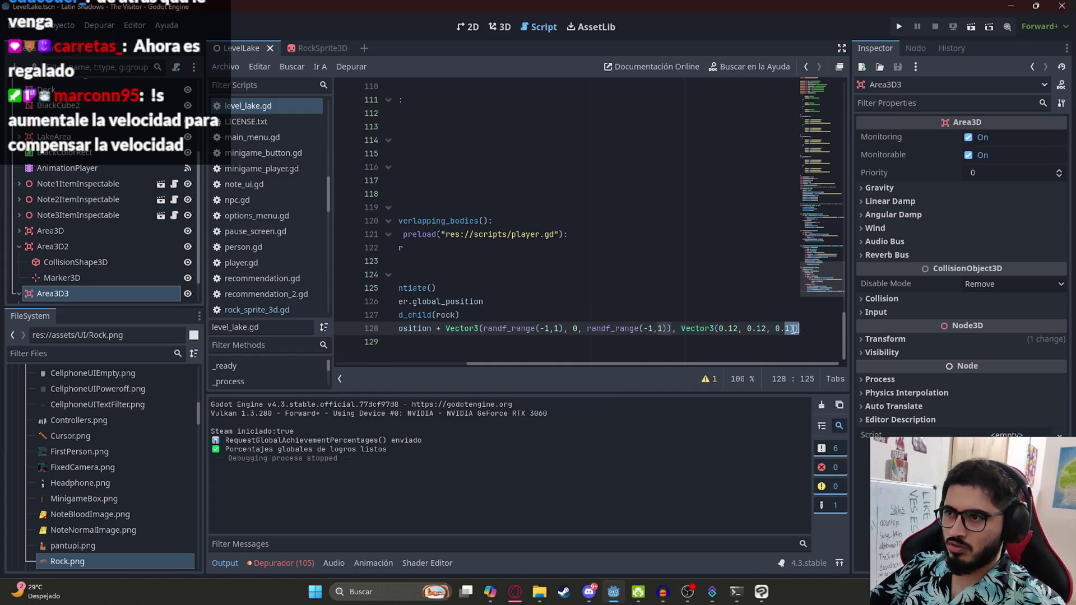
pyautogui.click(788, 327)
pyautogui.write('2')
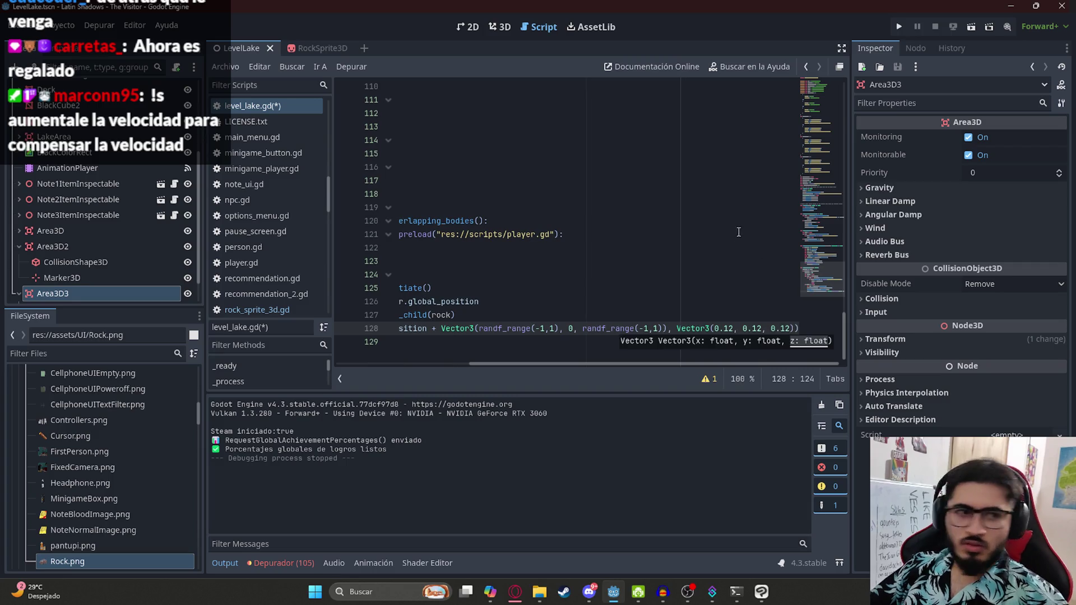
pyautogui.hotkey('ctrl', 's')
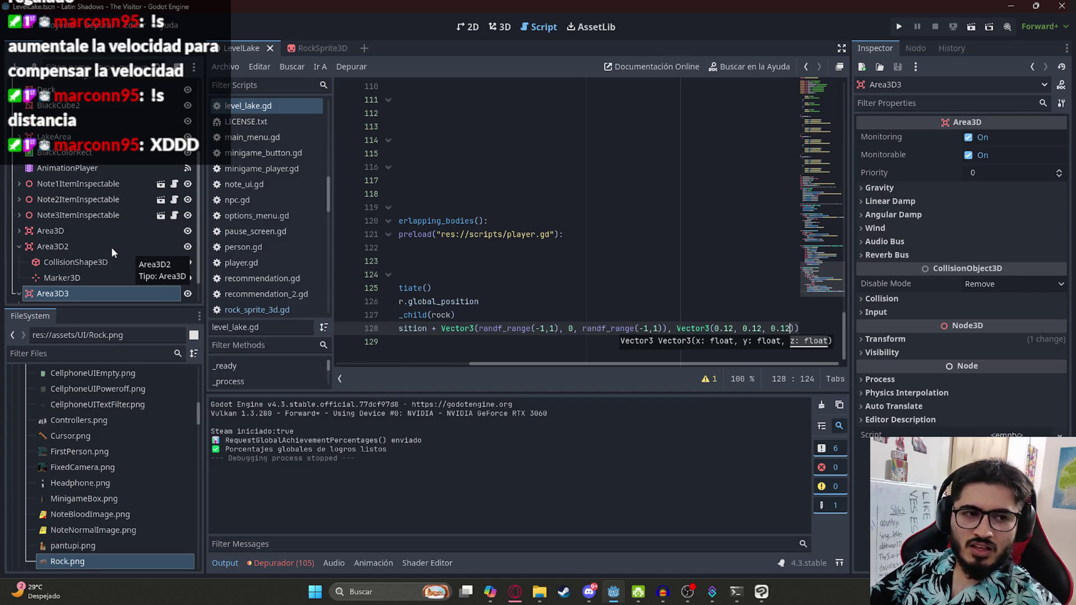
# Delete the duplicated Area3D2 and Area3D3 zones in the 3D scene view
pyautogui.click(500, 27)
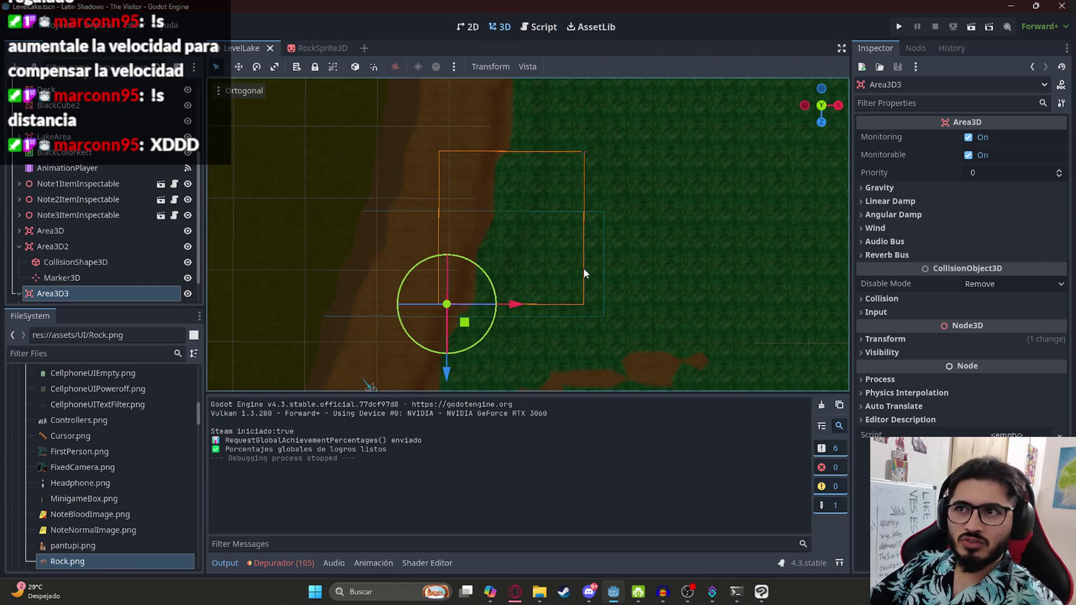
pyautogui.scroll(-1, 65, 259)
pyautogui.keyDown('shift'); pyautogui.click(66, 249); pyautogui.keyUp('shift')
pyautogui.rightClick(66, 262)
pyautogui.click(113, 496)
pyautogui.press('Return')
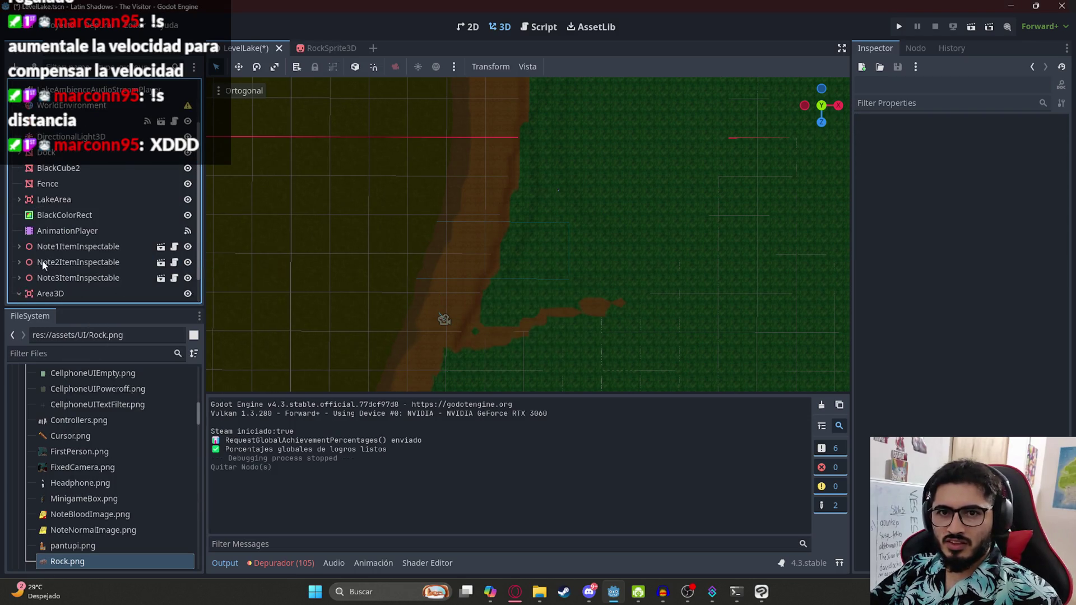
# Select Area3D's Marker3D and save the lake scene
pyautogui.scroll(-1, 42, 266)
pyautogui.click(63, 295)
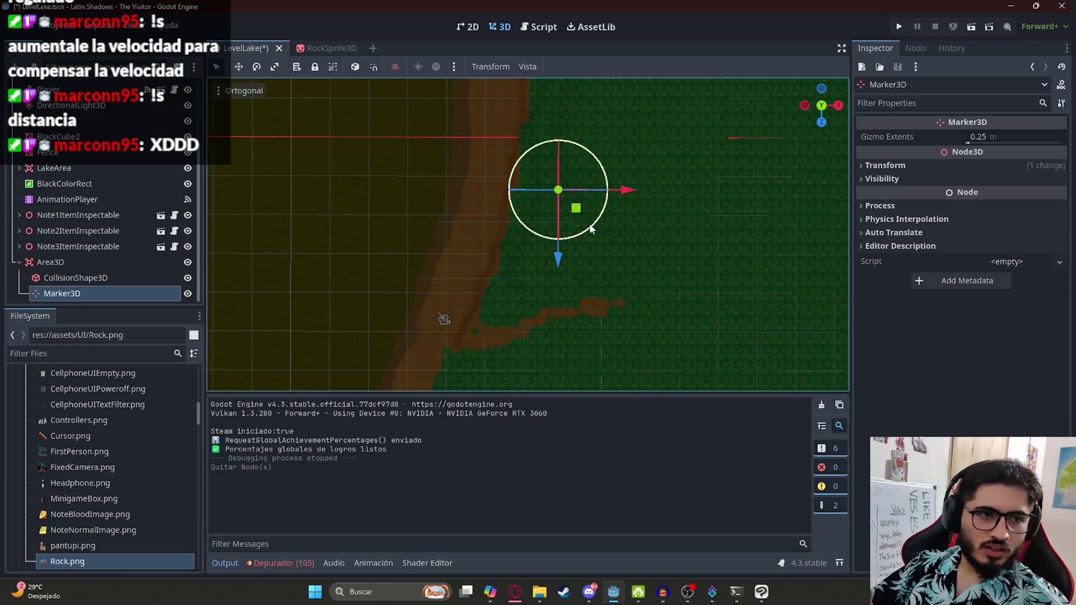
pyautogui.hotkey('ctrl', 's')
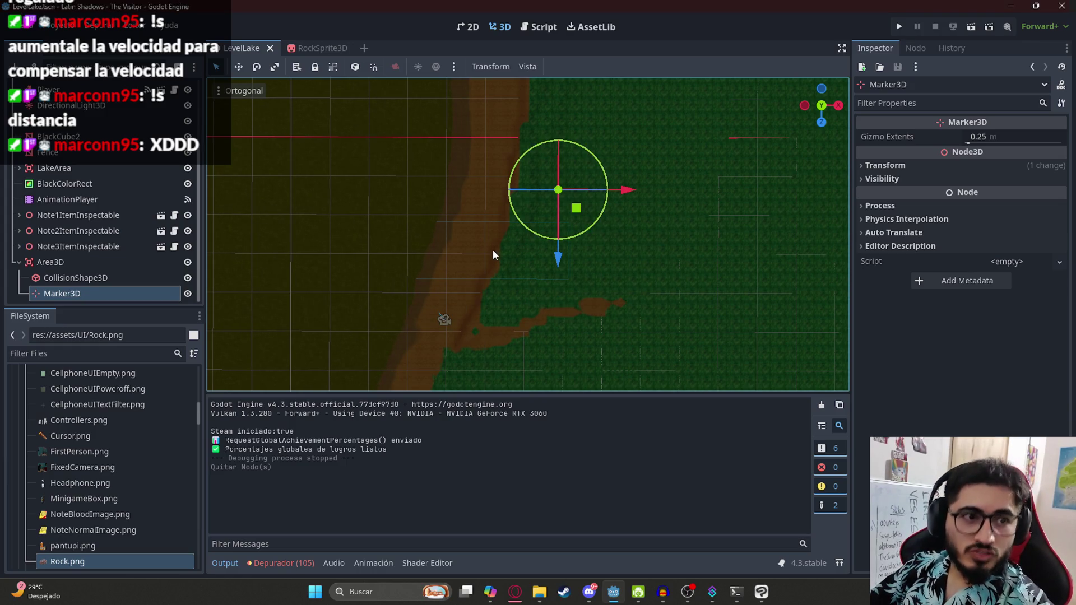
# Set the RockSprite3D Speed to 60, save it, and play the LevelLake scene
pyautogui.click(302, 48)
pyautogui.click(994, 136)
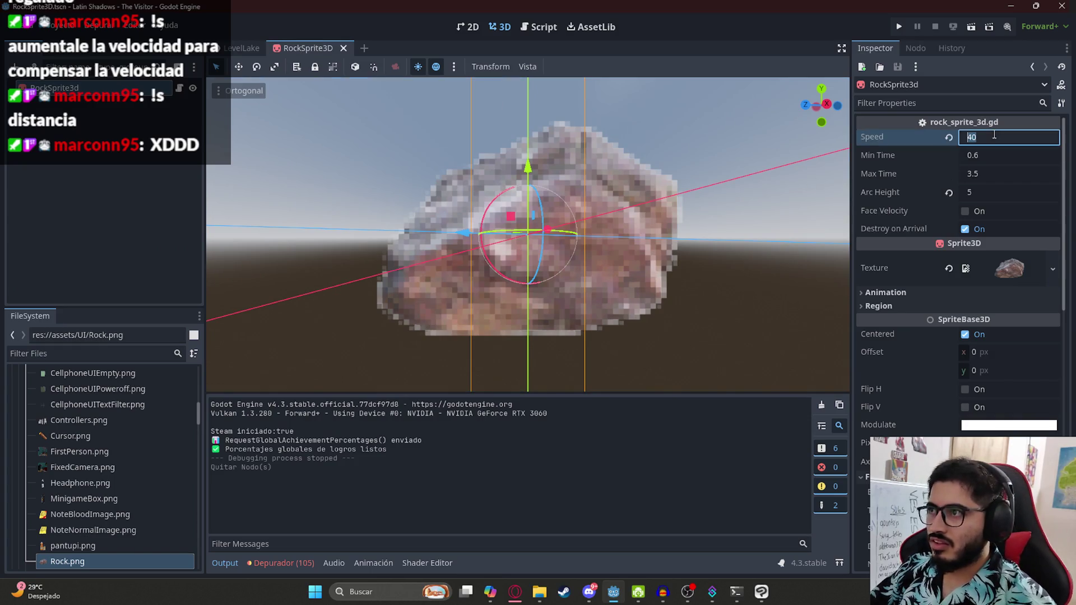
pyautogui.hotkey('ctrl', 's')
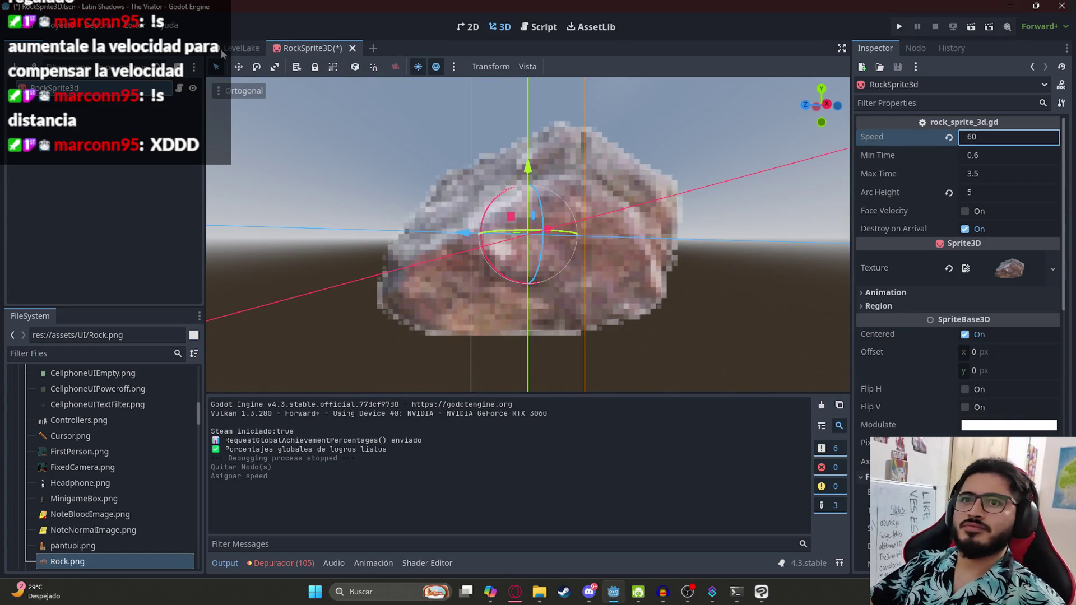
pyautogui.rightClick(241, 48)
pyautogui.click(301, 144)
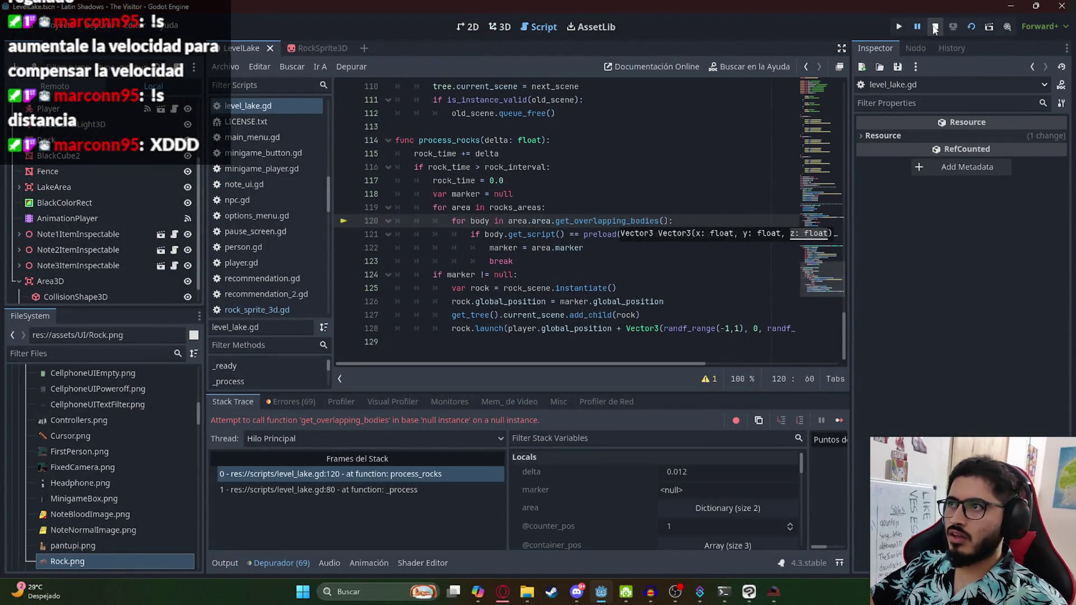
# Stop the crashed run, undo a stray Area3D duplicate, and show LevelLake in 3D
pyautogui.click(935, 29)
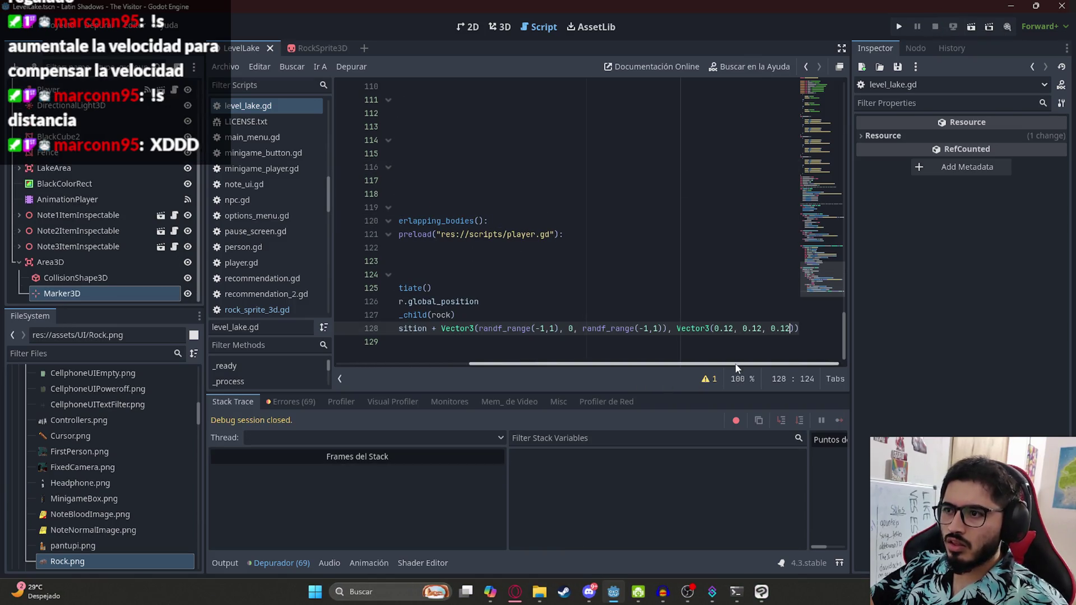
pyautogui.moveTo(736, 365); pyautogui.dragTo(602, 364)
pyautogui.click(88, 262)
pyautogui.hotkey('ctrl', 'd')
pyautogui.hotkey('ctrl', 'd')
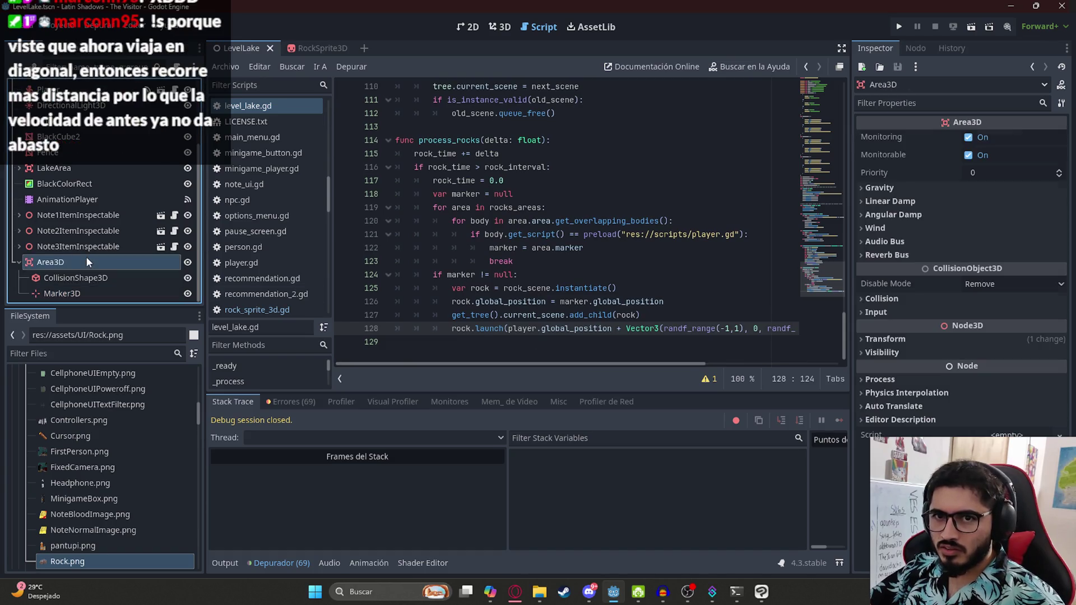
pyautogui.rightClick(243, 49)
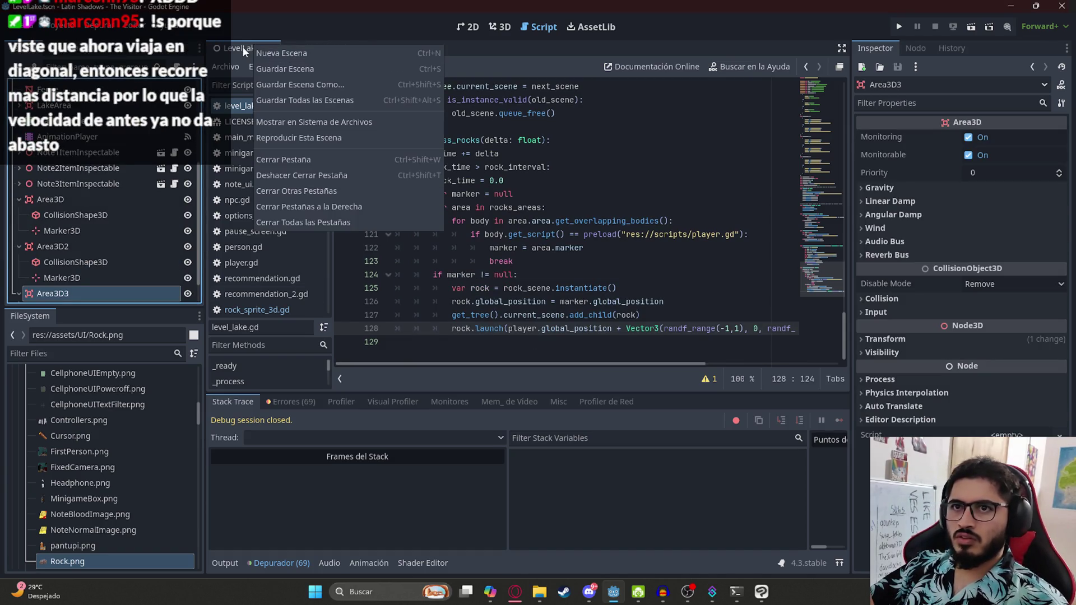
pyautogui.press('Escape')
pyautogui.hotkey('ctrl', 'z')
pyautogui.hotkey('ctrl', 'z')
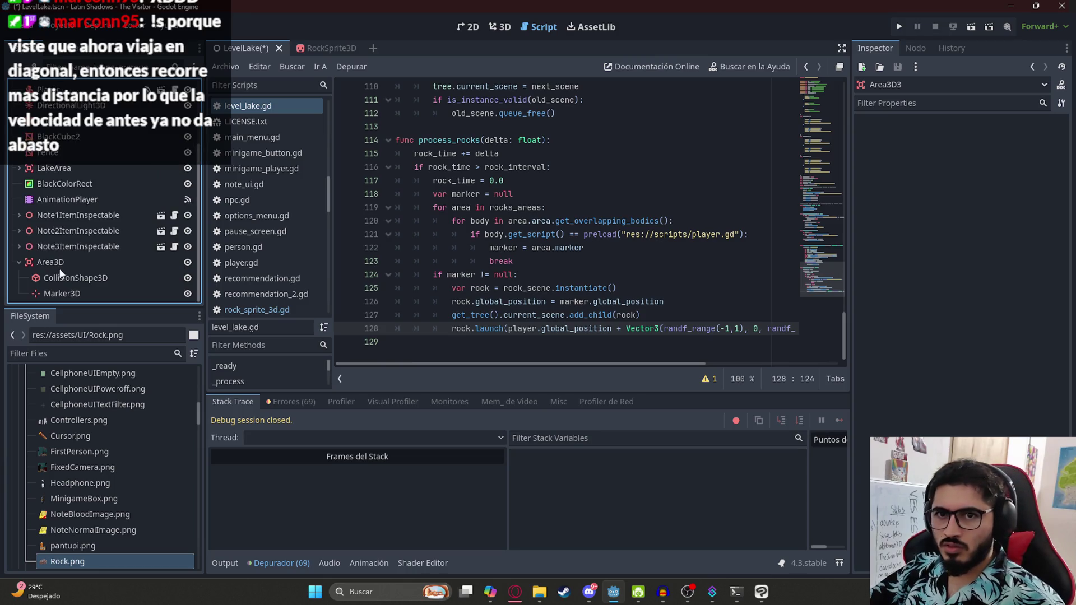
pyautogui.click(500, 26)
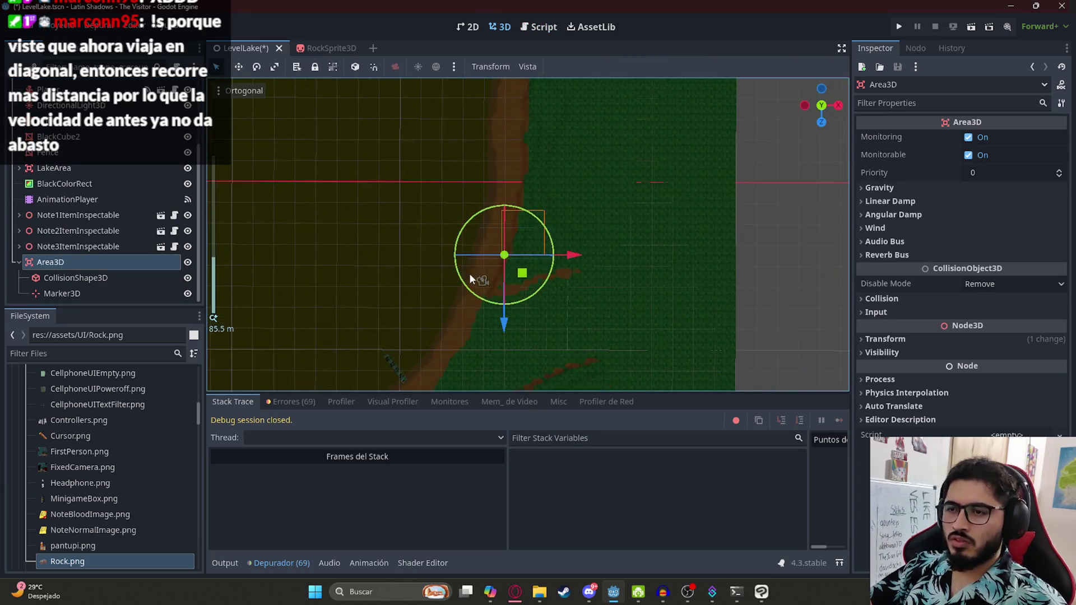
pyautogui.scroll(2, 99, 279)
pyautogui.scroll(-2, 101, 280)
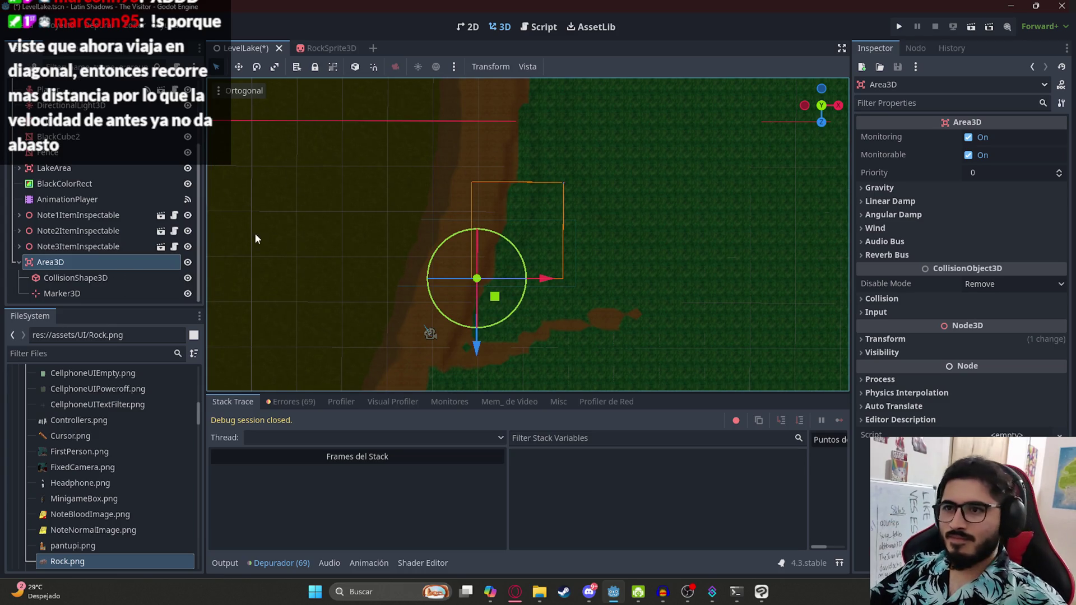
# Duplicate Area3D into Area3D2 and Area3D3 up the dirt path, then play LevelLake
pyautogui.hotkey('ctrl', 'd')
pyautogui.moveTo(482, 352); pyautogui.dragTo(479, 227)
pyautogui.hotkey('ctrl', 'd')
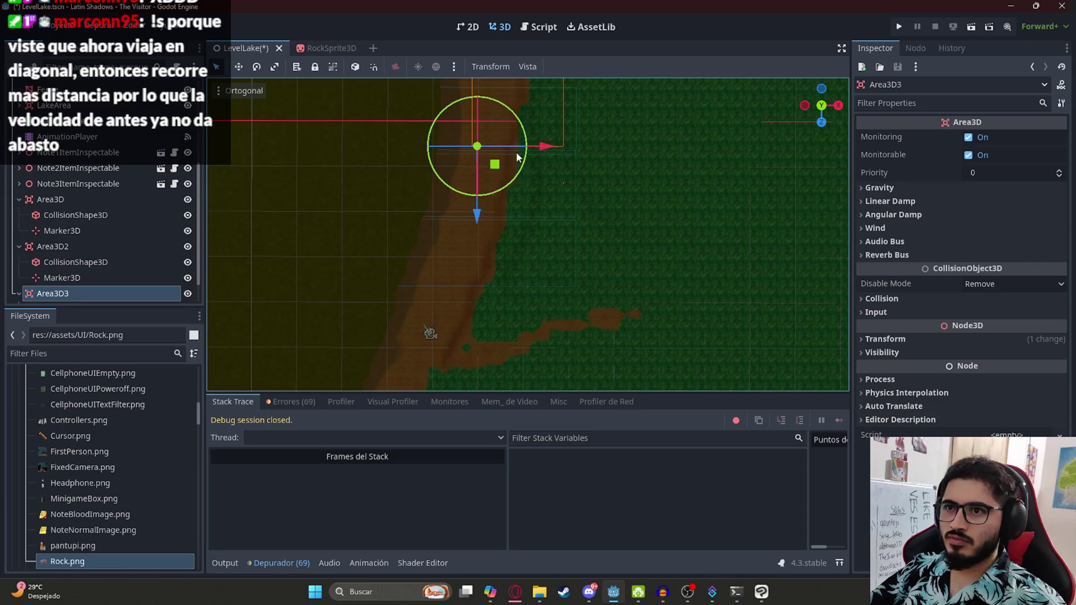
pyautogui.moveTo(519, 159); pyautogui.dragTo(506, 348)
pyautogui.rightClick(253, 52)
pyautogui.click(264, 141)
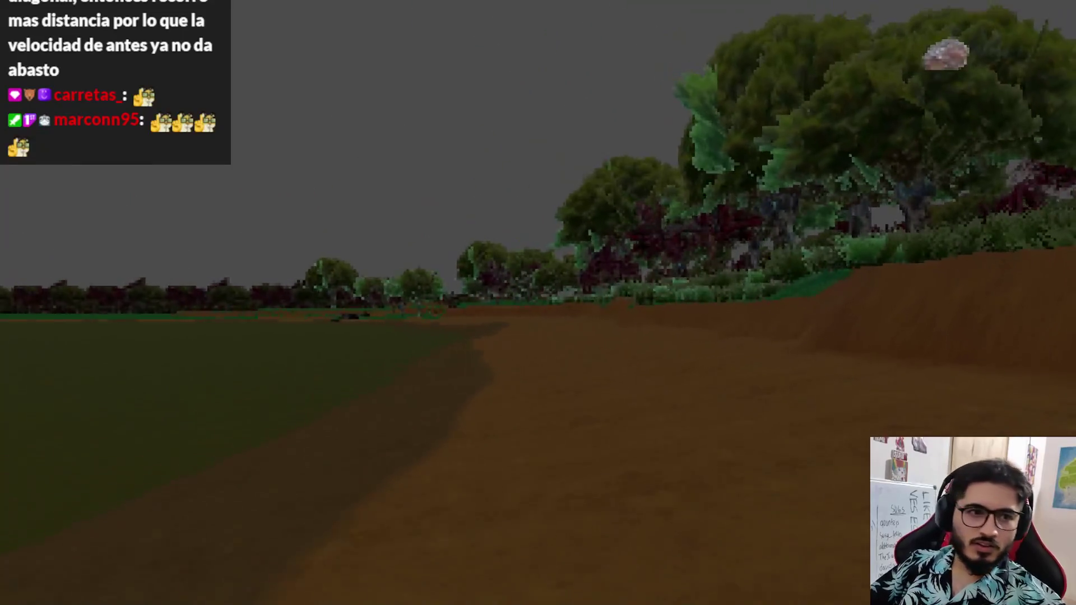
# Quit the game via Salir al escritorio and return to the RockSprite3D scene
pyautogui.press('Escape')
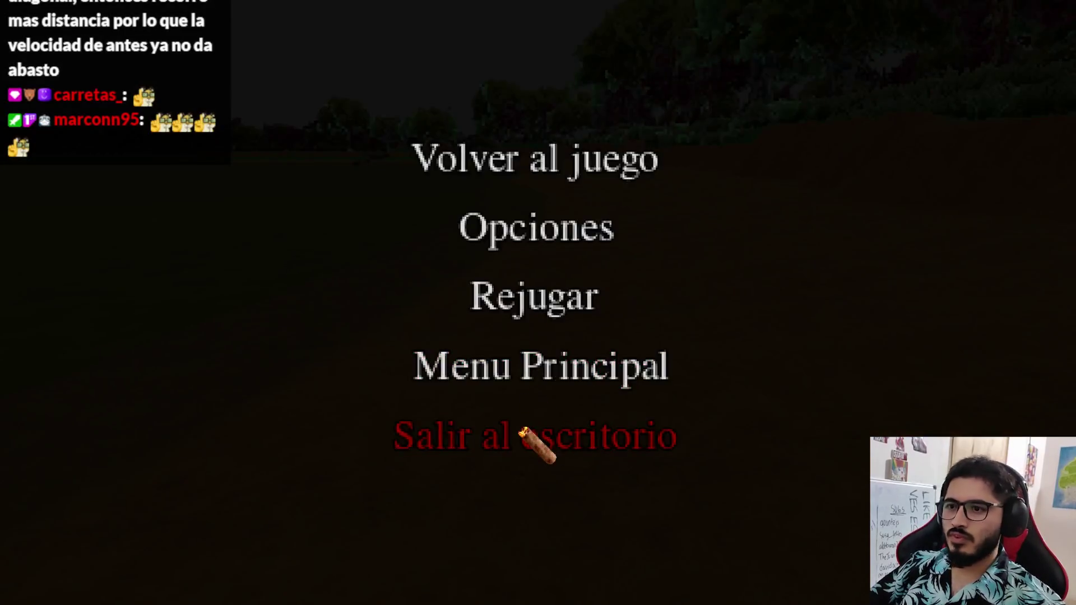
pyautogui.click(533, 438)
pyautogui.click(332, 50)
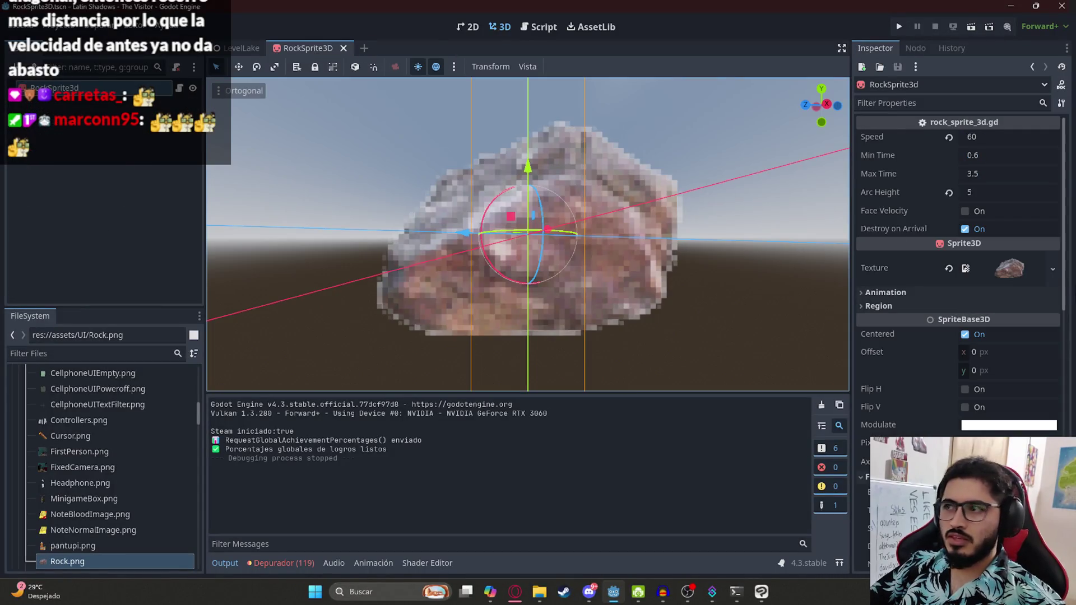
# Save the rock scene and play the LevelLake scene again
pyautogui.hotkey('ctrl', 's')
pyautogui.click(236, 49)
pyautogui.rightClick(235, 49)
pyautogui.click(286, 139)
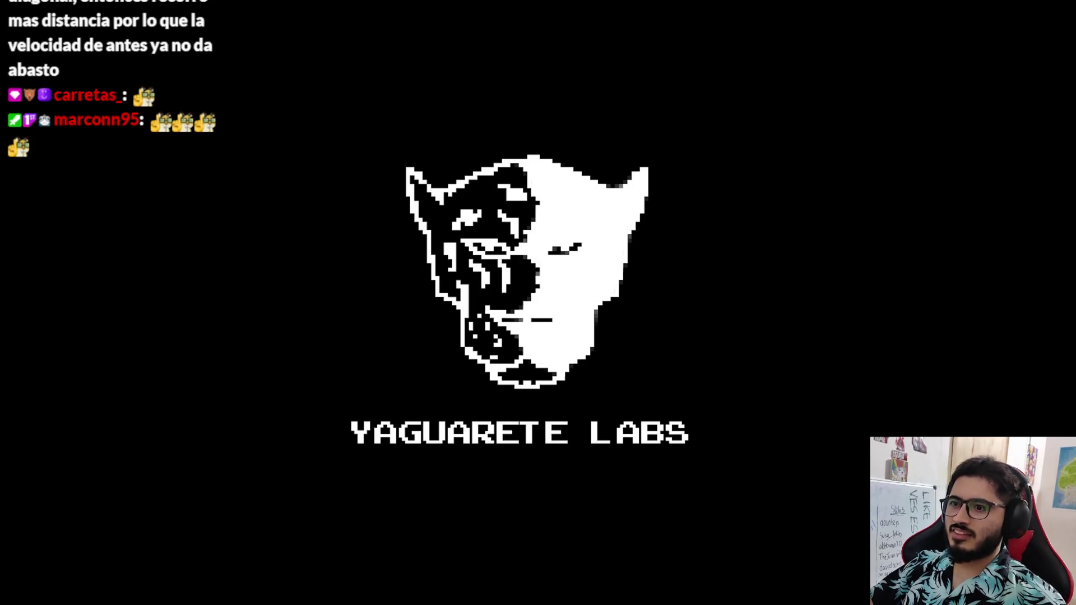
# Walk along the dirt path and slope toward the trees as rocks are thrown, then pause
pyautogui.press('w')
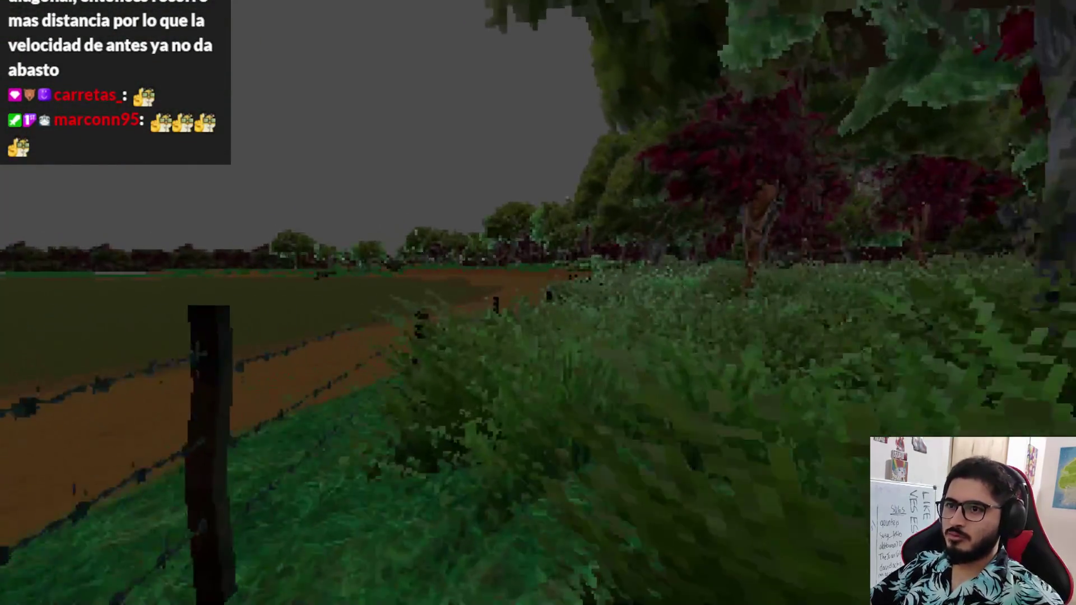
pyautogui.press('w')
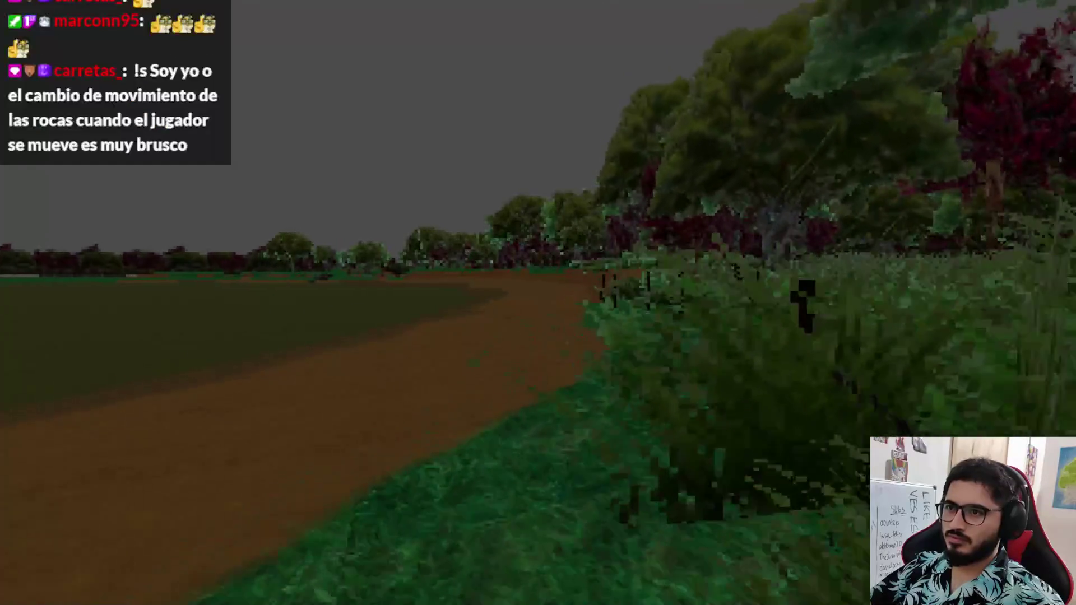
pyautogui.press('w')
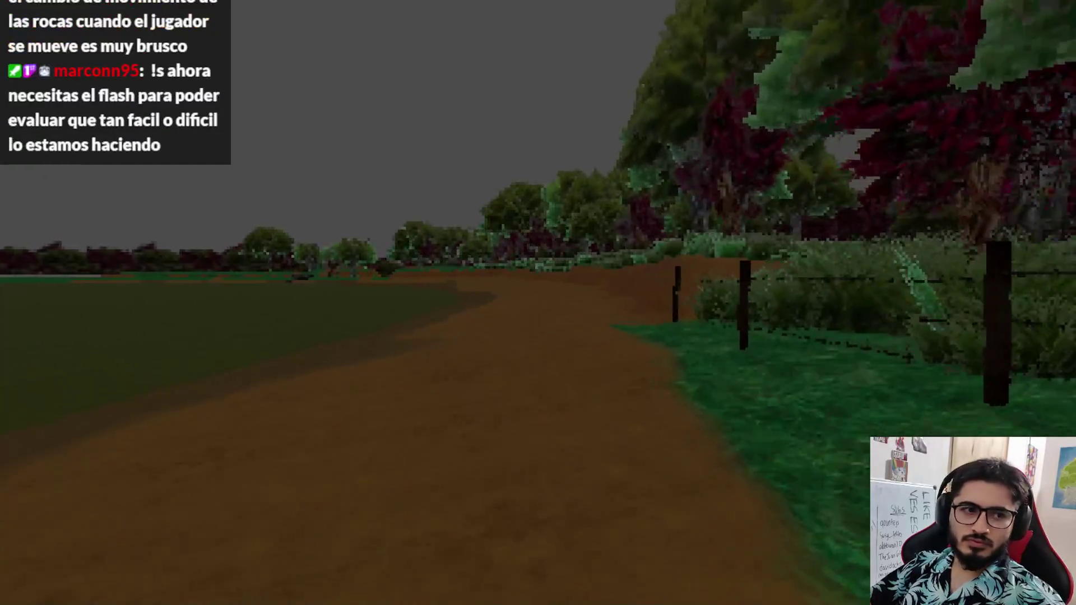
pyautogui.press('w')
pyautogui.press('w')
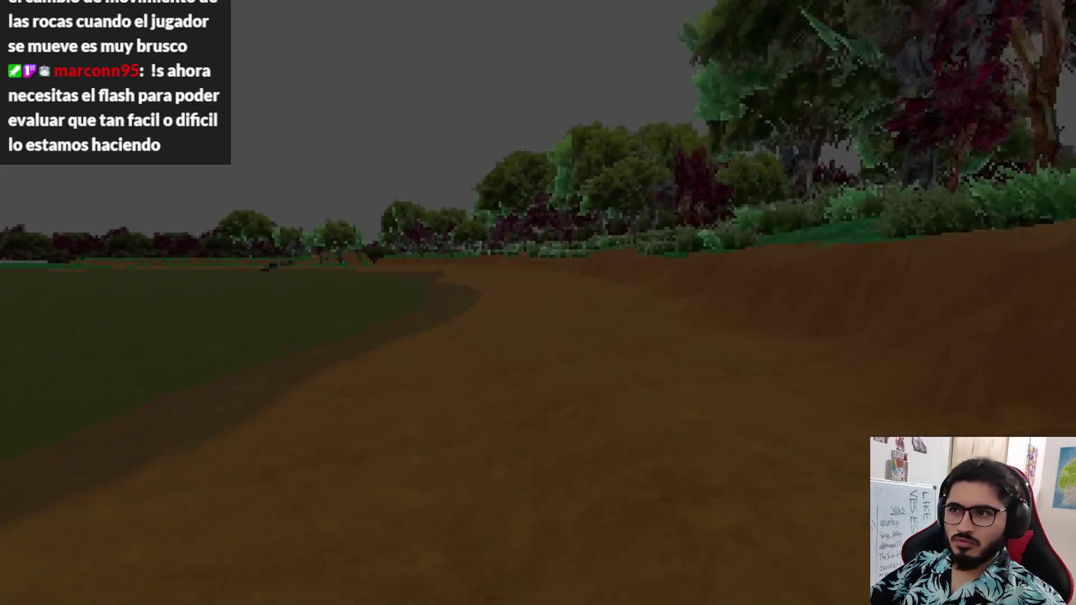
pyautogui.press('w')
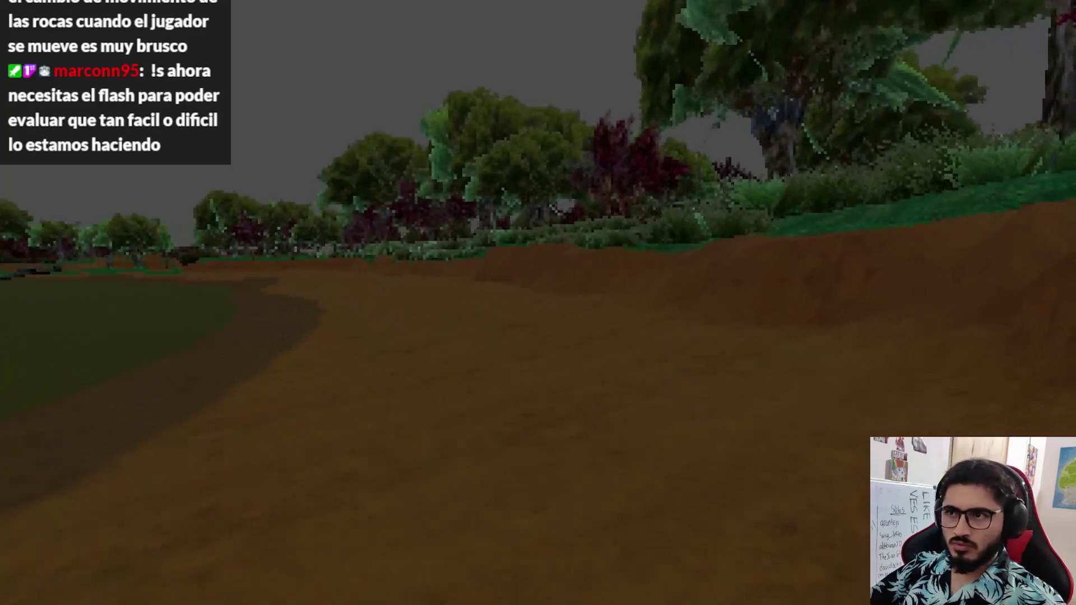
pyautogui.press('w')
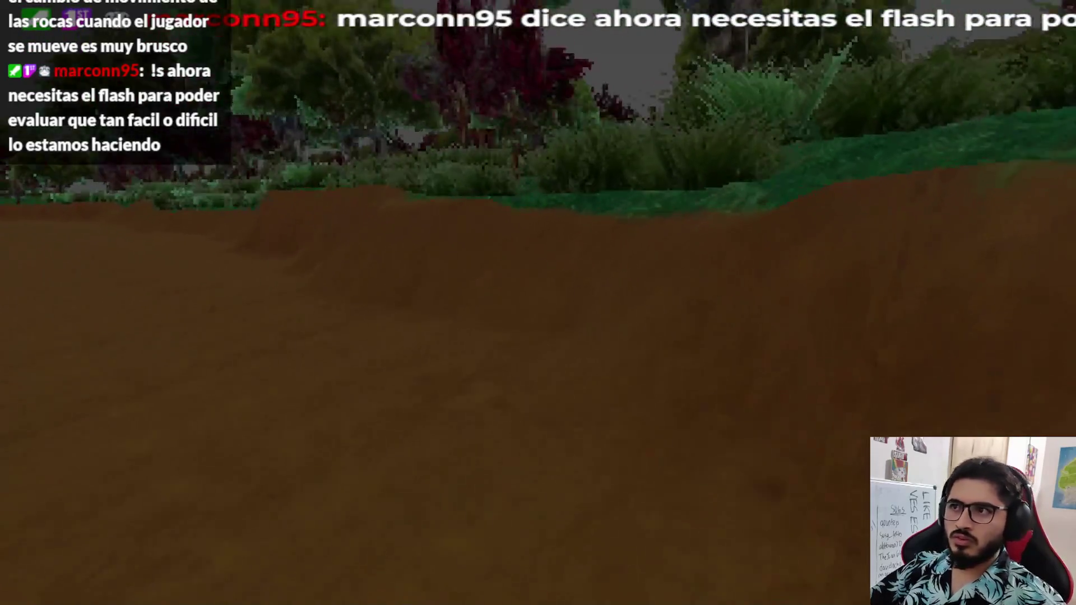
pyautogui.press('w')
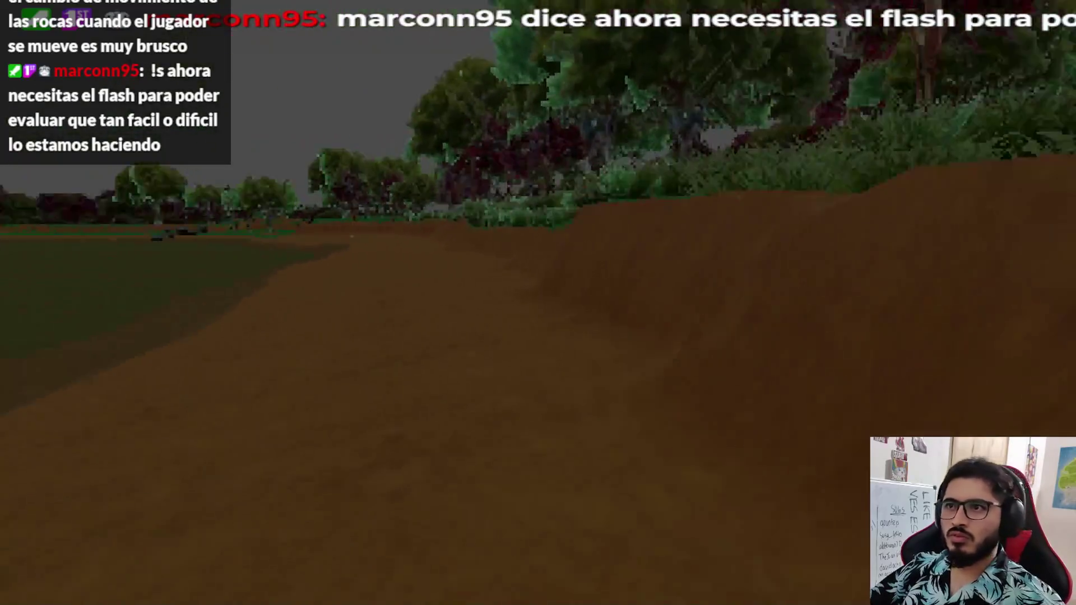
pyautogui.press('w')
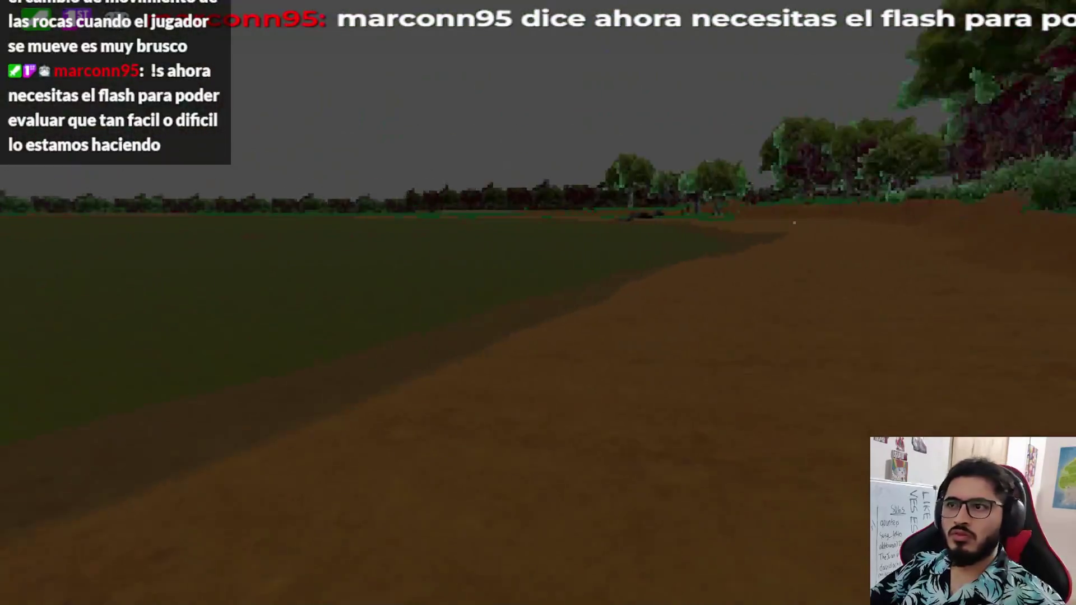
pyautogui.press('w')
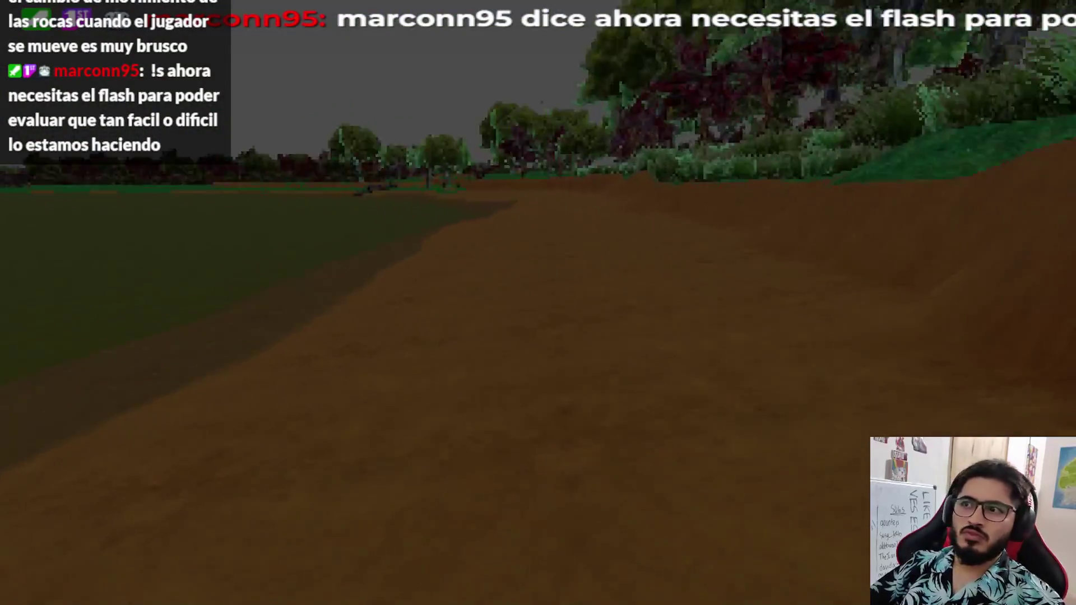
pyautogui.press('w')
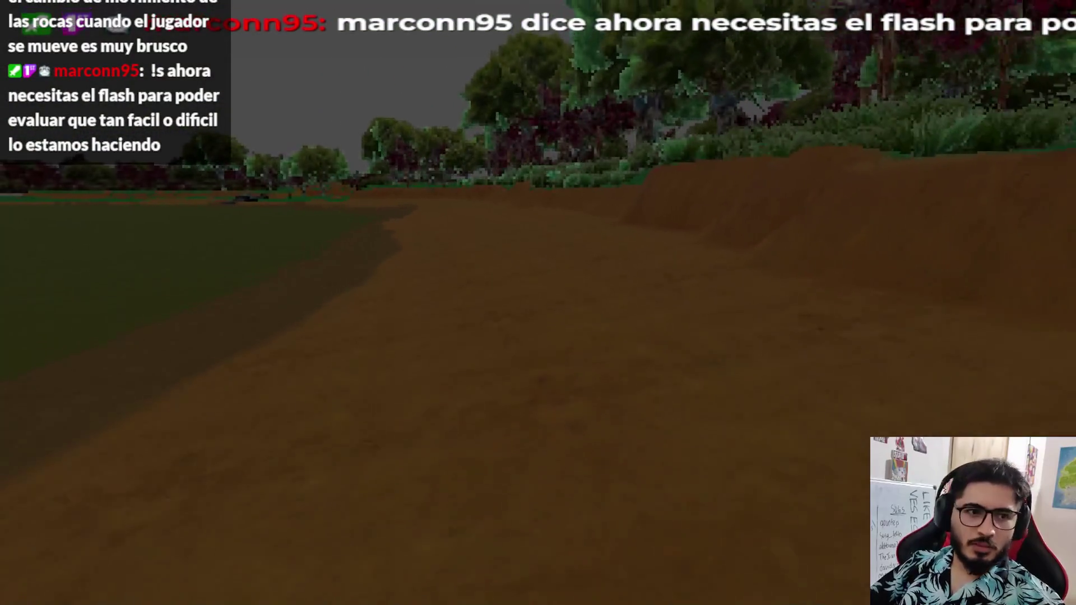
pyautogui.press('w')
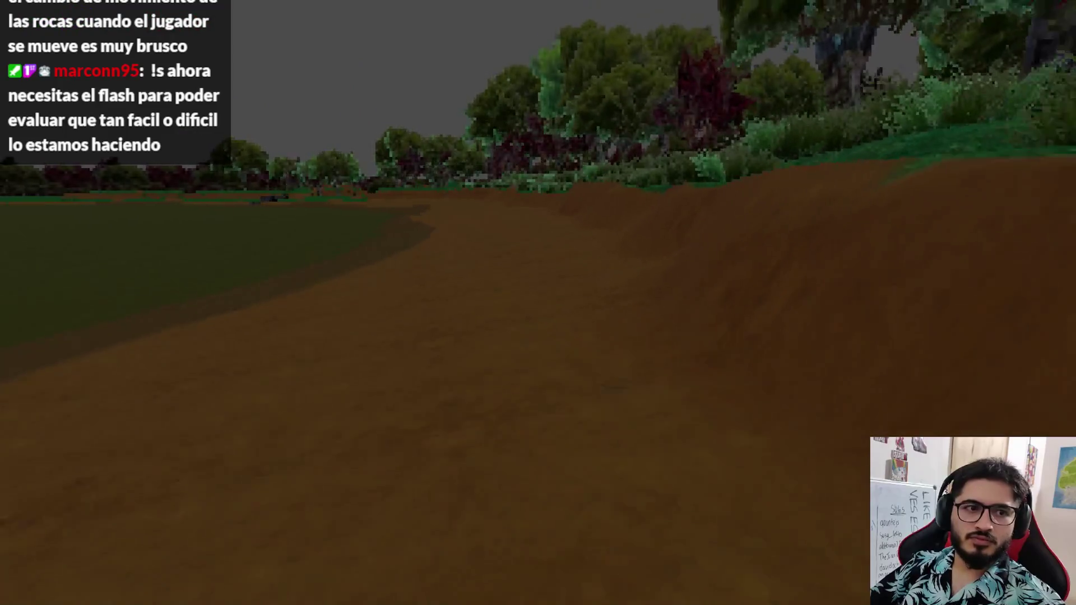
pyautogui.press('w')
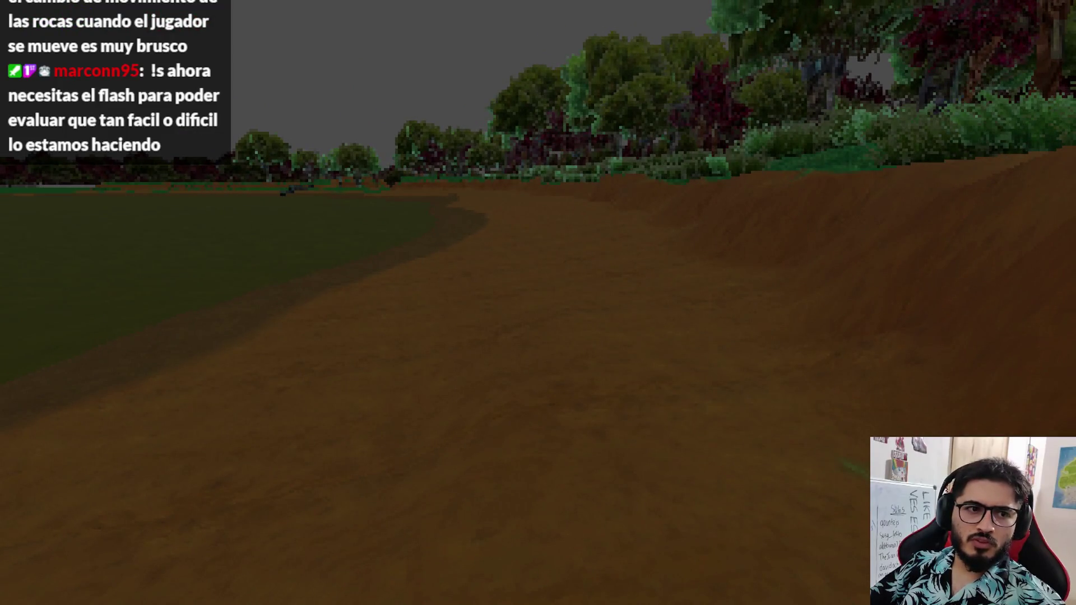
pyautogui.press('w')
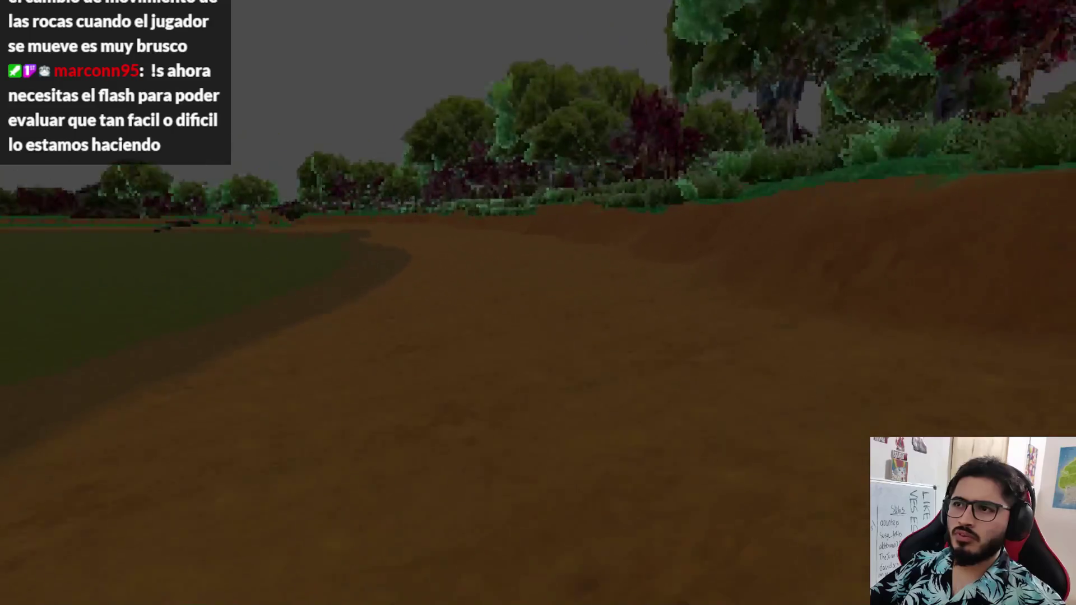
pyautogui.press('w')
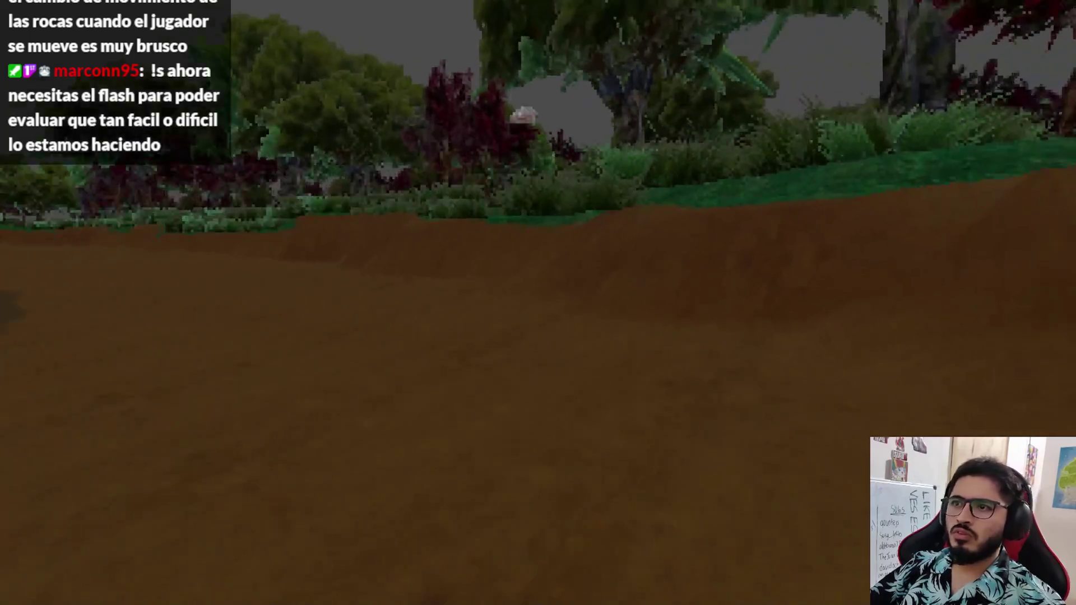
pyautogui.press('w')
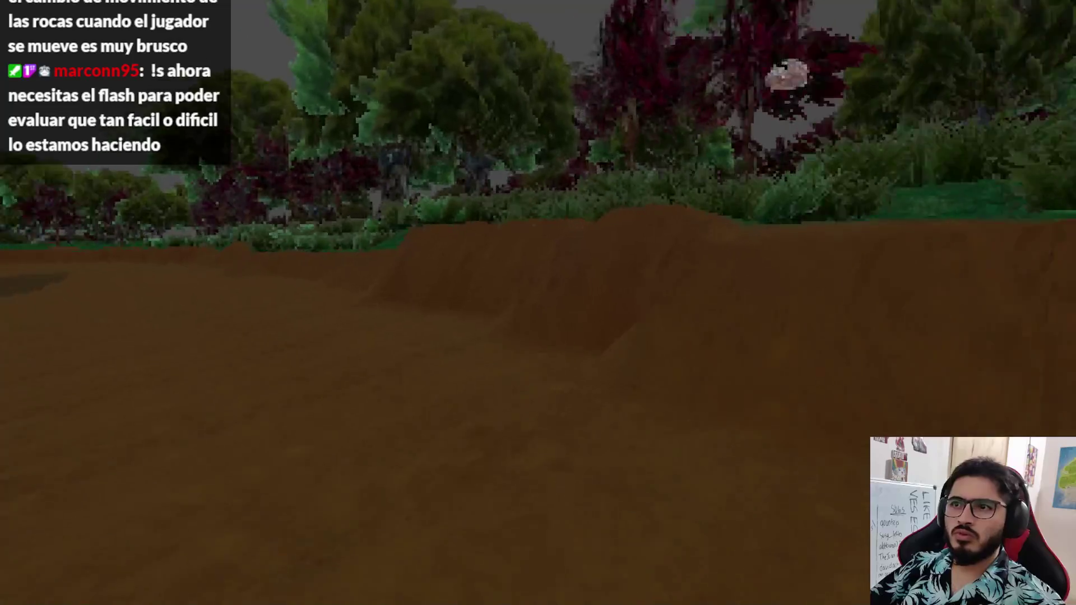
pyautogui.press('w')
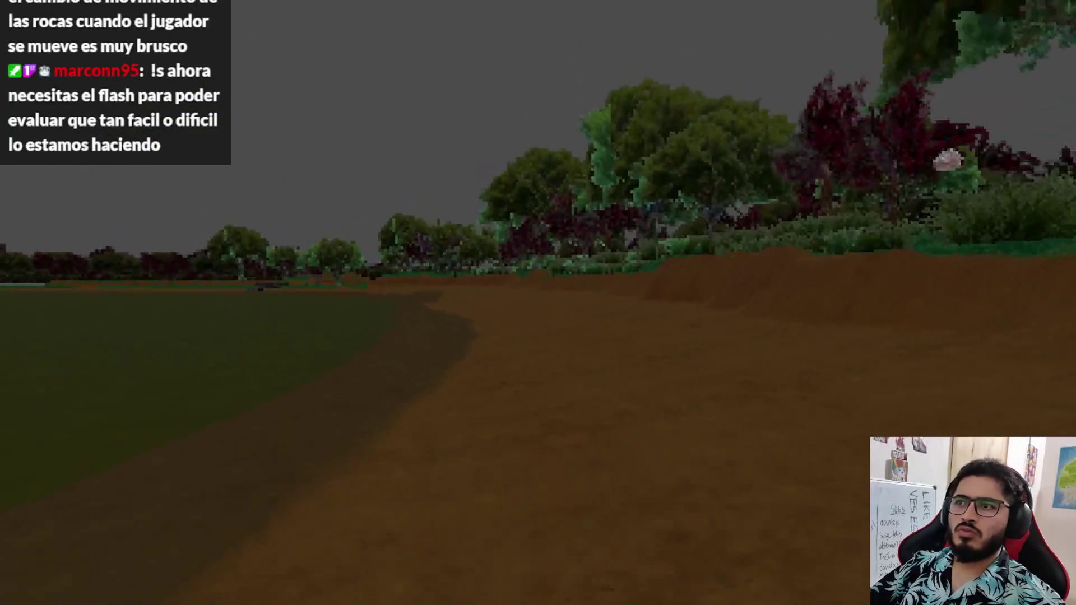
pyautogui.press('w')
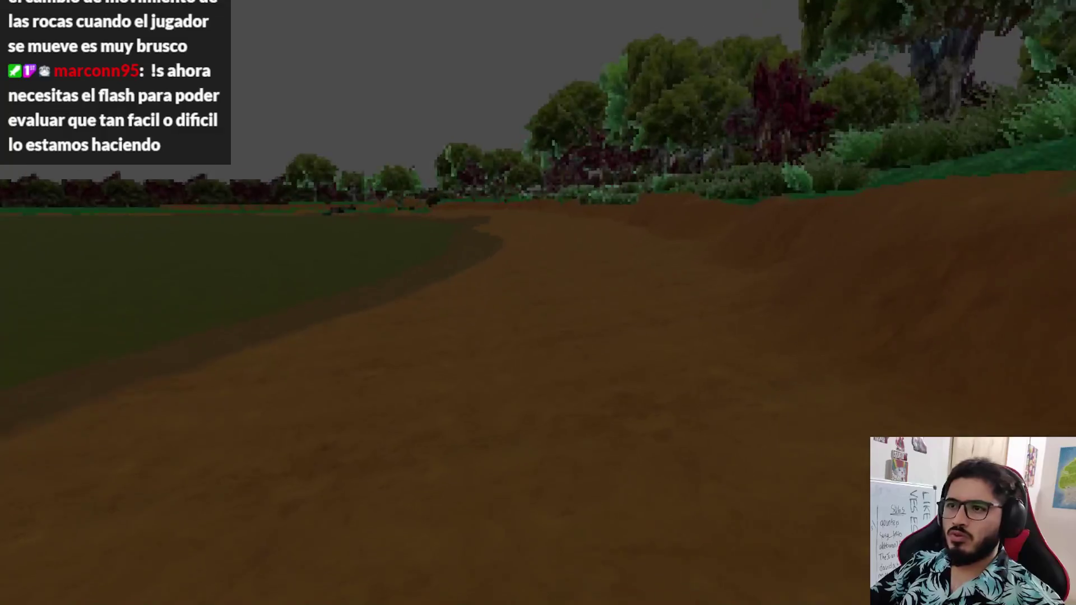
pyautogui.press('w')
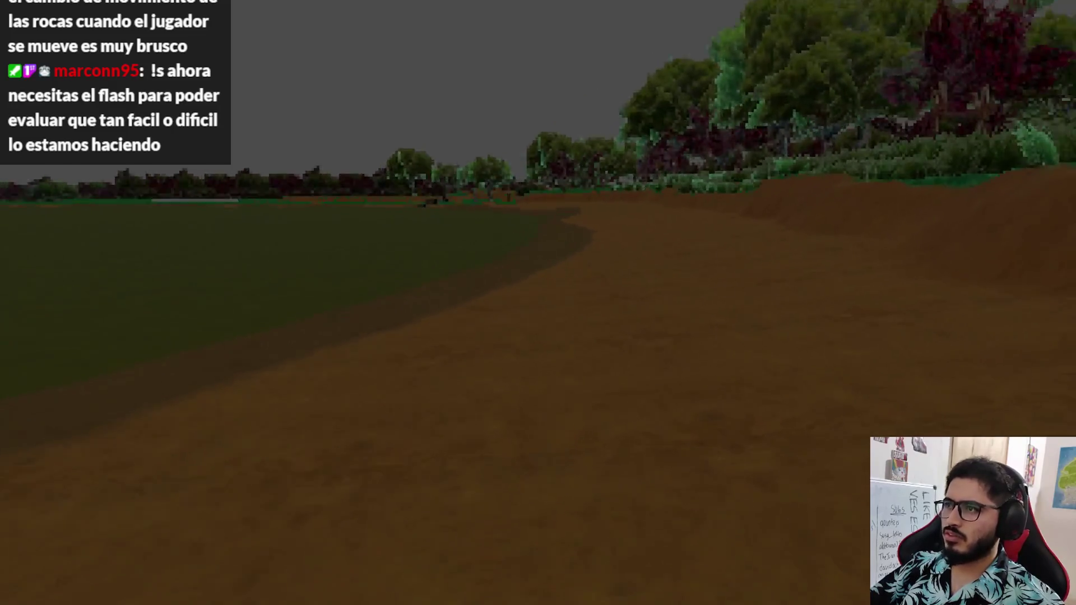
pyautogui.press('w')
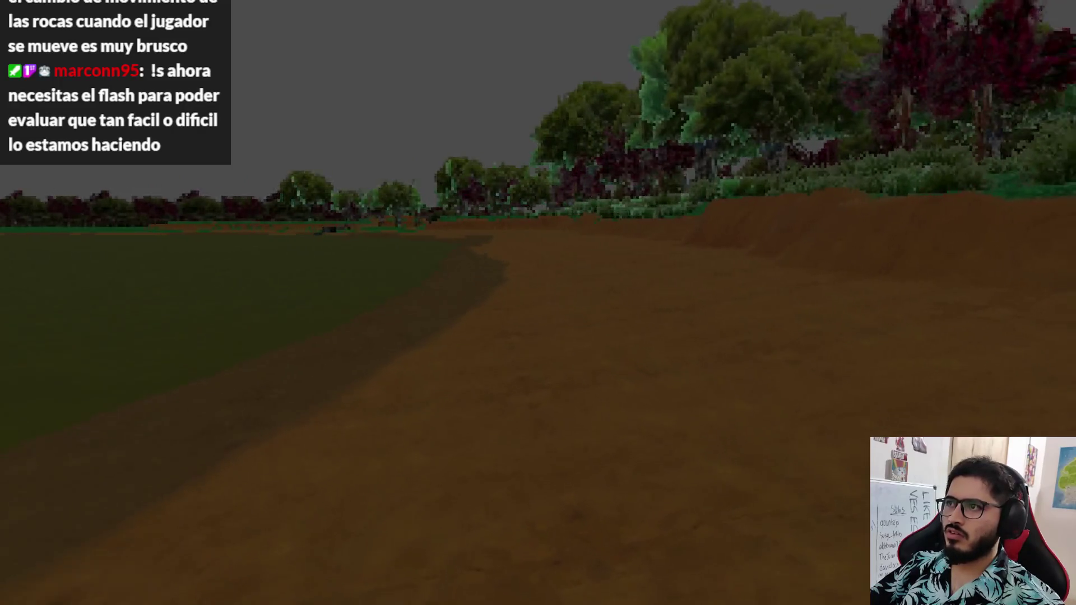
pyautogui.press('w')
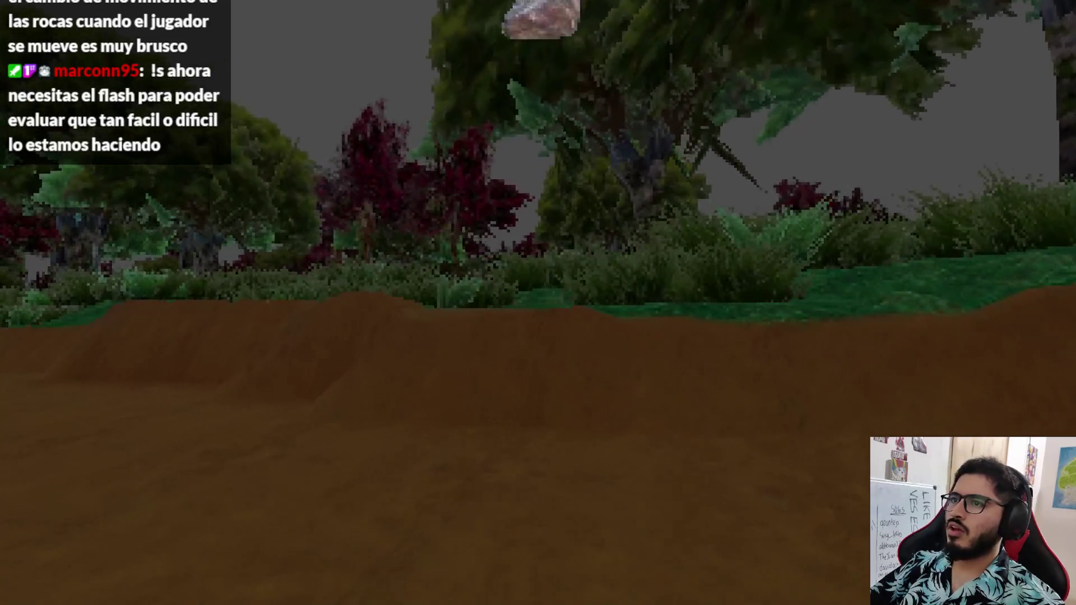
pyautogui.press('w')
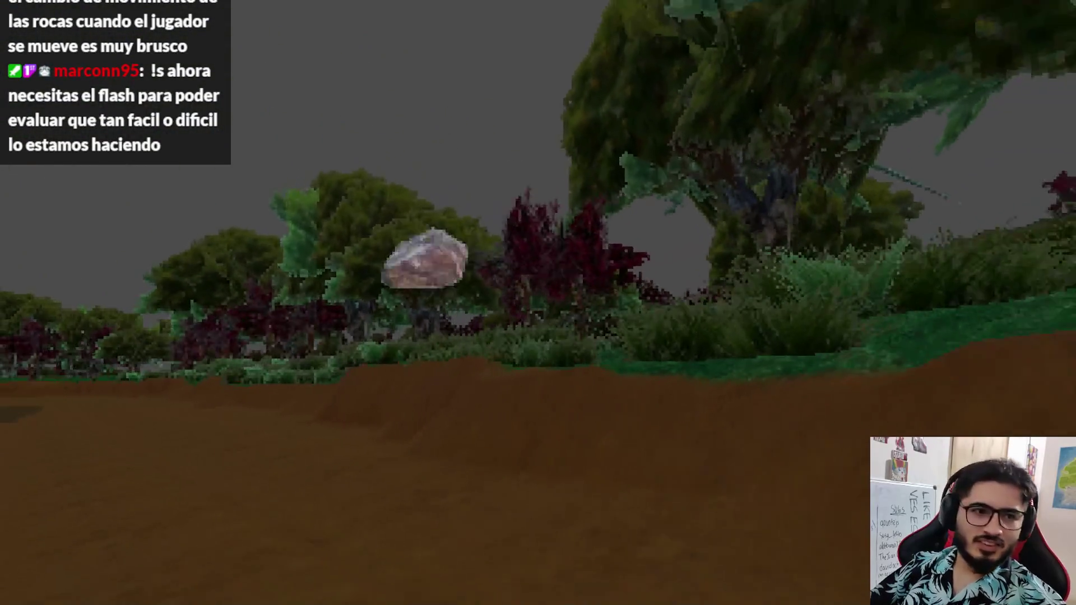
pyautogui.press('Escape')
# Quit the game to the editor, zoom around Area3D3, and reopen RockSprite3D
pyautogui.click(504, 433)
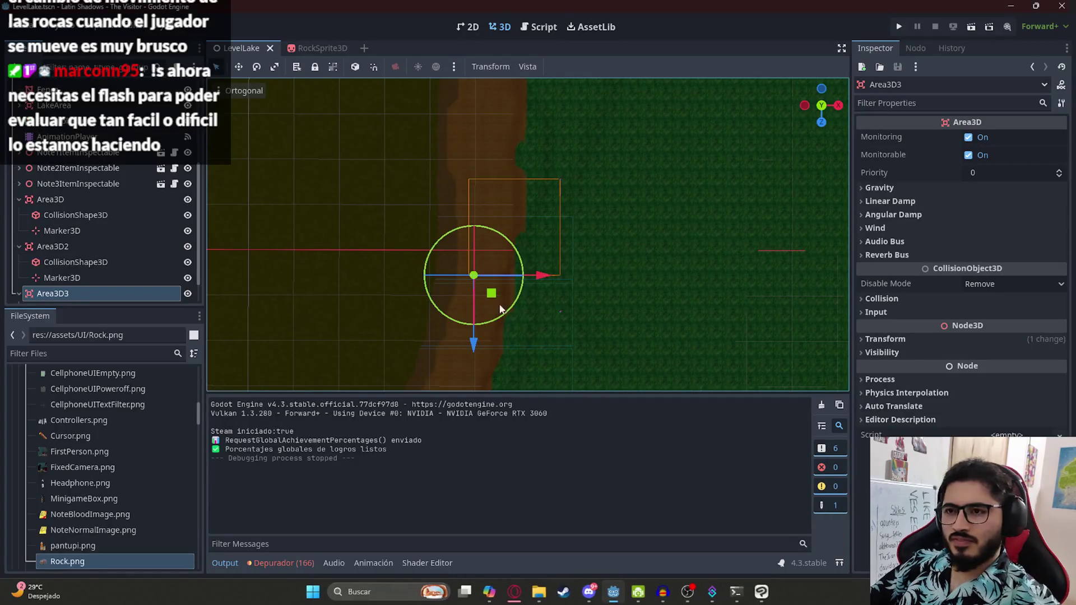
pyautogui.scroll(-5, 393, 314)
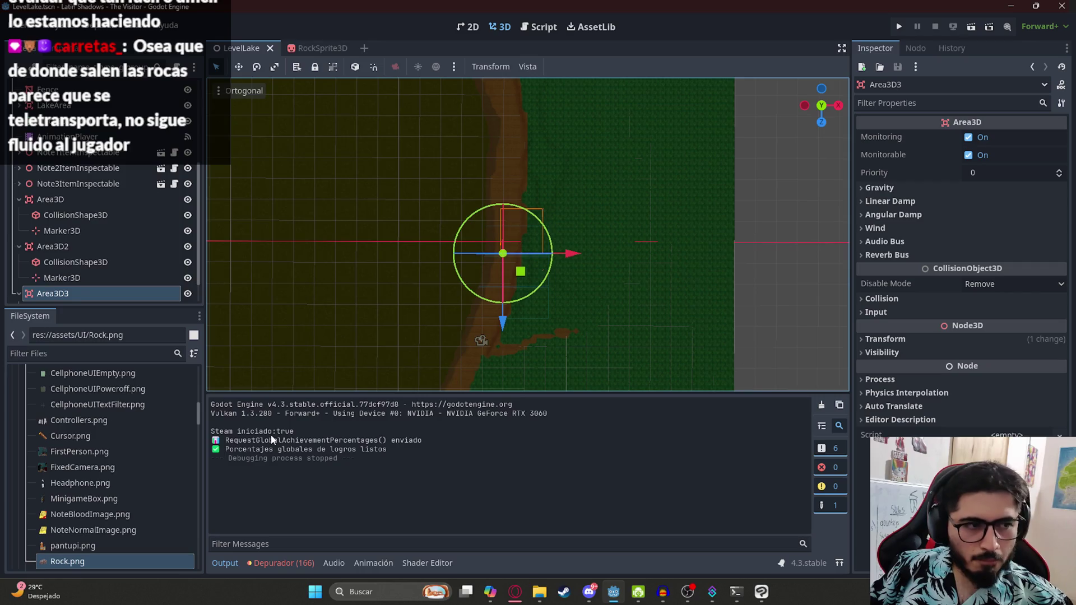
pyautogui.scroll(5, 521, 328)
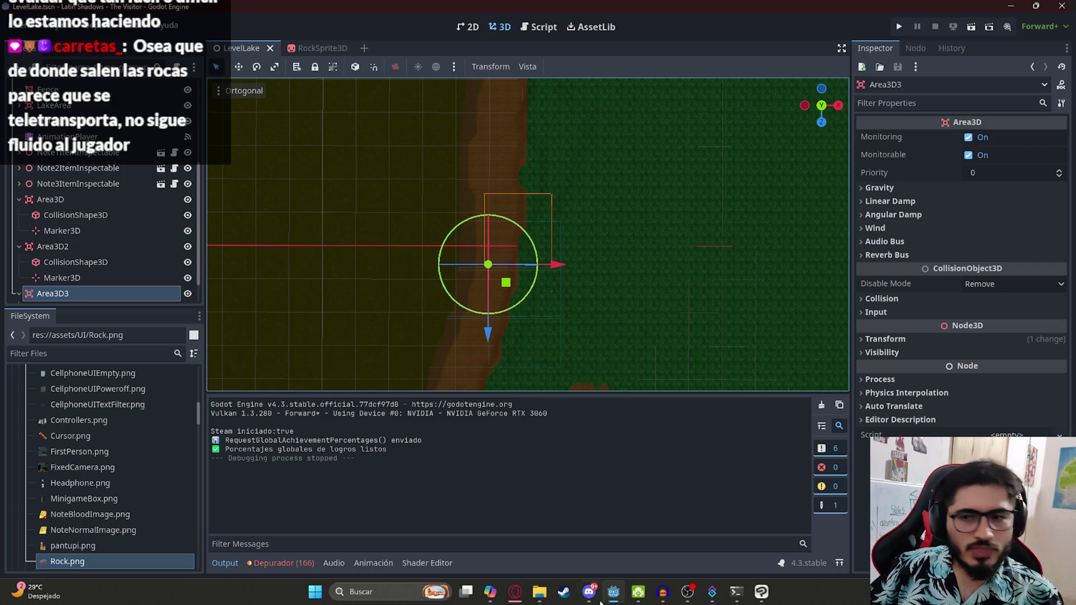
pyautogui.moveTo(505, 579)
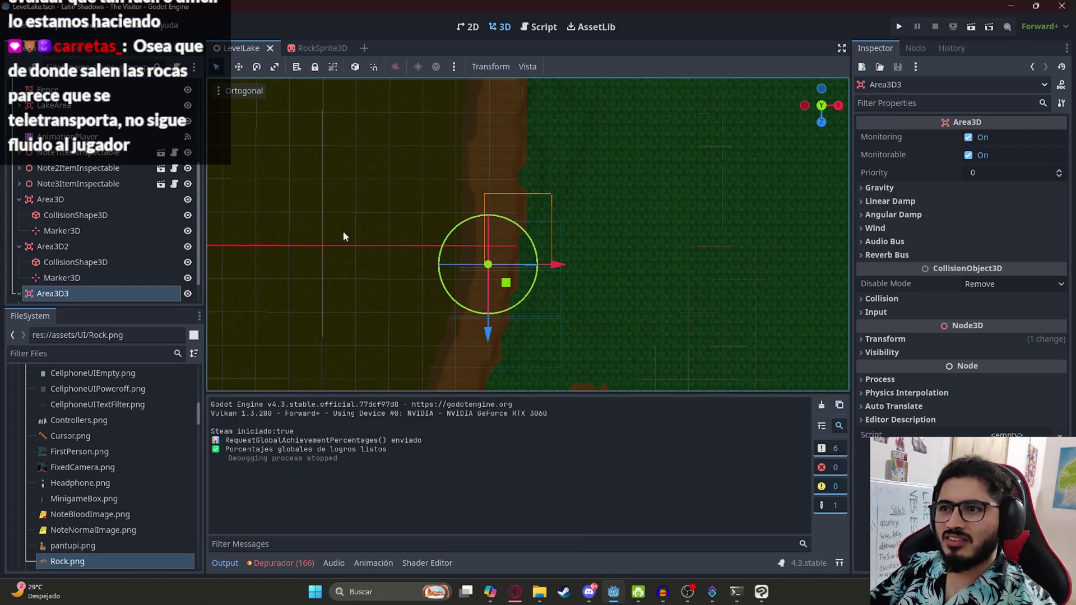
pyautogui.click(308, 48)
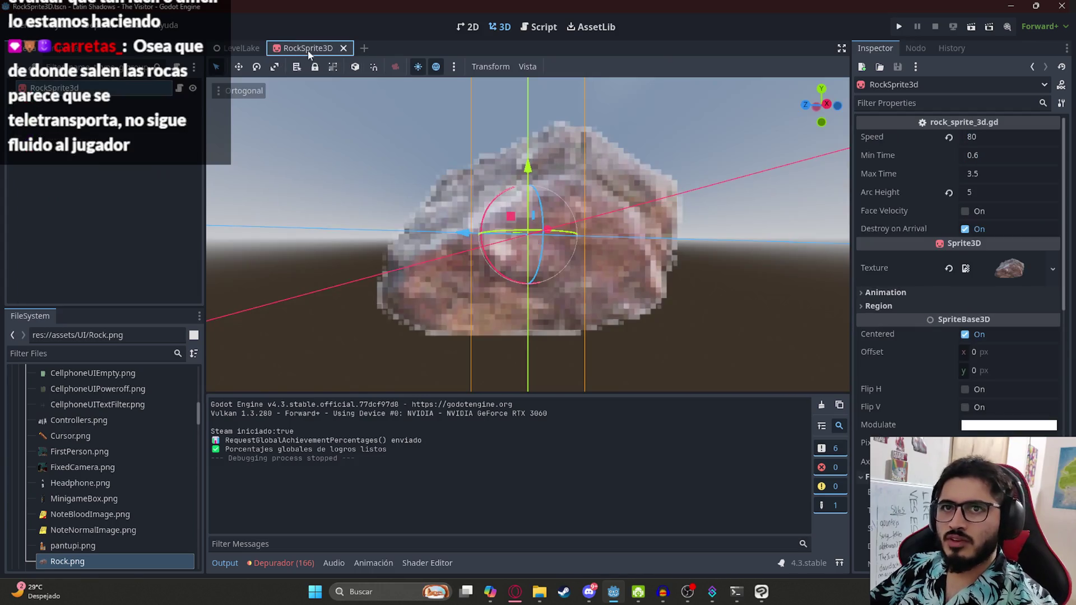
# Open Add Child Node on the rock sprite and cancel without adding anything
pyautogui.rightClick(89, 87)
pyautogui.click(112, 98)
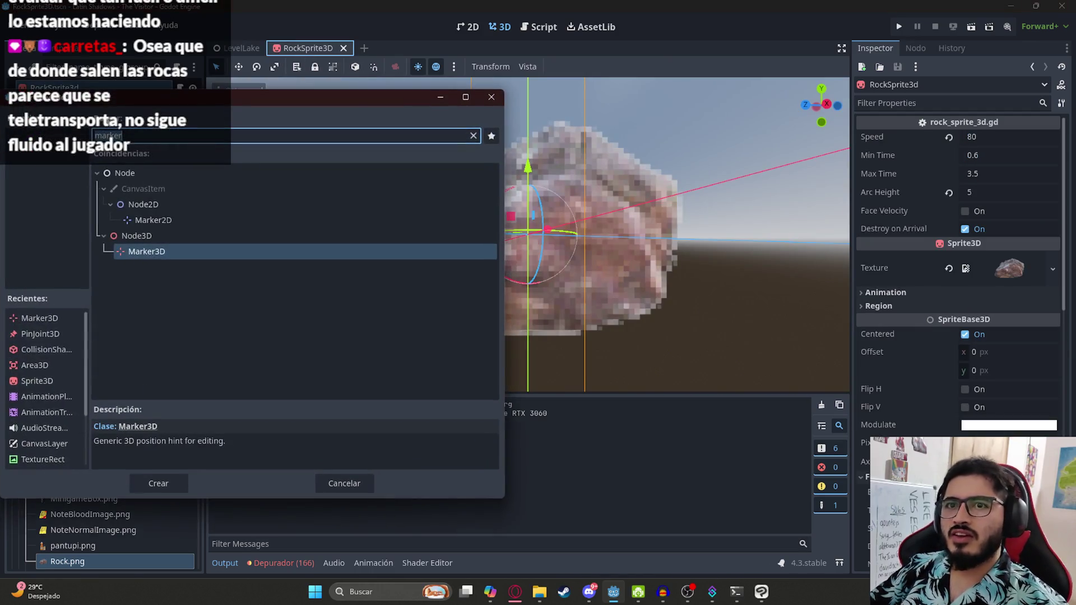
pyautogui.press('BackSpace')
pyautogui.press('BackSpace')
pyautogui.press('BackSpace')
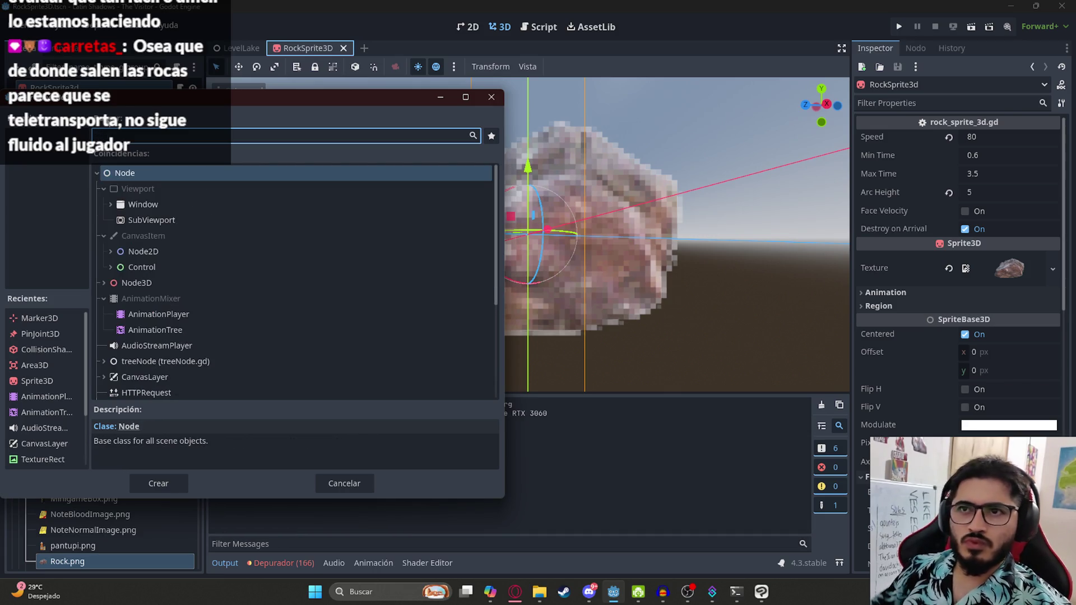
pyautogui.click(491, 97)
# Orbit around the rock sprite, flip between LevelLake and RockSprite3D, then bring up ChatGPT
pyautogui.scroll(-5, 469, 140)
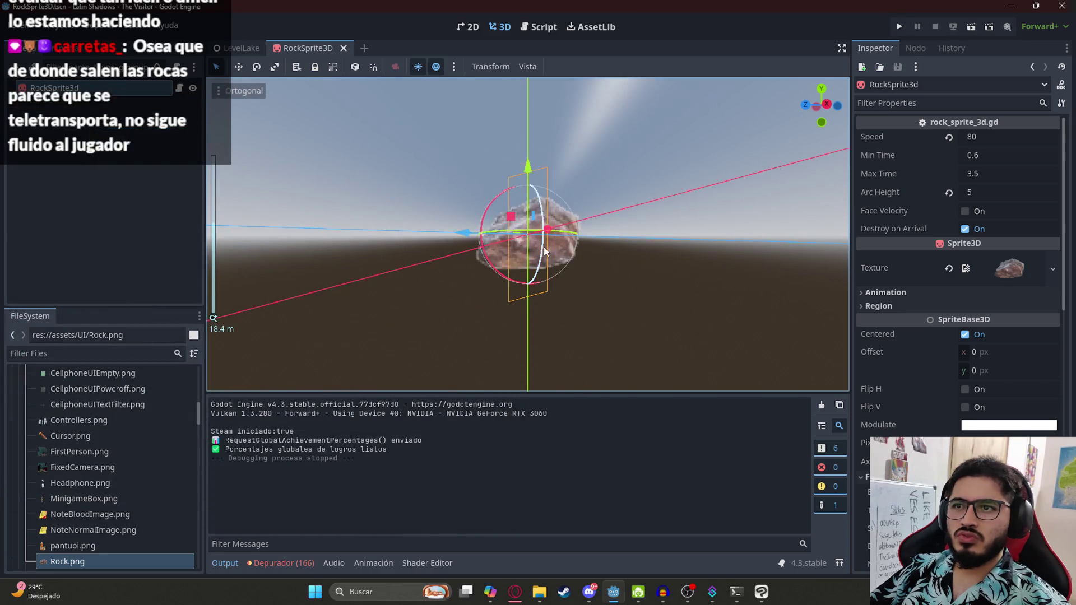
pyautogui.click(413, 168)
pyautogui.moveTo(413, 168)
pyautogui.mouseDown()
pyautogui.moveTo(554, 320)
pyautogui.moveTo(702, 178)
pyautogui.moveTo(505, 196)
pyautogui.moveTo(355, 233)
pyautogui.moveTo(525, 378)
pyautogui.moveTo(502, 207)
pyautogui.mouseUp()
pyautogui.moveTo(600, 235)
pyautogui.mouseDown()
pyautogui.moveTo(421, 288)
pyautogui.moveTo(310, 101)
pyautogui.mouseUp()
pyautogui.click(240, 49)
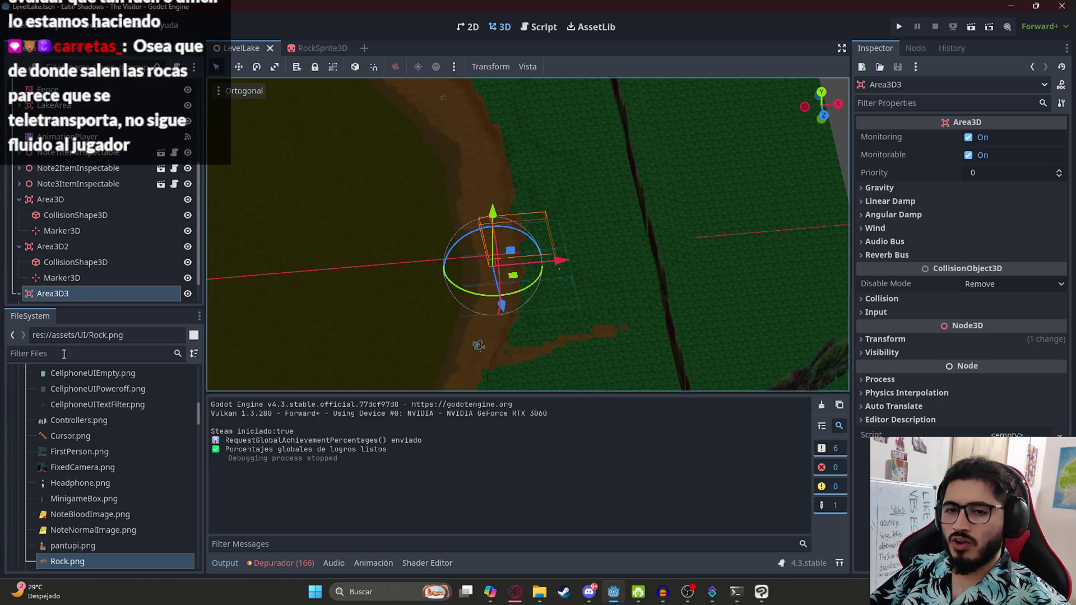
pyautogui.click(314, 48)
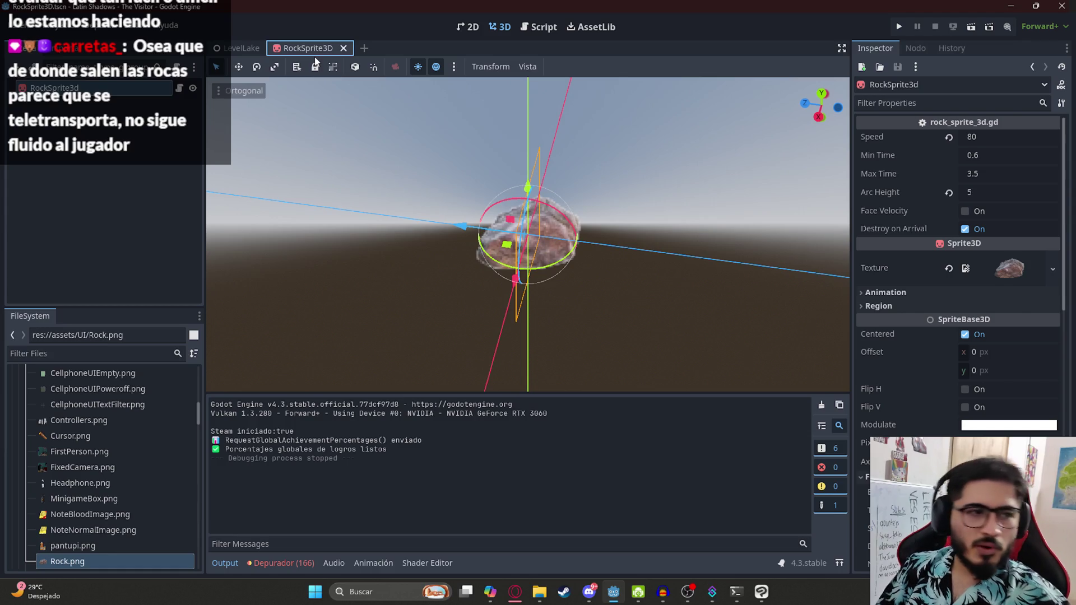
pyautogui.click(515, 592)
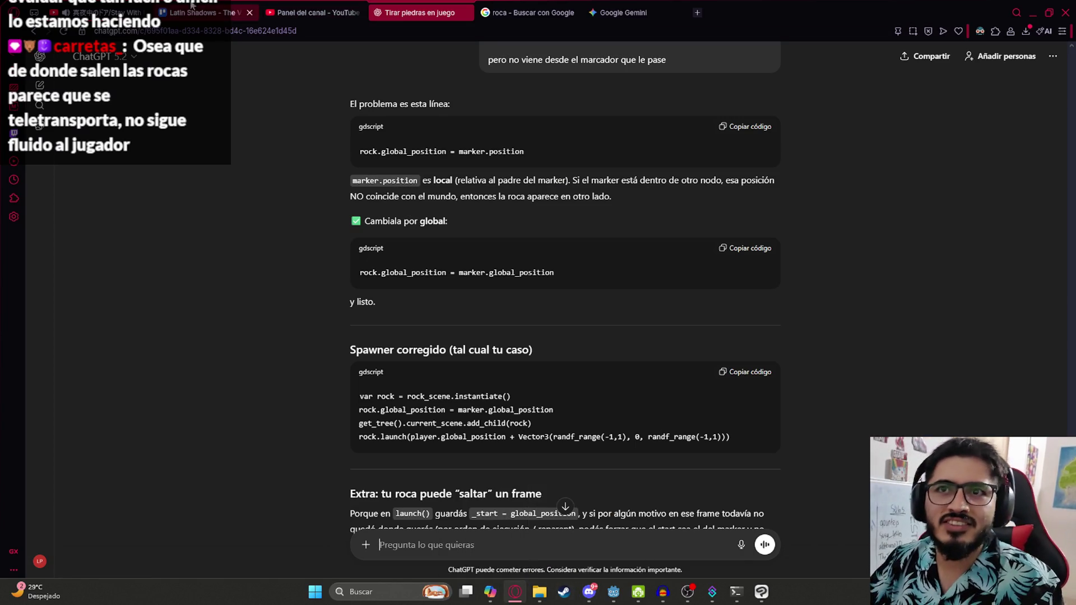
# Leave the ChatGPT answer for the YouTube home page
pyautogui.click(121, 5)
pyautogui.click(228, 95)
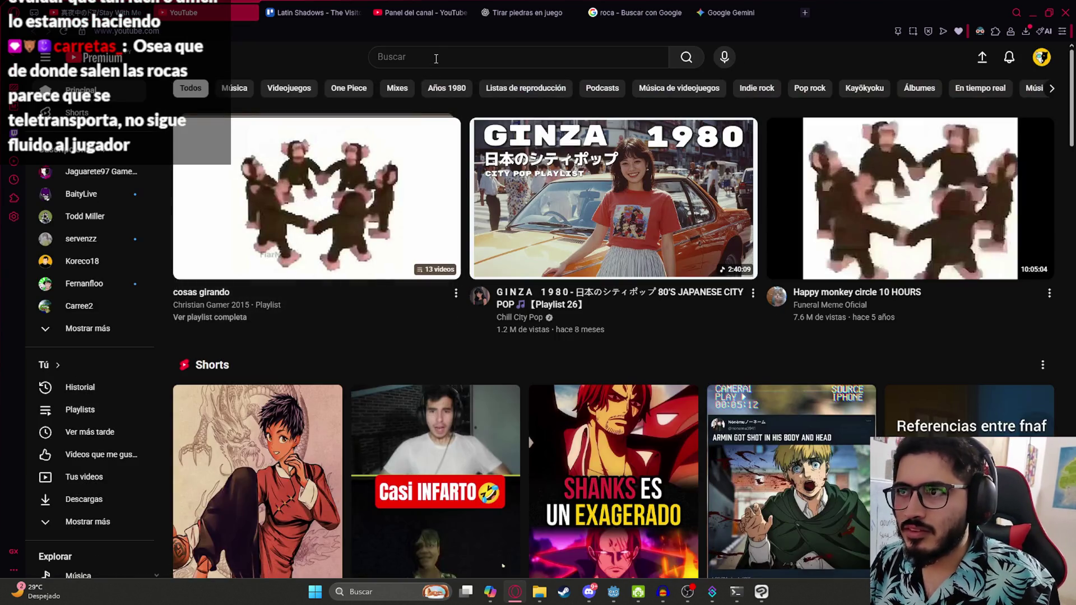
# Play '[10 HOURS] Happy Monkey Circle (meme)' from 'cosas girando' in fullscreen
pyautogui.click(303, 213)
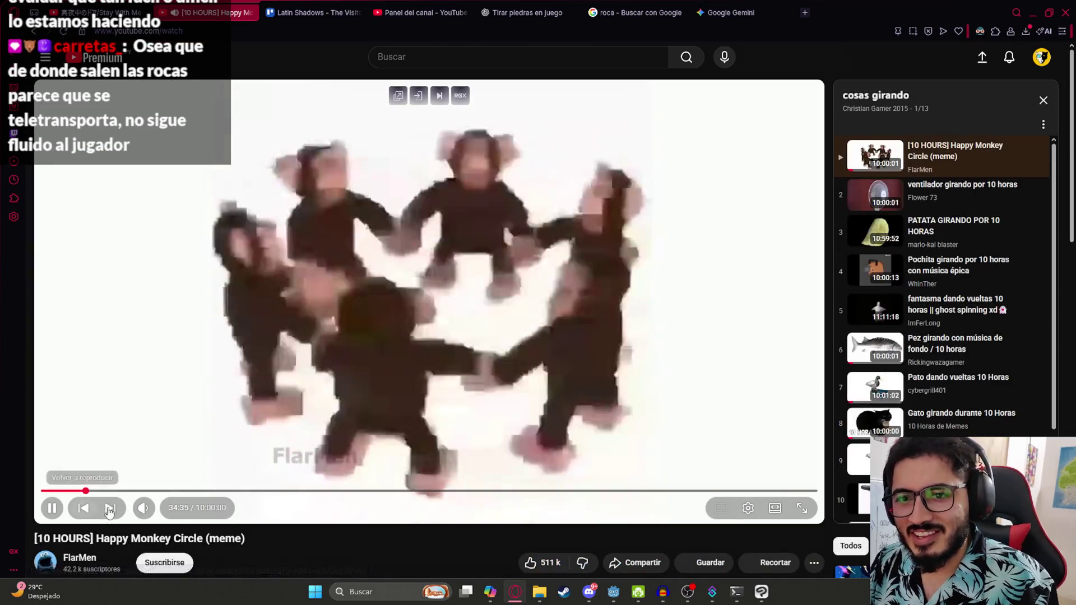
pyautogui.doubleClick(426, 302)
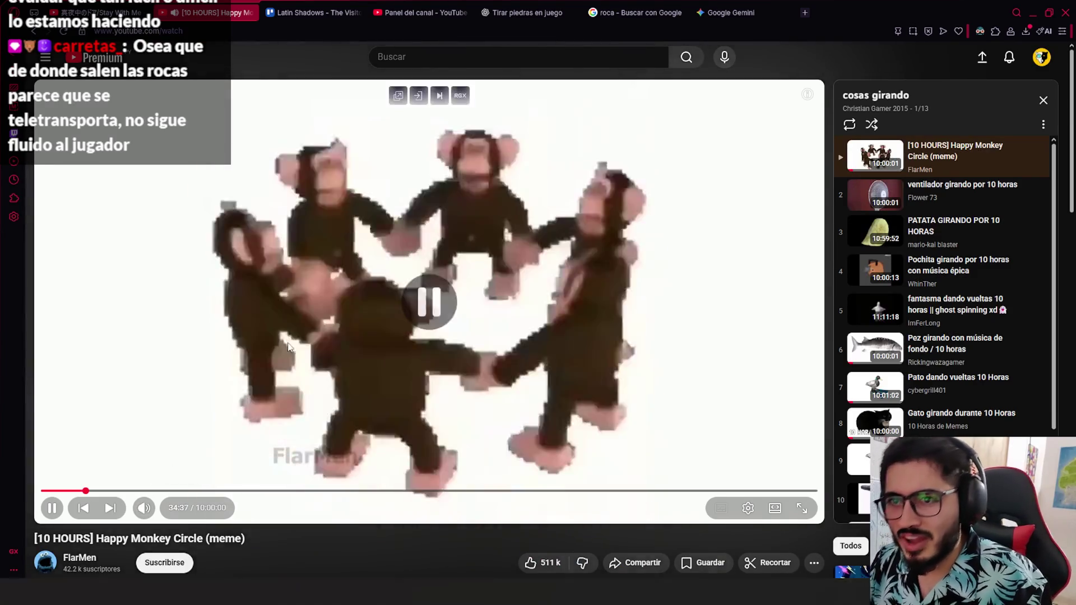
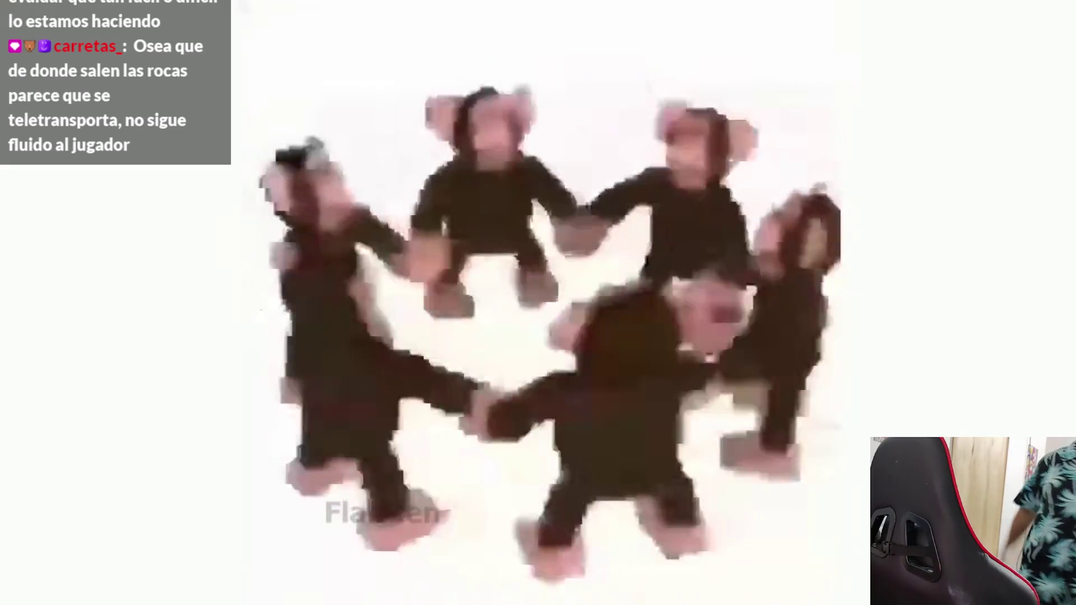
# Pause the Happy Monkey Circle video, exit fullscreen, and also pause the Stay With Me video
pyautogui.press('space')
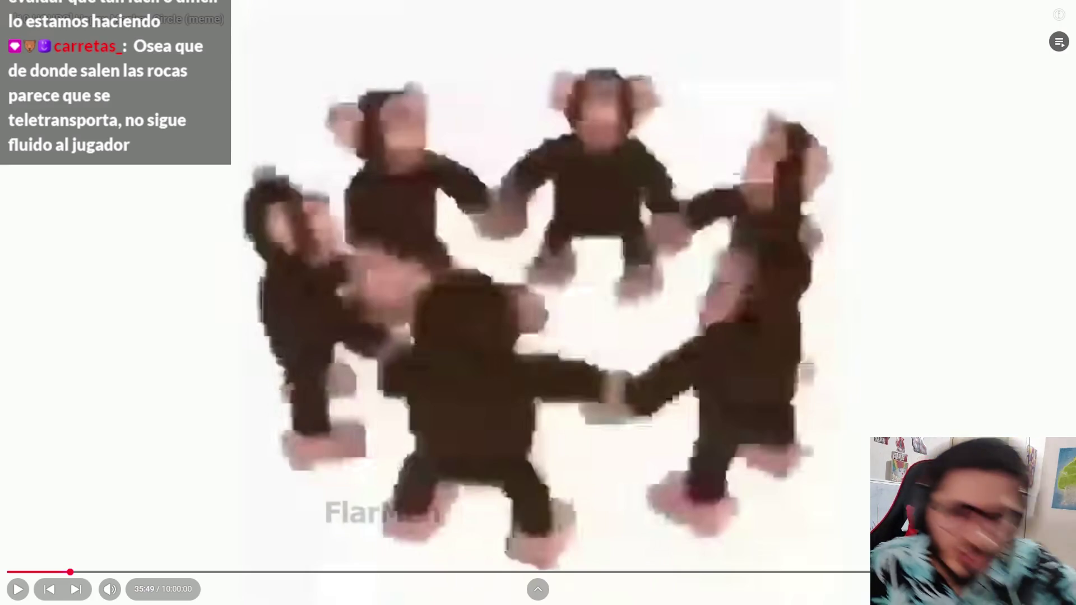
pyautogui.press('Escape')
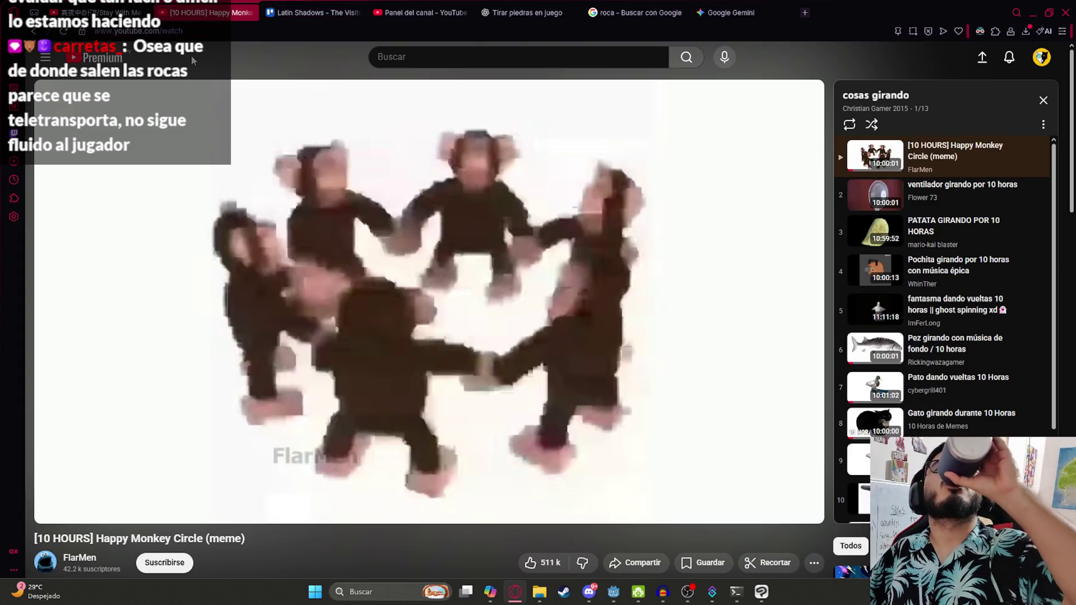
pyautogui.moveTo(196, 84)
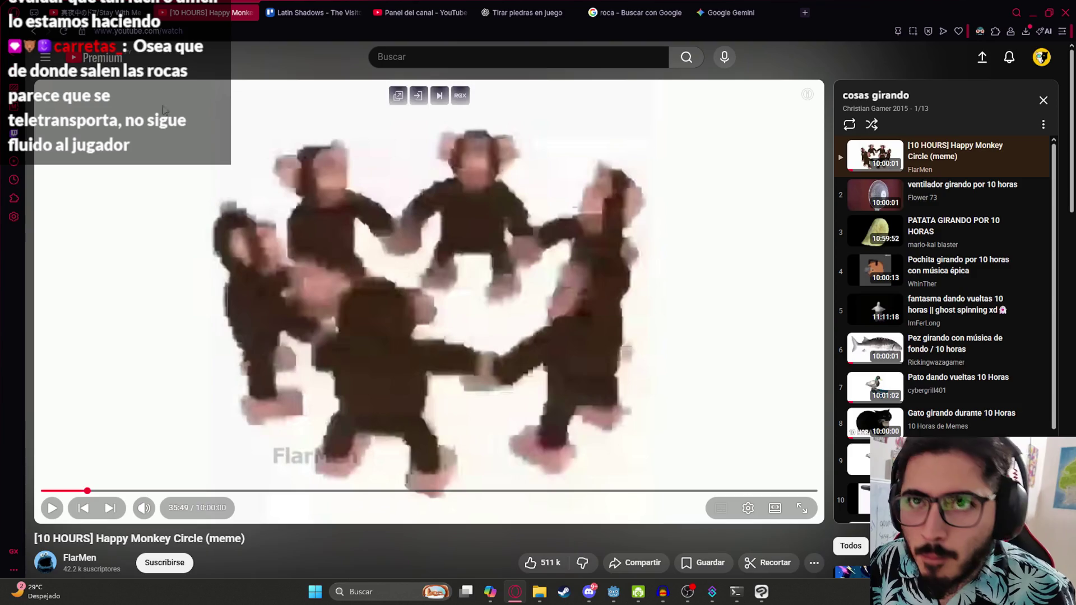
pyautogui.click(111, 10)
pyautogui.click(176, 225)
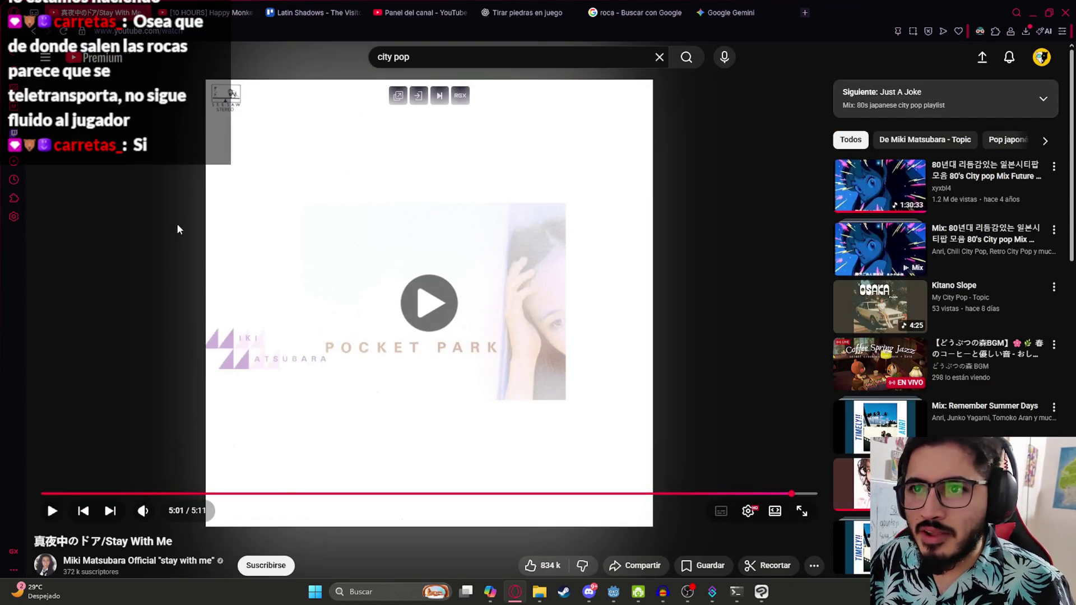
pyautogui.click(207, 13)
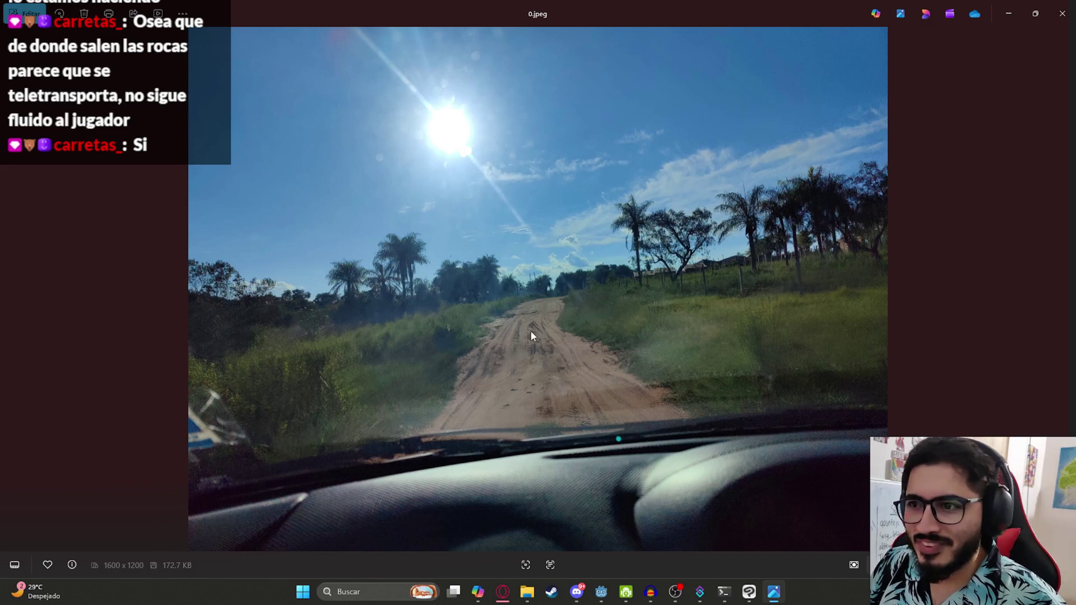
# Zoom around the dirt-road photo 0.jpeg, then advance to WhatsApp Image 2026-01-07 at 21.10.53.jpeg
pyautogui.scroll(2, 534, 332)
pyautogui.scroll(2, 565, 360)
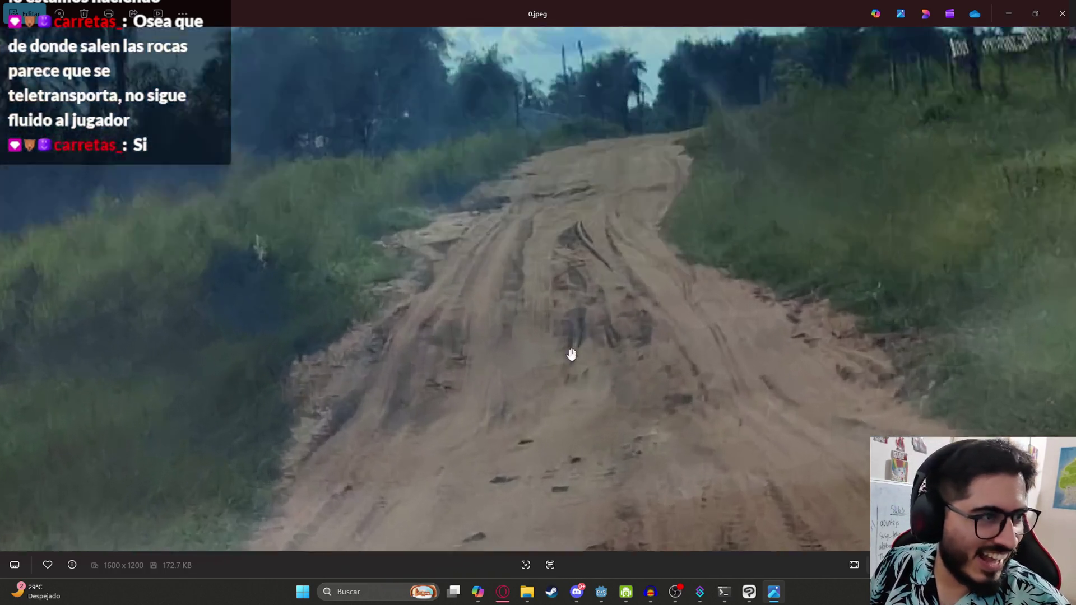
pyautogui.scroll(1, 740, 303)
pyautogui.scroll(-2, 783, 320)
pyautogui.scroll(-3, 784, 320)
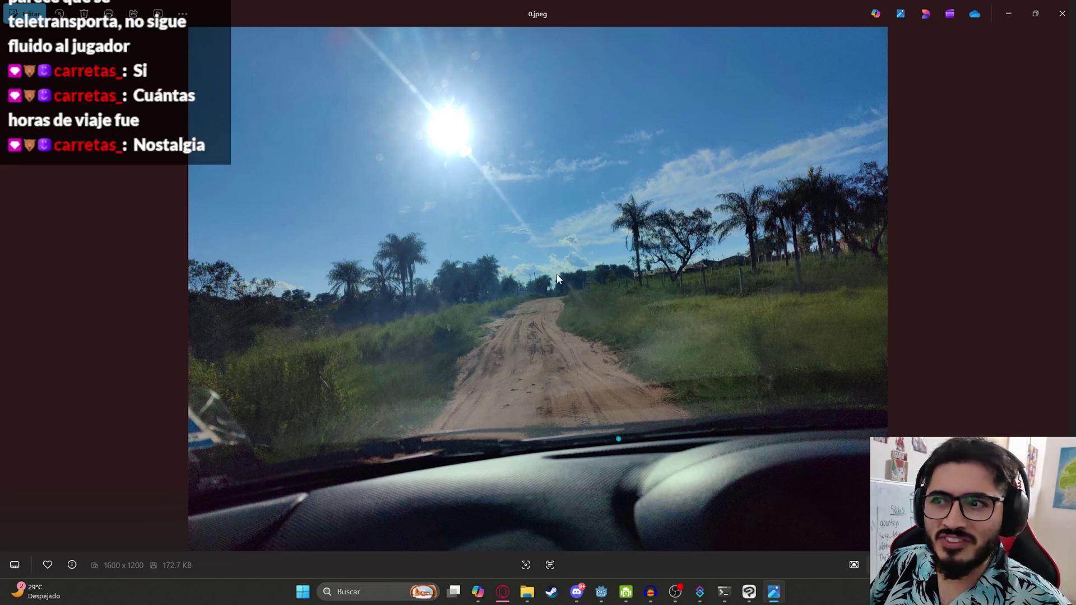
pyautogui.scroll(3, 574, 340)
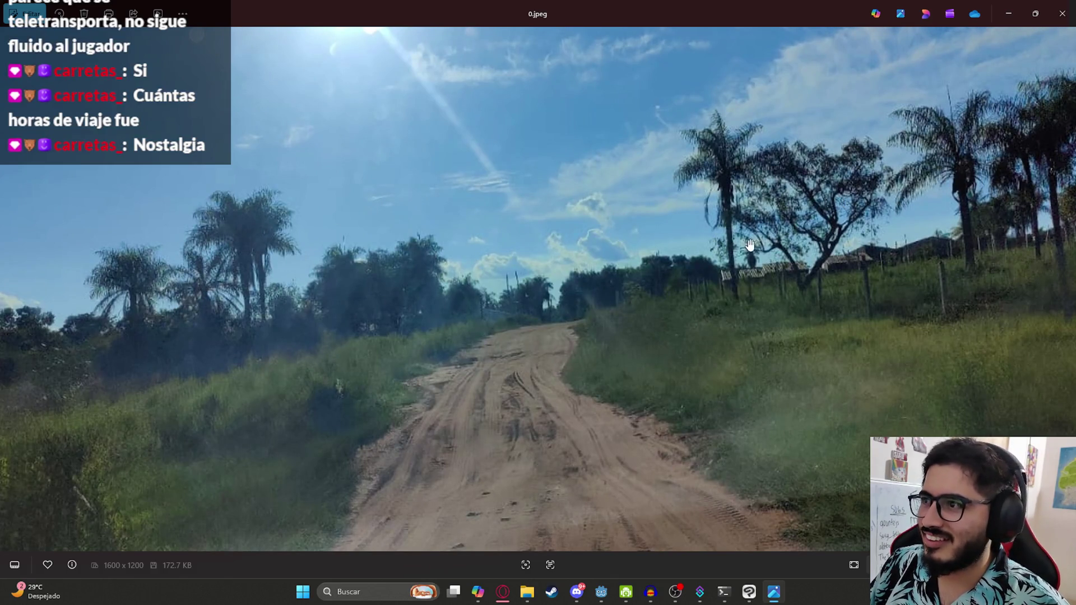
pyautogui.scroll(-3, 477, 332)
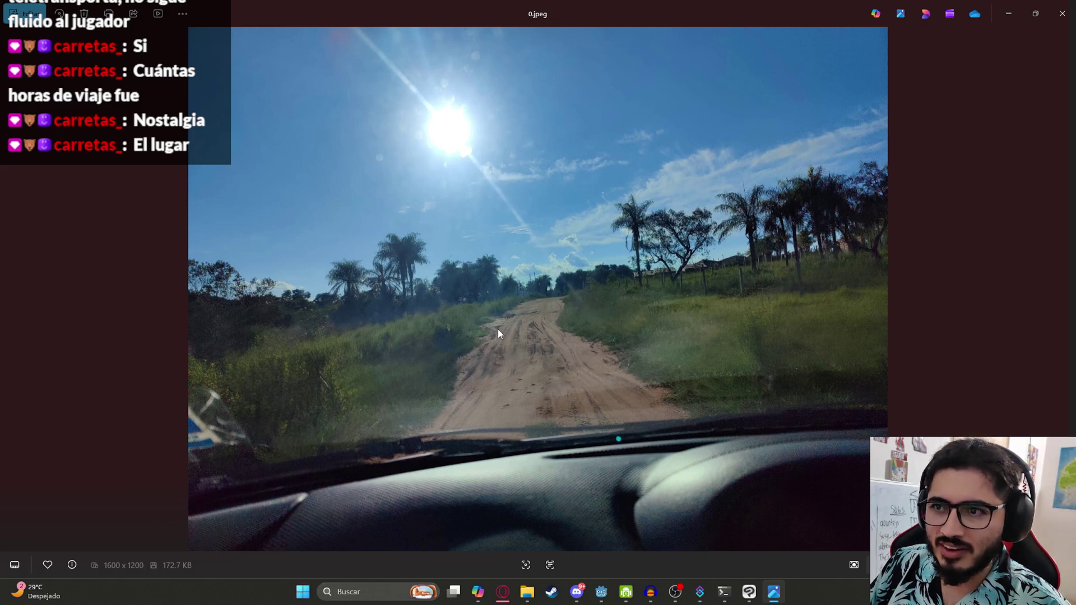
pyautogui.scroll(1, 552, 268)
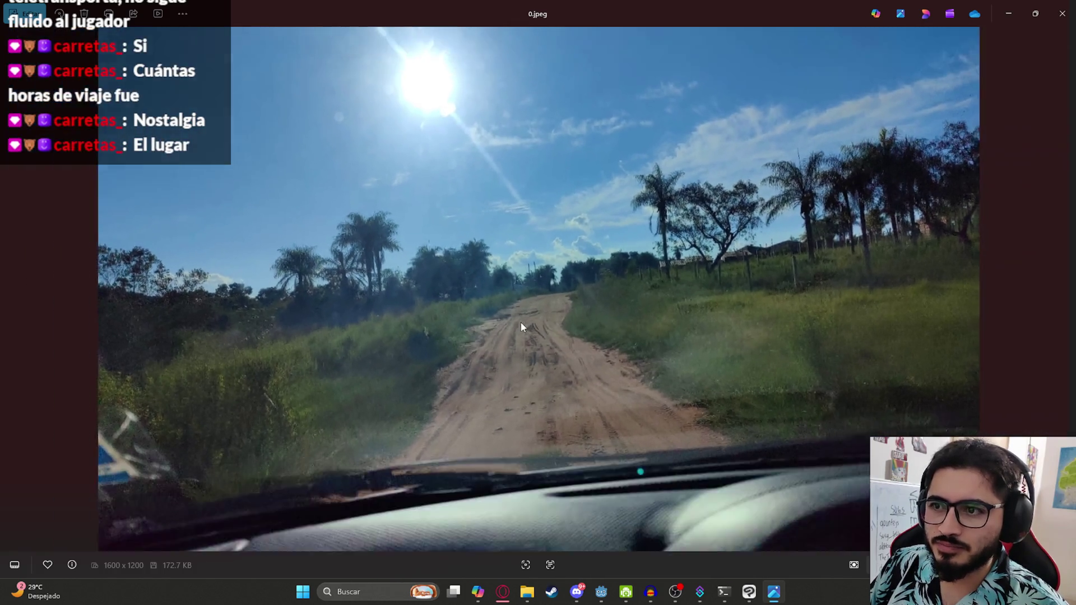
pyautogui.scroll(-1, 520, 322)
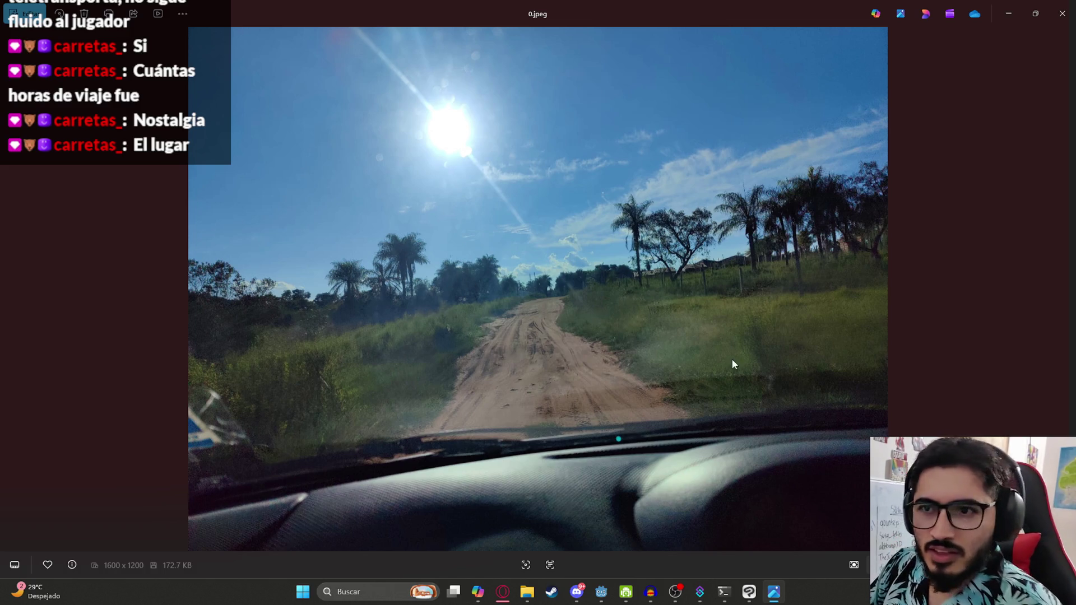
pyautogui.press('Right')
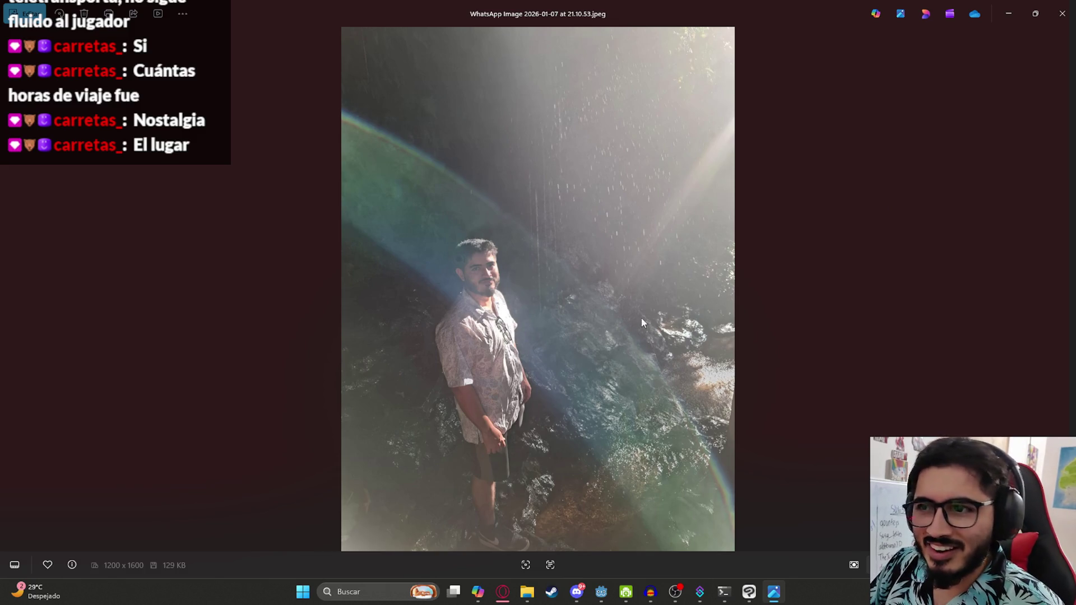
# Zoom briefly on the waterfall portrait, then advance to WhatsApp Image 2026-01-07 at 21.10.55.jpeg
pyautogui.scroll(2, 555, 321)
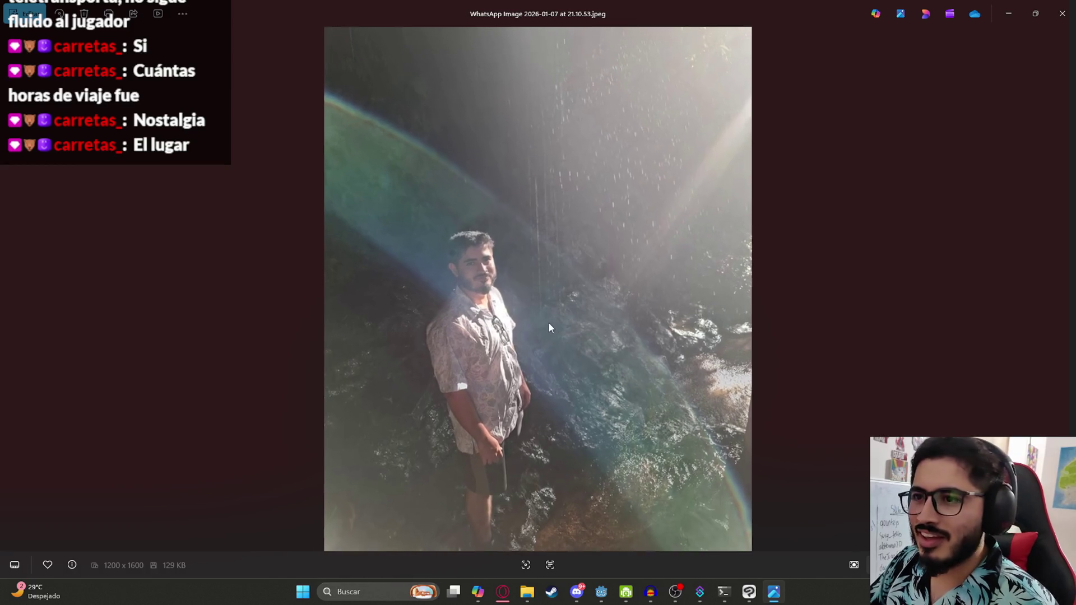
pyautogui.scroll(-2, 550, 323)
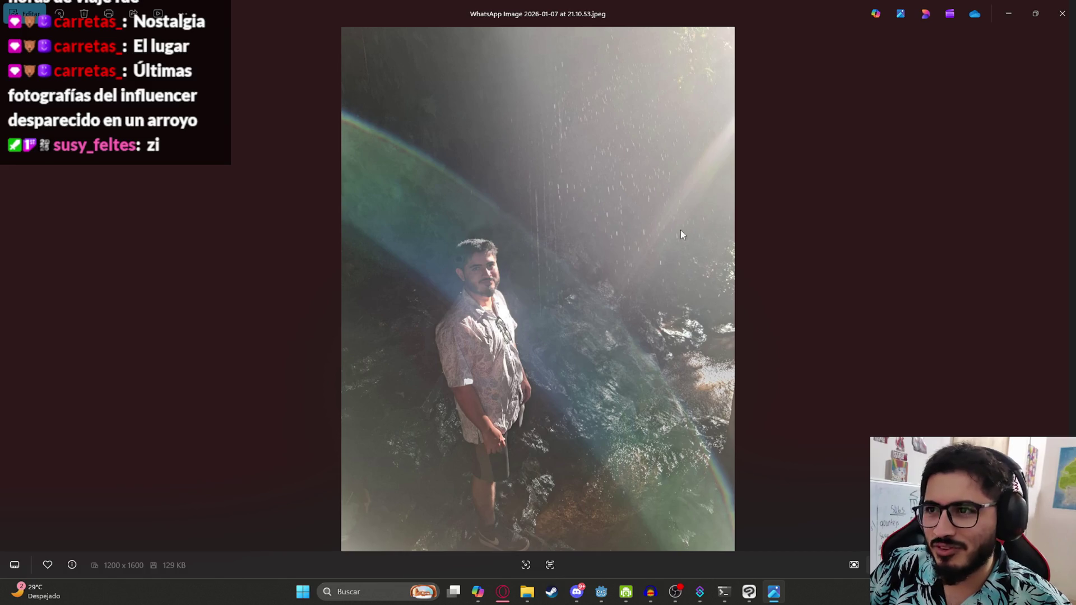
pyautogui.press('Right')
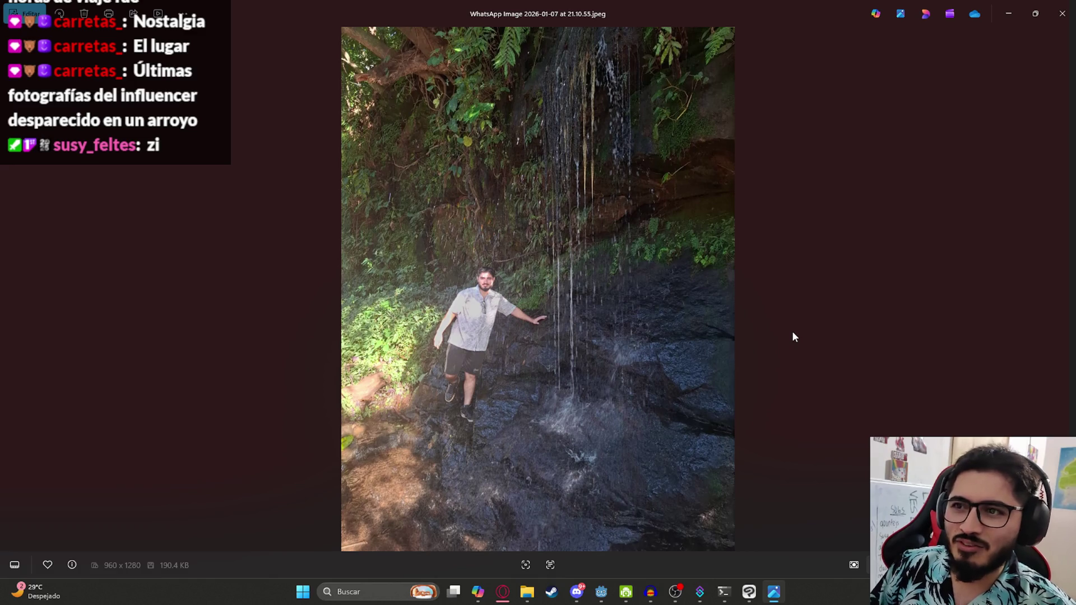
# Zoom in and out on the man-at-waterfall photo, then advance to the river photo
pyautogui.scroll(5, 679, 132)
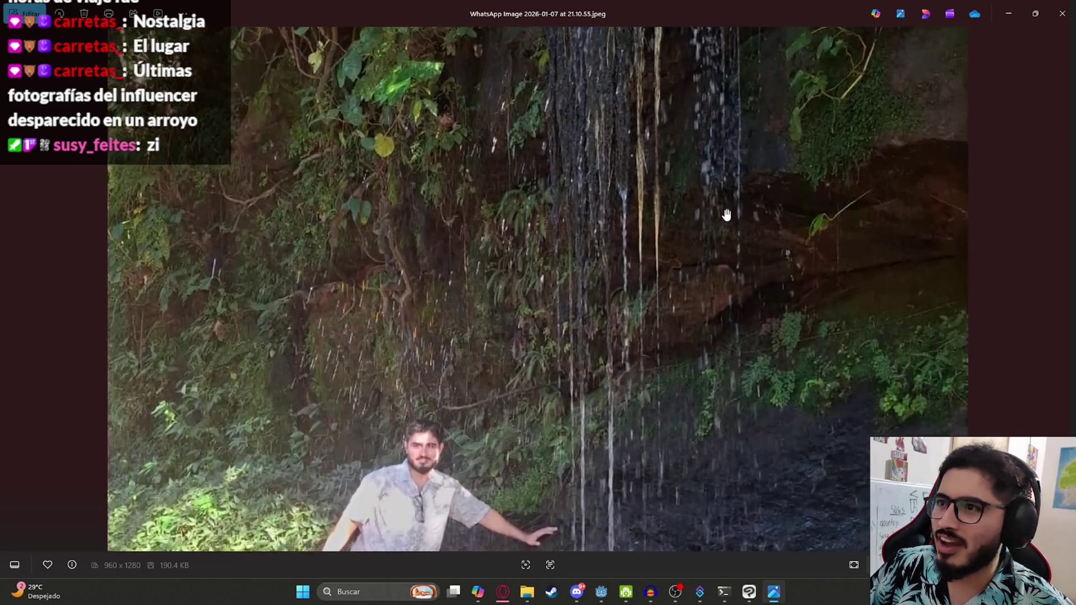
pyautogui.scroll(-2, 645, 306)
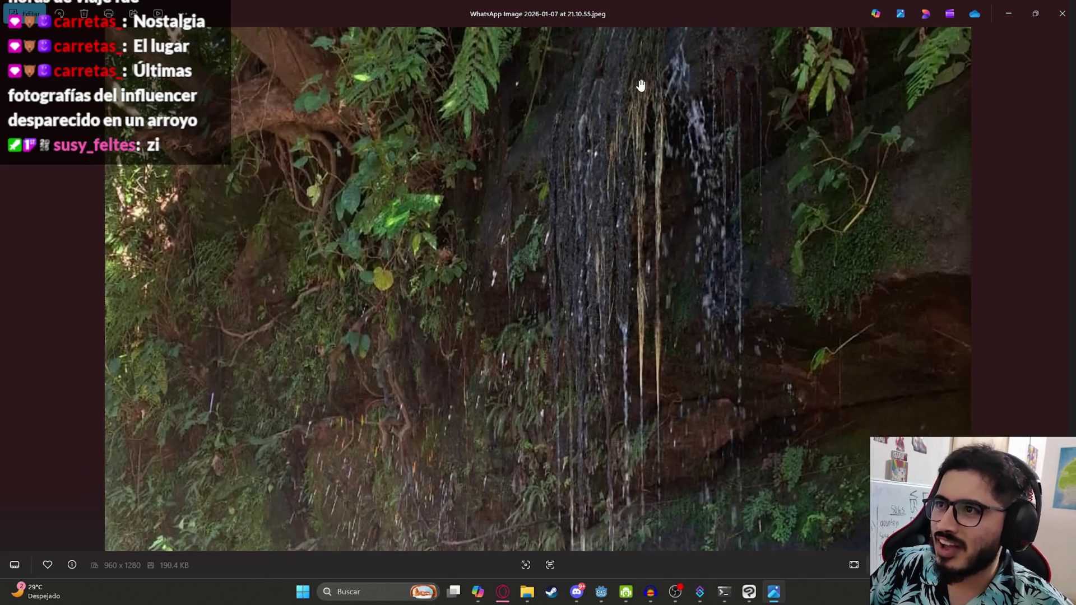
pyautogui.scroll(-3, 644, 139)
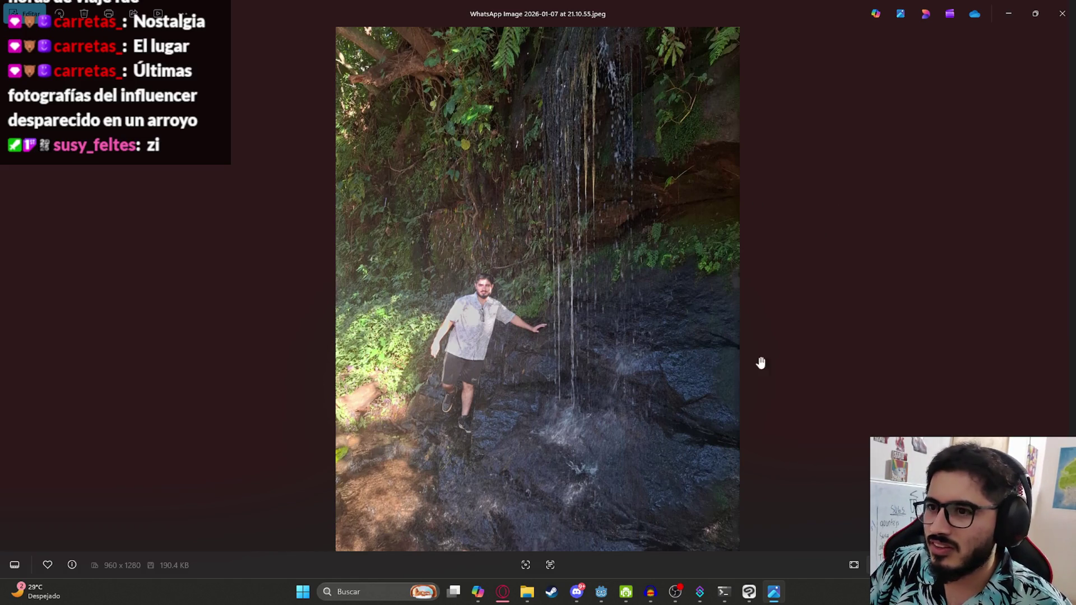
pyautogui.scroll(5, 504, 336)
pyautogui.scroll(-1, 333, 354)
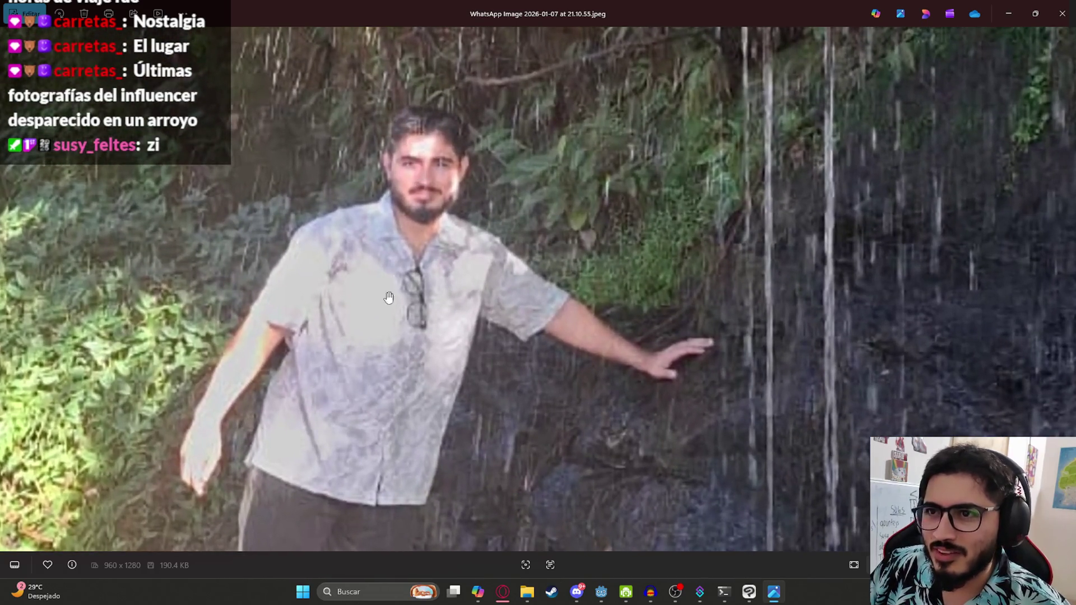
pyautogui.scroll(-2, 384, 276)
pyautogui.scroll(-3, 396, 262)
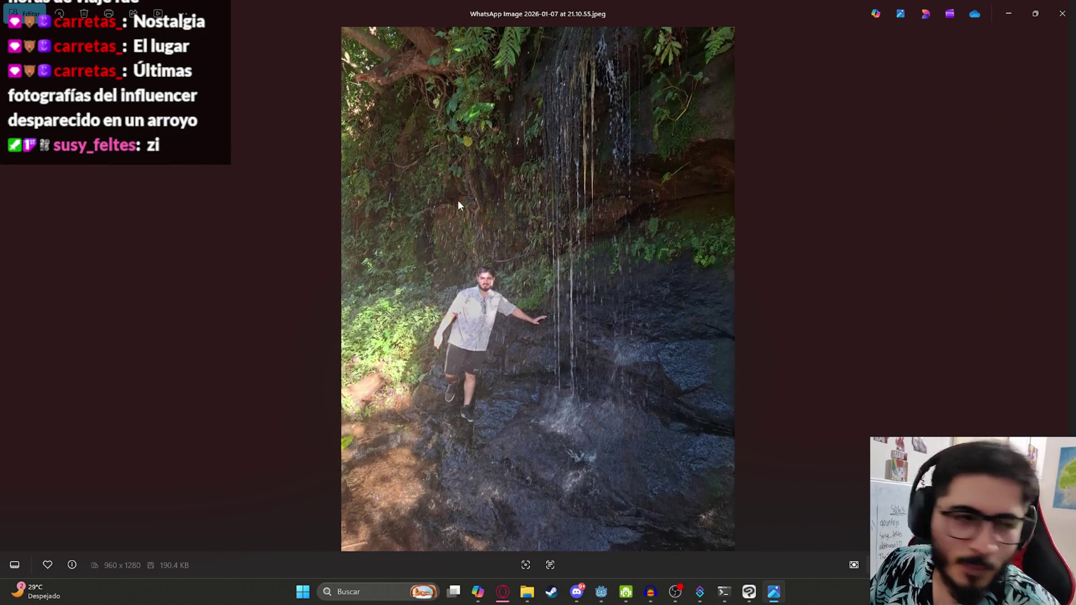
pyautogui.press('Right')
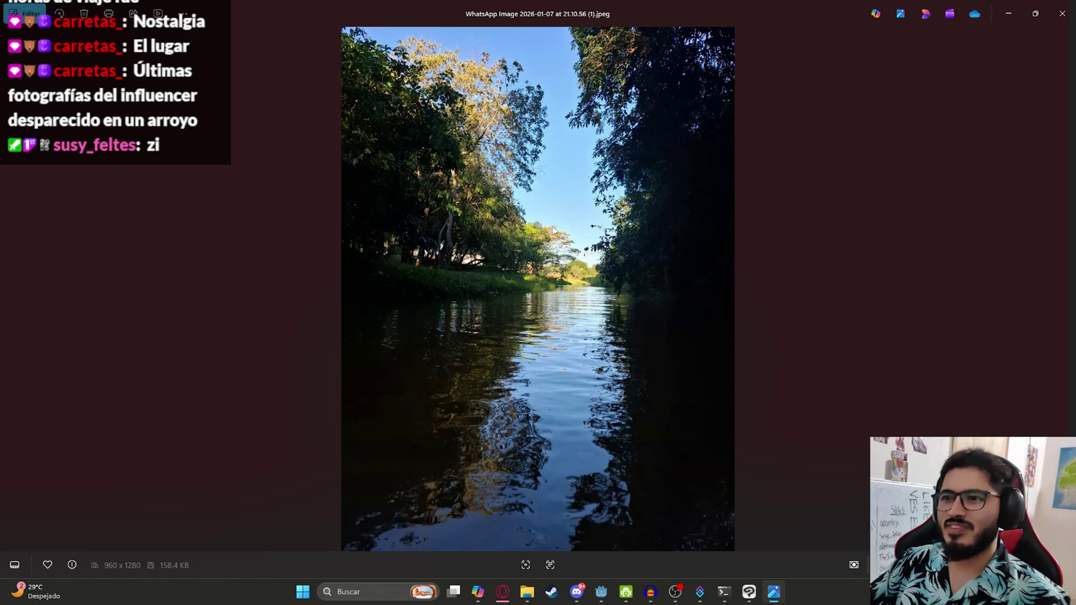
# Zoom around the river photo, then advance through the next river shot to 21.10.56.jpeg
pyautogui.scroll(2, 535, 252)
pyautogui.scroll(-3, 476, 481)
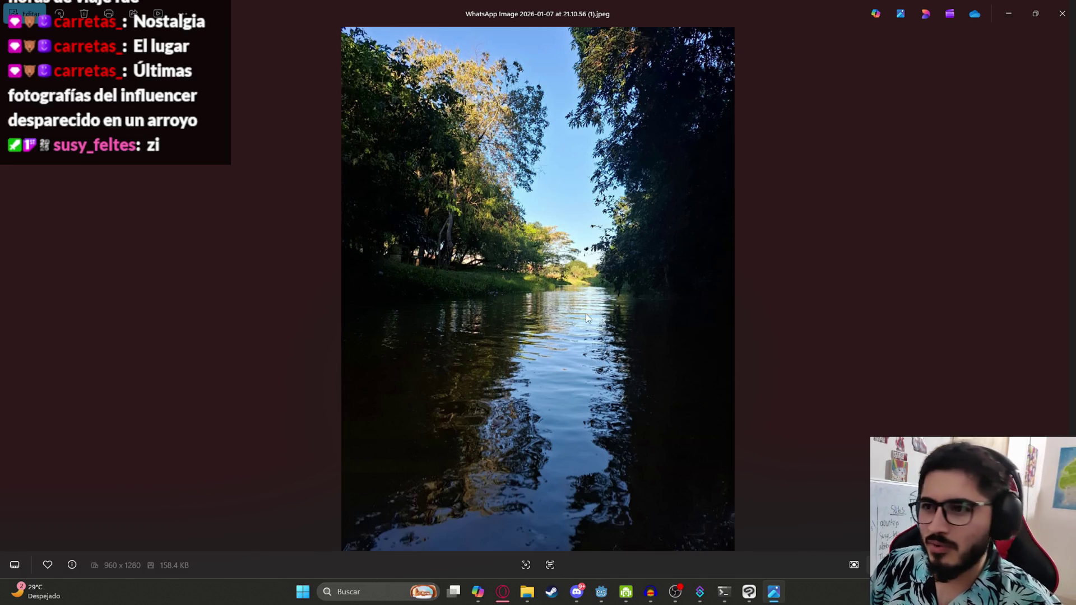
pyautogui.scroll(3, 480, 440)
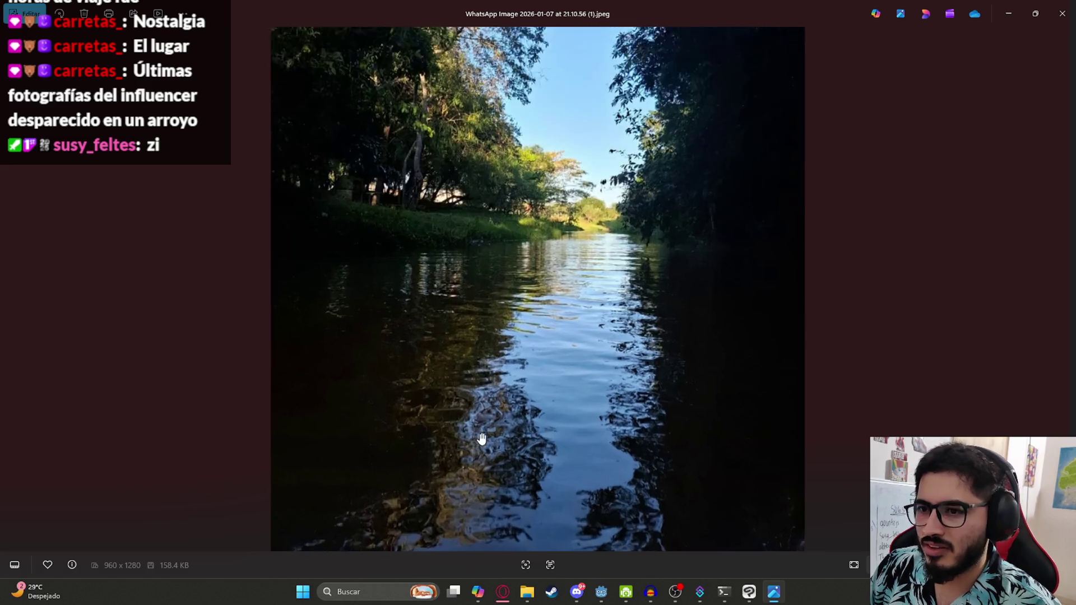
pyautogui.scroll(-3, 428, 413)
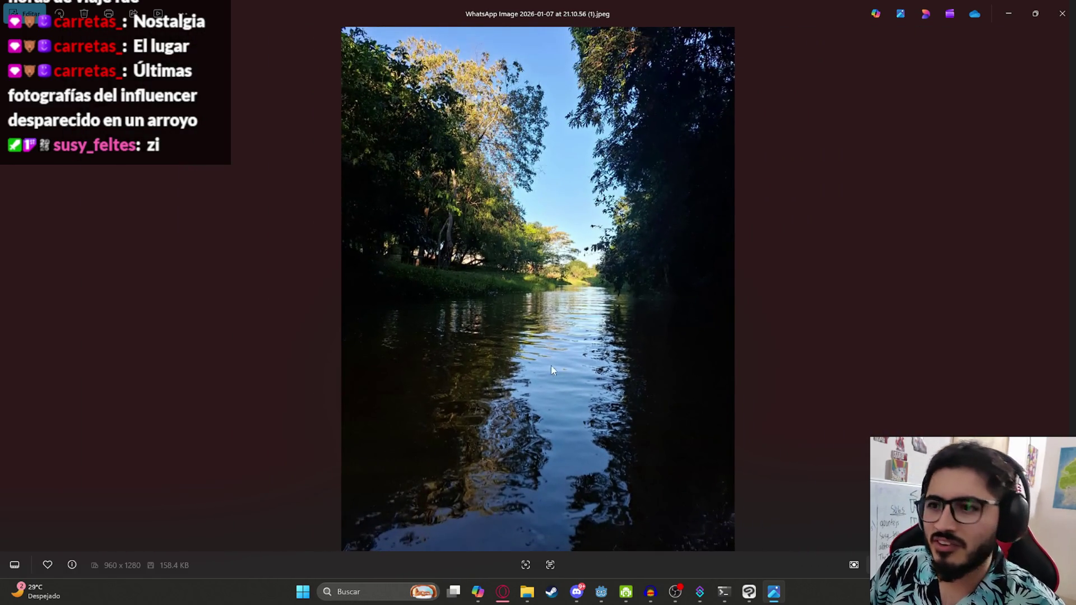
pyautogui.scroll(3, 424, 411)
pyautogui.scroll(-3, 415, 337)
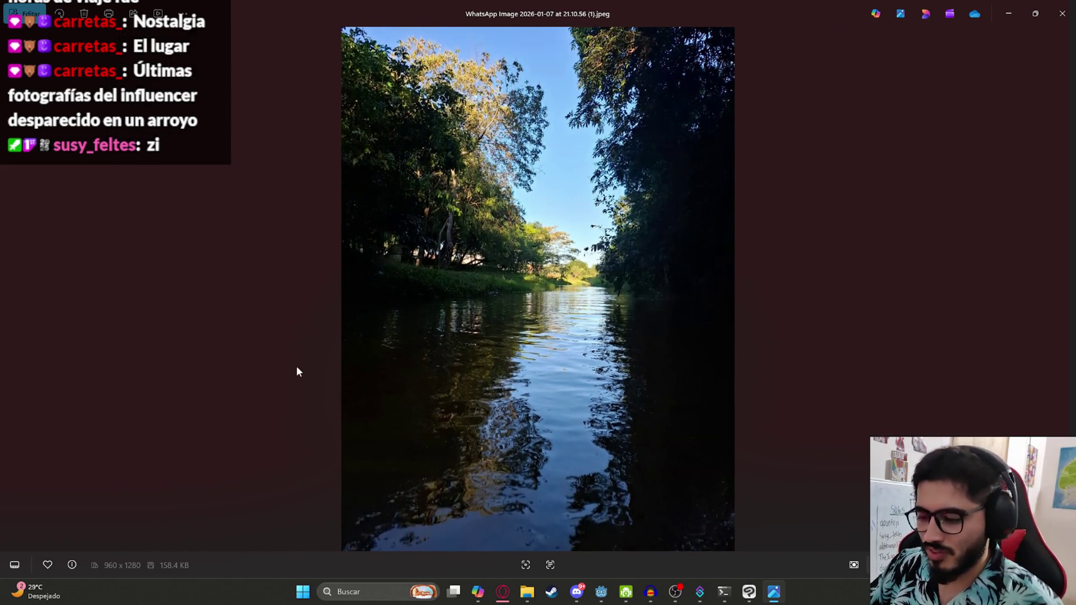
pyautogui.press('Right')
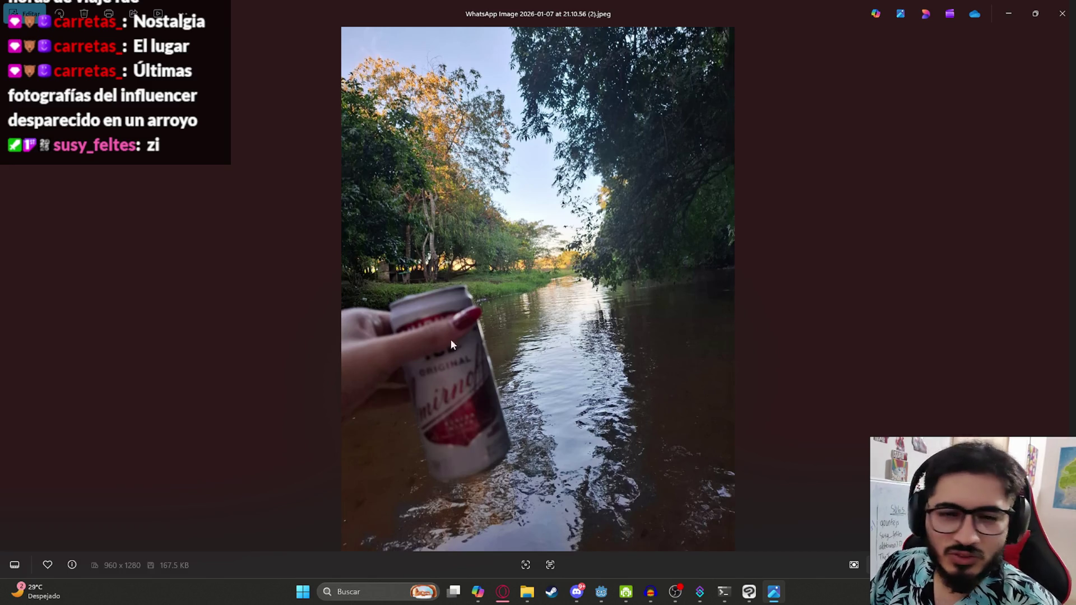
pyautogui.press('Right')
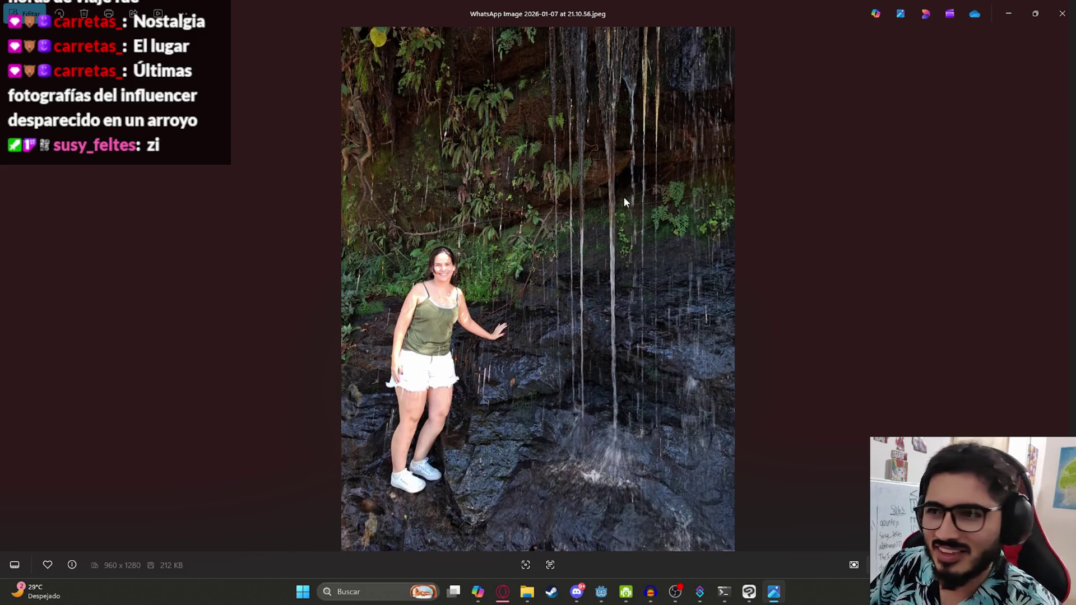
# Flip back and forth between the woman-at-waterfall, man-in-river and neighbouring riverside photos
pyautogui.press('Left')
pyautogui.press('Left')
pyautogui.press('Right')
pyautogui.press('Right')
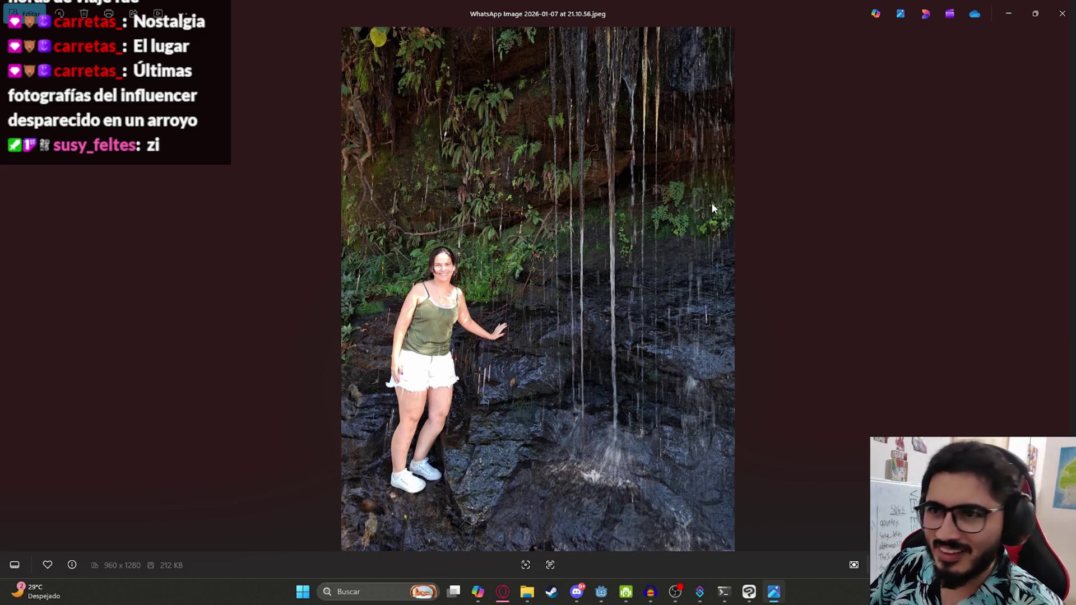
pyautogui.press('Right')
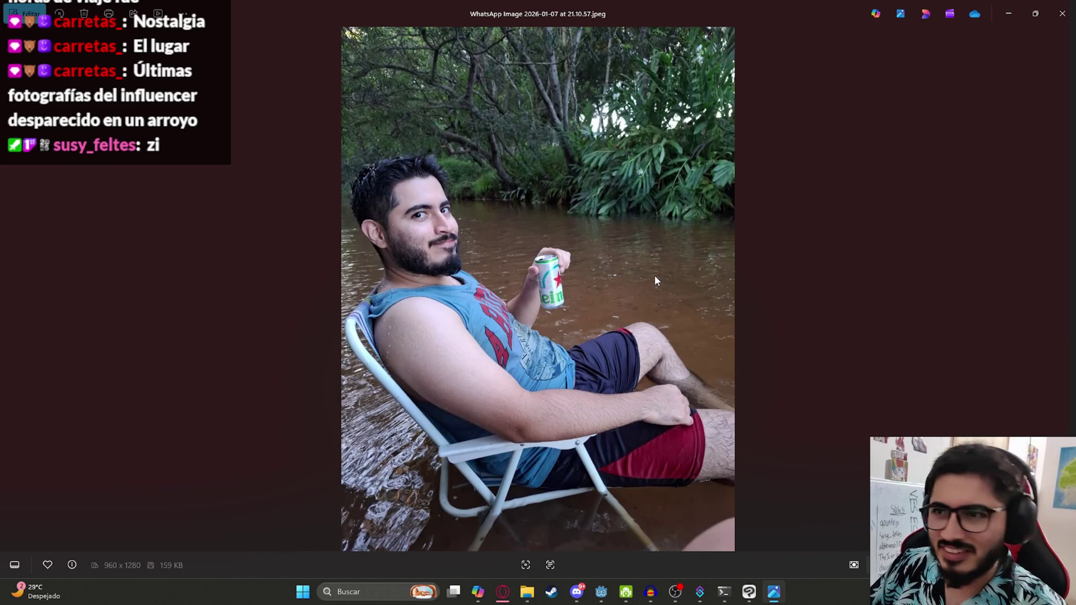
pyautogui.press('Left')
pyautogui.press('Left')
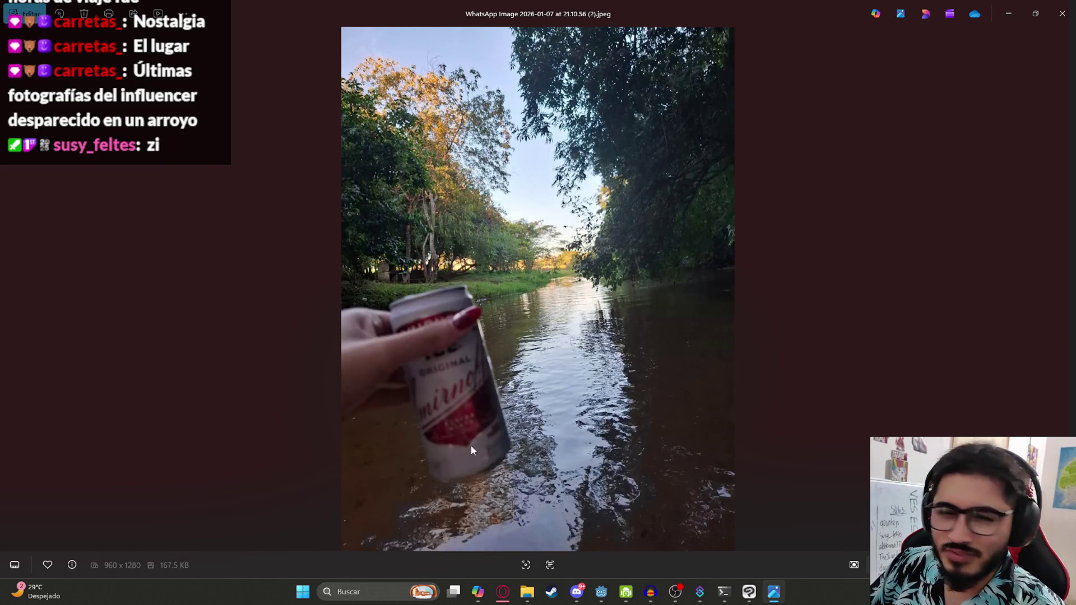
pyautogui.press('Right')
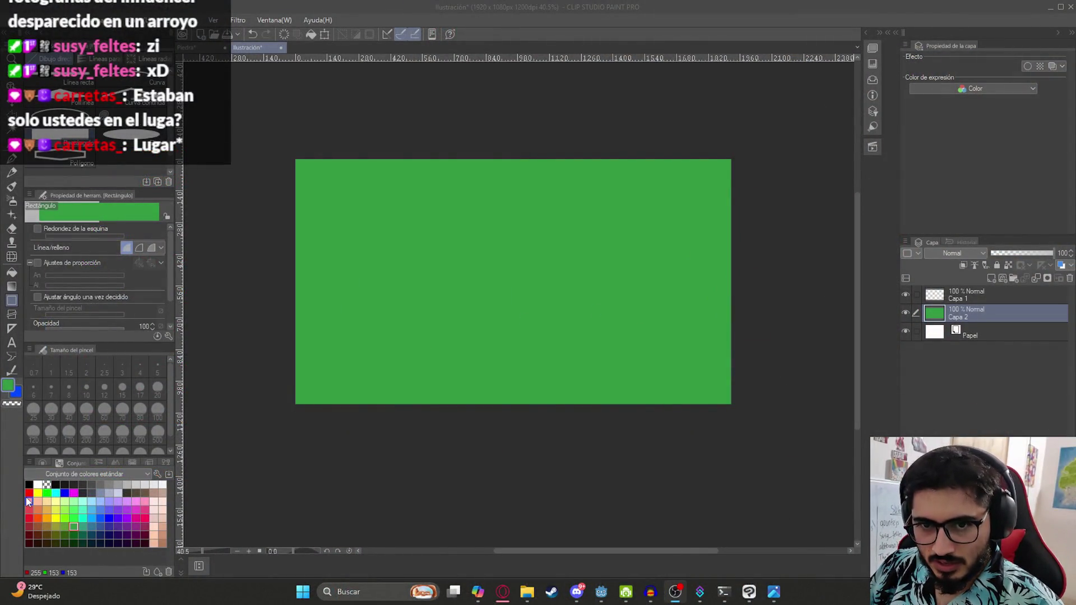
# Select cyan and the pen tool with a brush size of 150
pyautogui.click(65, 493)
pyautogui.click(55, 493)
pyautogui.moveTo(410, 365); pyautogui.dragTo(286, 384)
pyautogui.hotkey('ctrl', 'z')
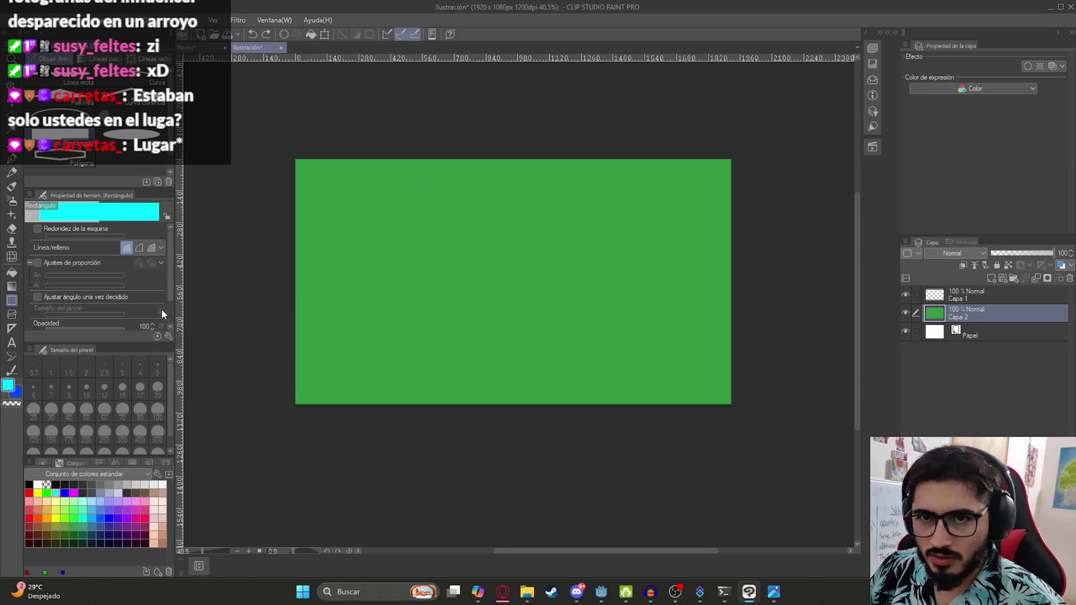
pyautogui.press('p')
pyautogui.moveTo(348, 355); pyautogui.dragTo(482, 301)
pyautogui.hotkey('ctrl', 'z')
pyautogui.click(122, 388)
pyautogui.click(51, 432)
# Paint a wavy cyan water band along the bottom of the green field
pyautogui.moveTo(307, 363)
pyautogui.mouseDown()
pyautogui.moveTo(745, 377)
pyautogui.moveTo(284, 379)
pyautogui.moveTo(733, 389)
pyautogui.mouseUp()
pyautogui.moveTo(494, 342)
pyautogui.mouseDown()
pyautogui.moveTo(617, 336)
pyautogui.moveTo(732, 353)
pyautogui.moveTo(360, 392)
pyautogui.moveTo(292, 381)
pyautogui.mouseUp()
pyautogui.hotkey('ctrl', 'z')
pyautogui.hotkey('ctrl', 'z')
pyautogui.moveTo(560, 398)
pyautogui.mouseDown()
pyautogui.moveTo(757, 389)
pyautogui.moveTo(206, 394)
pyautogui.mouseUp()
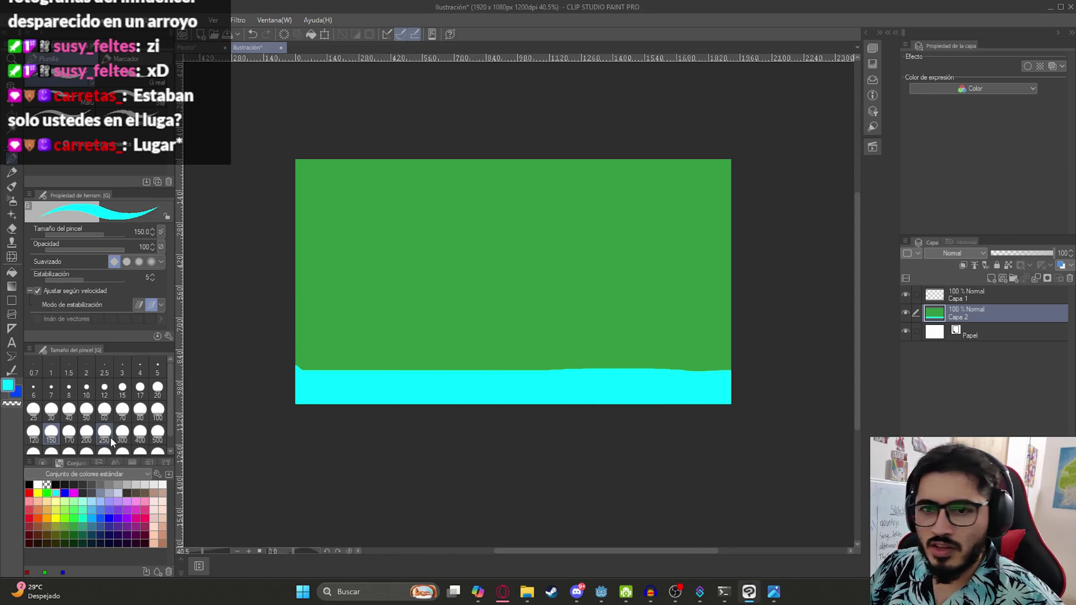
# Draw a black horizontal divider line across the field with a size-20 brush
pyautogui.click(28, 485)
pyautogui.click(157, 388)
pyautogui.moveTo(295, 305); pyautogui.dragTo(459, 305)
pyautogui.hotkey('ctrl', 'z')
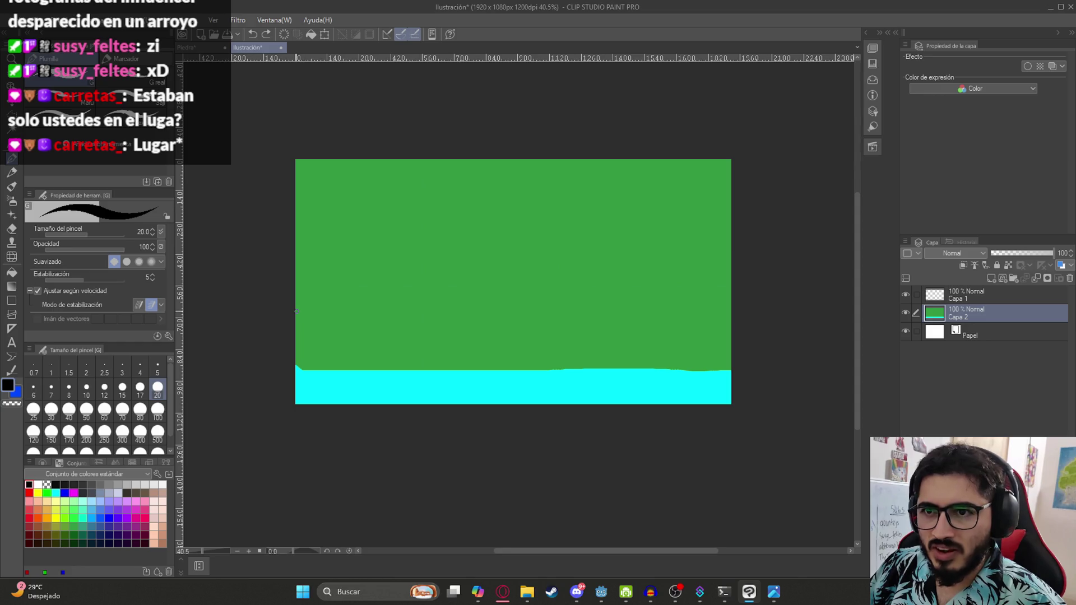
pyautogui.moveTo(297, 312); pyautogui.dragTo(729, 308)
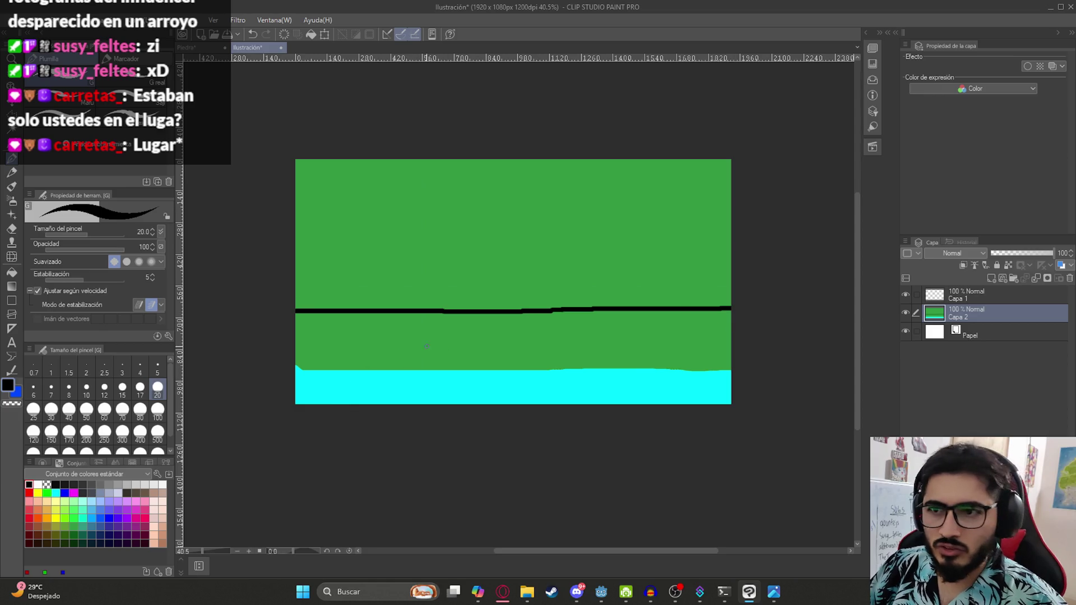
# Handwrite 'Publico' in black below the divider line
pyautogui.moveTo(420, 331)
pyautogui.mouseDown()
pyautogui.moveTo(430, 350)
pyautogui.moveTo(445, 333)
pyautogui.moveTo(430, 340)
pyautogui.moveTo(497, 355)
pyautogui.moveTo(517, 343)
pyautogui.moveTo(525, 354)
pyautogui.mouseUp()
pyautogui.hotkey('ctrl', 'z')
pyautogui.click(498, 331)
pyautogui.moveTo(539, 338)
pyautogui.mouseDown()
pyautogui.moveTo(531, 343)
pyautogui.moveTo(541, 341)
pyautogui.mouseUp()
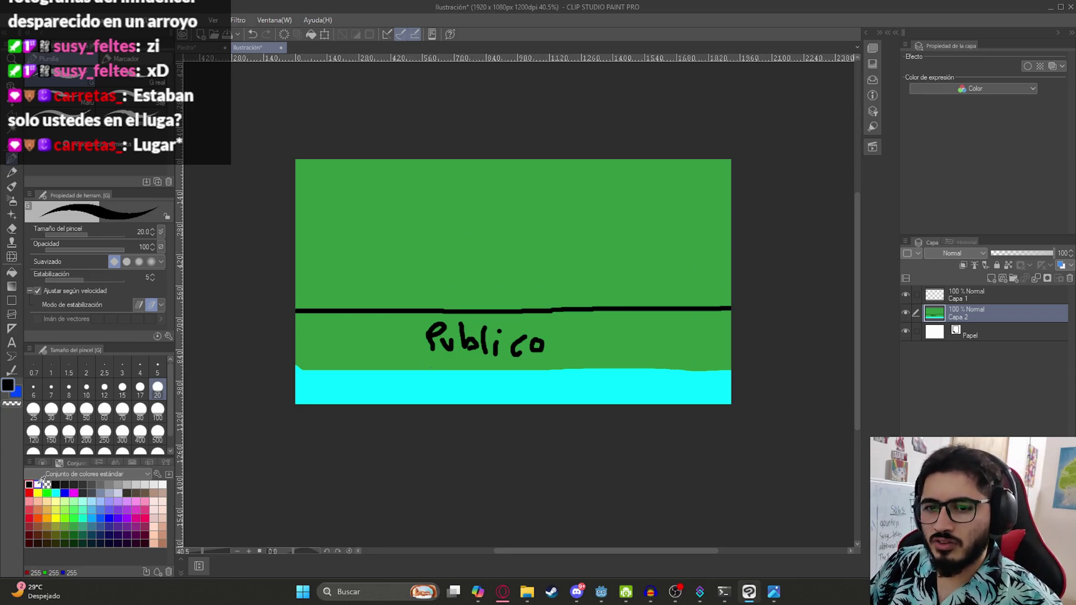
# Draw three red vertical lines rising from the divider to the canvas top
pyautogui.click(29, 493)
pyautogui.moveTo(434, 311); pyautogui.dragTo(424, 149)
pyautogui.moveTo(554, 308); pyautogui.dragTo(557, 159)
pyautogui.moveTo(681, 309); pyautogui.dragTo(664, 159)
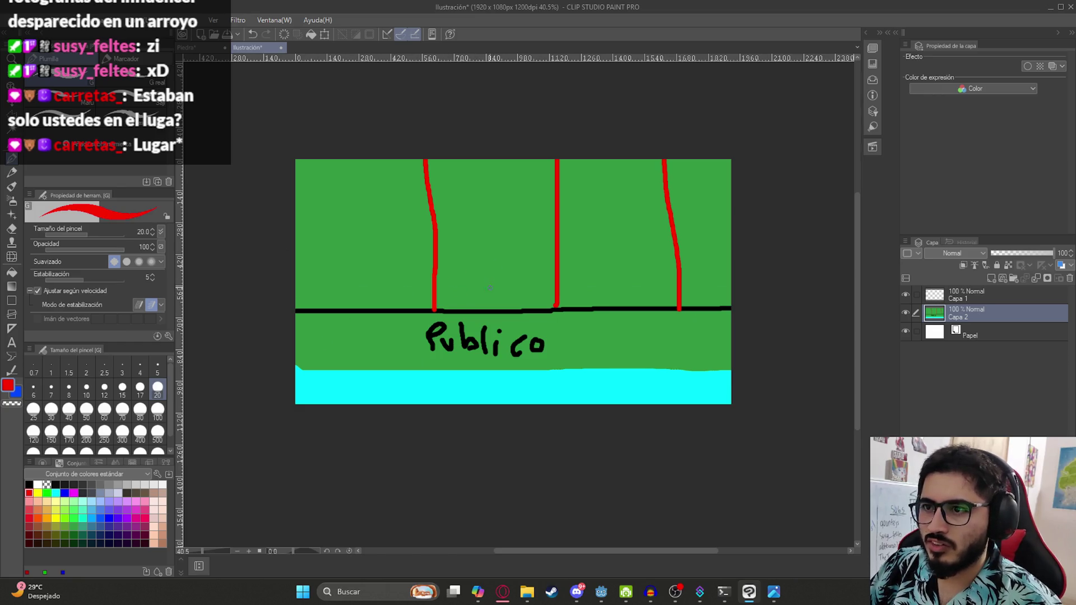
# Draw a red zigzag between the first two red lines, topped by a small blue rounded square and loop
pyautogui.moveTo(540, 298)
pyautogui.mouseDown()
pyautogui.moveTo(442, 308)
pyautogui.moveTo(451, 276)
pyautogui.moveTo(524, 232)
pyautogui.moveTo(454, 196)
pyautogui.moveTo(472, 141)
pyautogui.mouseUp()
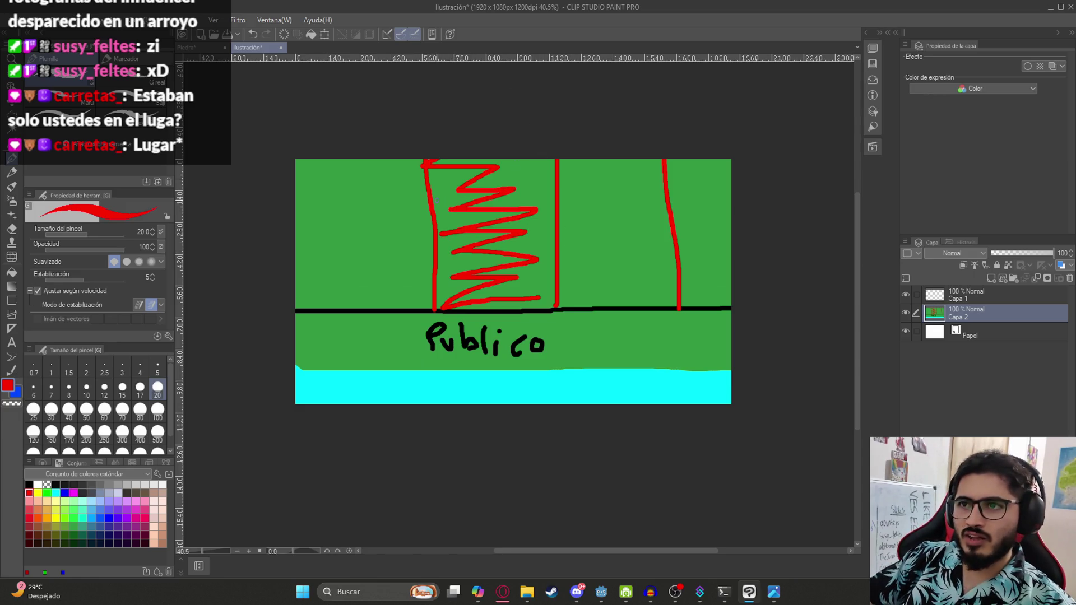
pyautogui.click(66, 492)
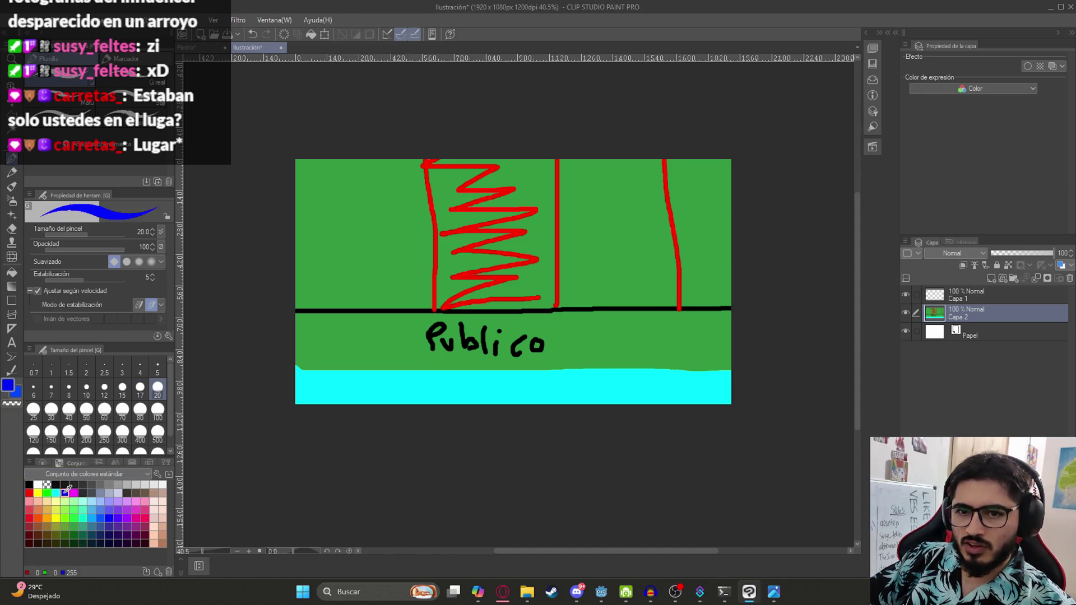
pyautogui.moveTo(435, 174)
pyautogui.mouseDown()
pyautogui.moveTo(508, 225)
pyautogui.moveTo(409, 173)
pyautogui.mouseUp()
pyautogui.moveTo(440, 233)
pyautogui.mouseDown()
pyautogui.moveTo(467, 267)
pyautogui.moveTo(452, 235)
pyautogui.mouseUp()
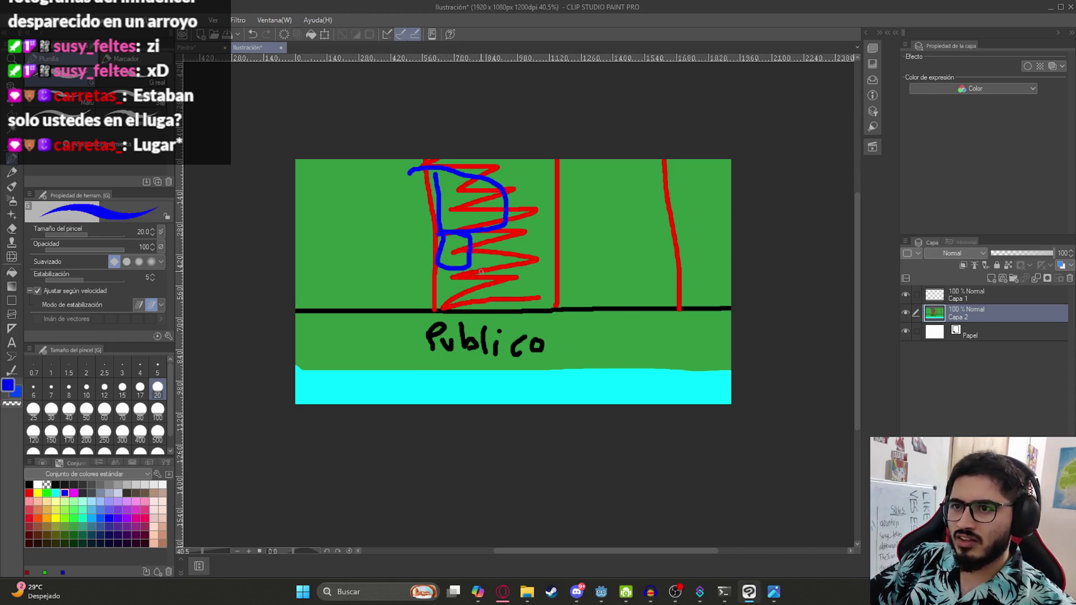
pyautogui.hotkey('ctrl', 'z')
pyautogui.hotkey('ctrl', 'z')
pyautogui.moveTo(448, 164)
pyautogui.mouseDown()
pyautogui.moveTo(443, 212)
pyautogui.moveTo(438, 164)
pyautogui.mouseUp()
pyautogui.moveTo(431, 210)
pyautogui.mouseDown()
pyautogui.moveTo(433, 257)
pyautogui.moveTo(453, 203)
pyautogui.moveTo(446, 248)
pyautogui.moveTo(454, 214)
pyautogui.mouseUp()
pyautogui.hotkey('ctrl', 'z')
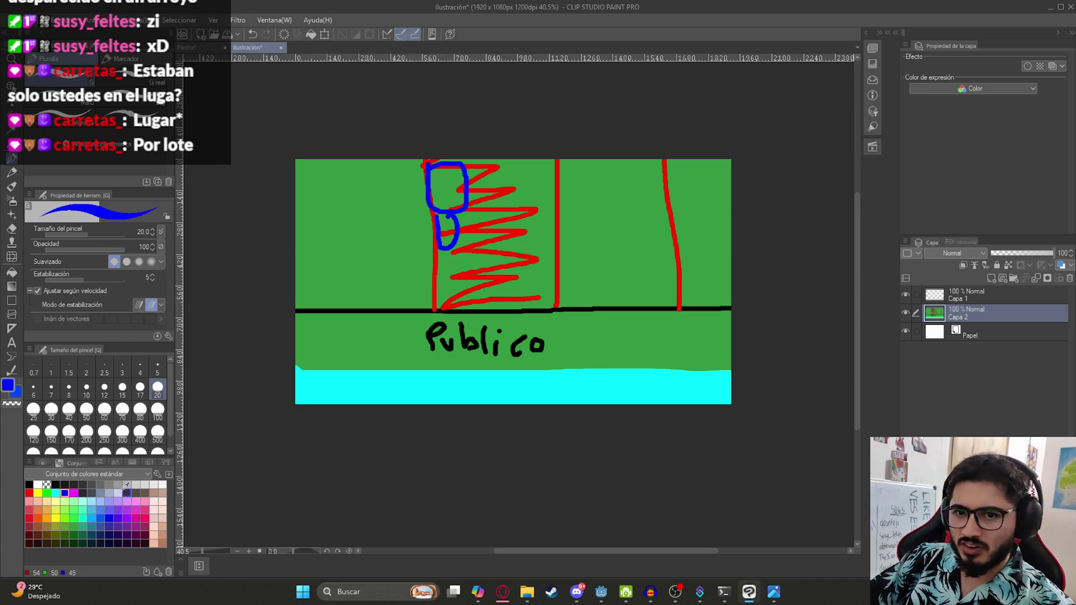
pyautogui.click(73, 518)
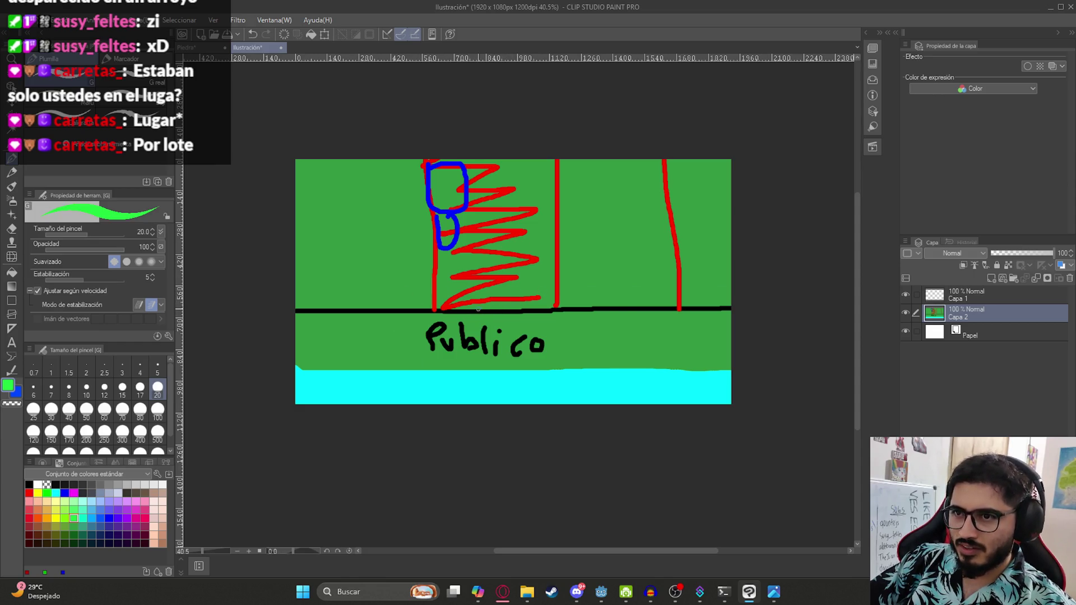
# Try a short green stroke below the divider, then sketch red marks on the right side
pyautogui.moveTo(488, 306)
pyautogui.mouseDown()
pyautogui.moveTo(491, 360)
pyautogui.moveTo(478, 392)
pyautogui.moveTo(492, 378)
pyautogui.mouseUp()
pyautogui.hotkey('ctrl', 'z')
pyautogui.hotkey('ctrl', 'z')
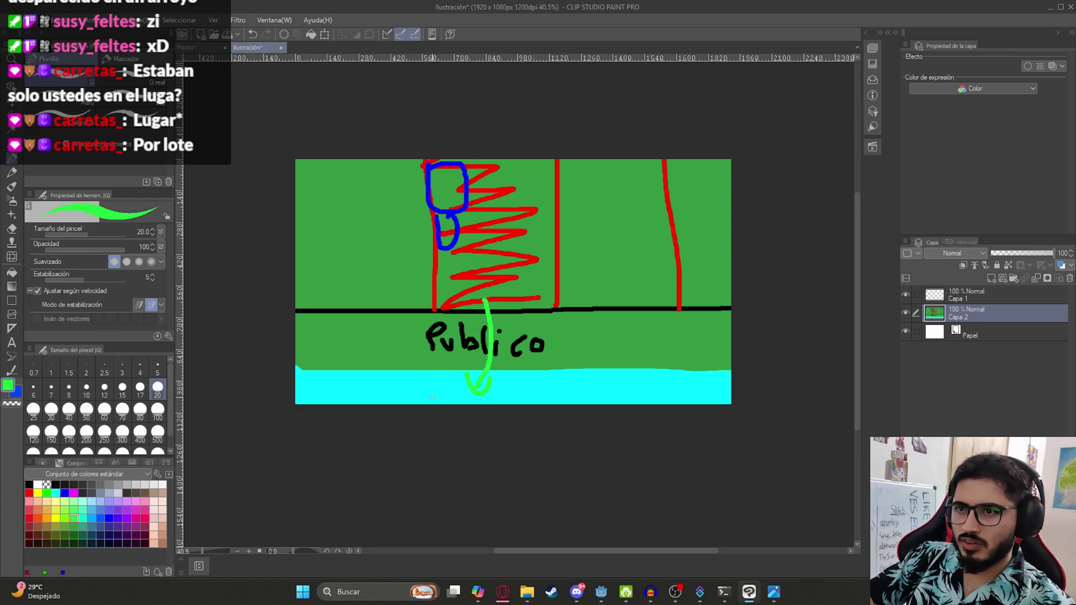
pyautogui.click(28, 493)
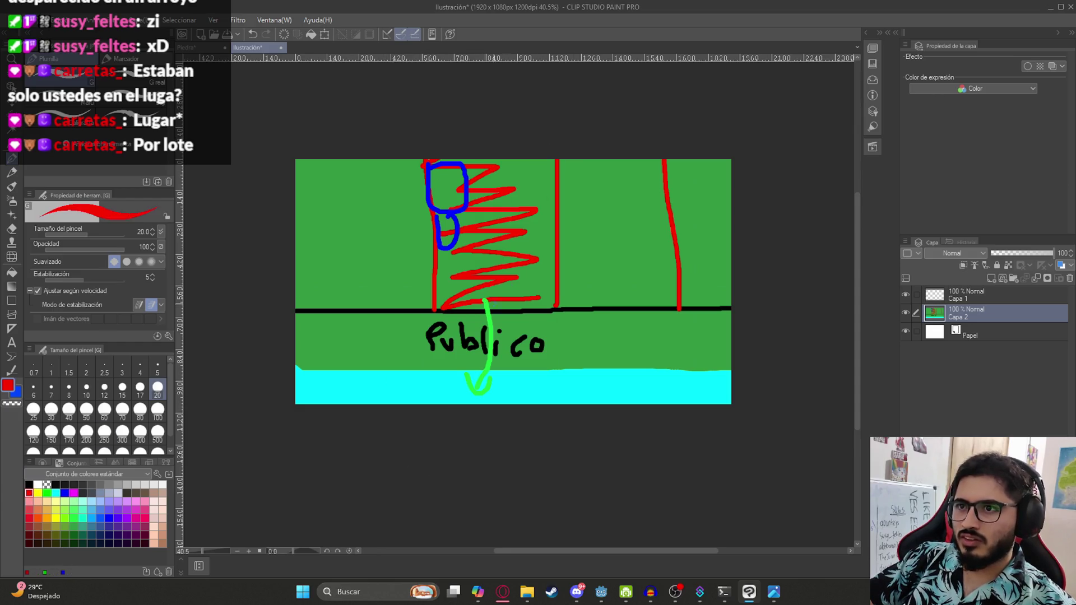
pyautogui.moveTo(690, 296); pyautogui.dragTo(631, 227)
pyautogui.moveTo(700, 188); pyautogui.dragTo(620, 286)
# Undo the stray red strokes and draw a red right-pointing arrow at the lower right
pyautogui.moveTo(560, 336)
pyautogui.mouseDown()
pyautogui.moveTo(653, 182)
pyautogui.moveTo(541, 320)
pyautogui.mouseUp()
pyautogui.hotkey('ctrl', 'z')
pyautogui.hotkey('ctrl', 'z')
pyautogui.hotkey('ctrl', 'z')
pyautogui.hotkey('ctrl', 'z')
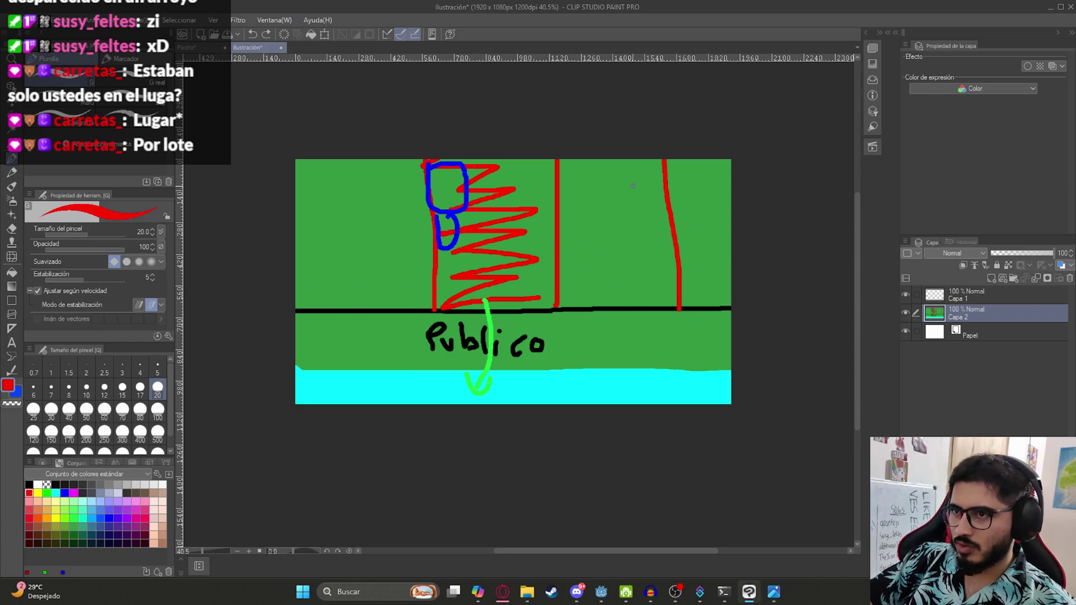
pyautogui.moveTo(496, 160); pyautogui.dragTo(448, 269)
pyautogui.hotkey('ctrl', 'z')
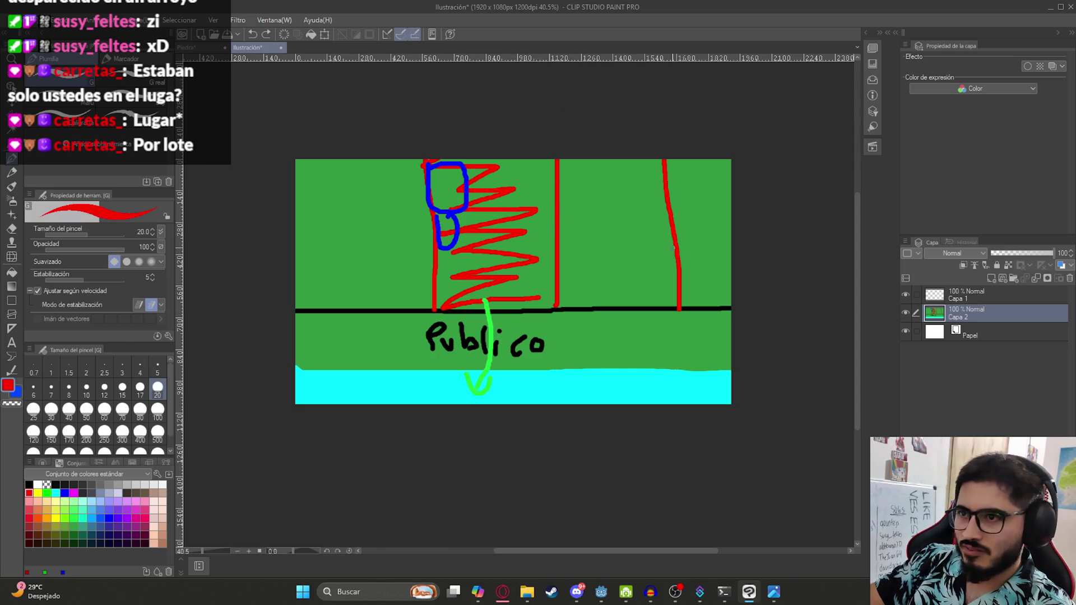
pyautogui.moveTo(654, 345); pyautogui.dragTo(719, 344)
pyautogui.moveTo(699, 324)
pyautogui.mouseDown()
pyautogui.moveTo(722, 349)
pyautogui.moveTo(707, 362)
pyautogui.mouseUp()
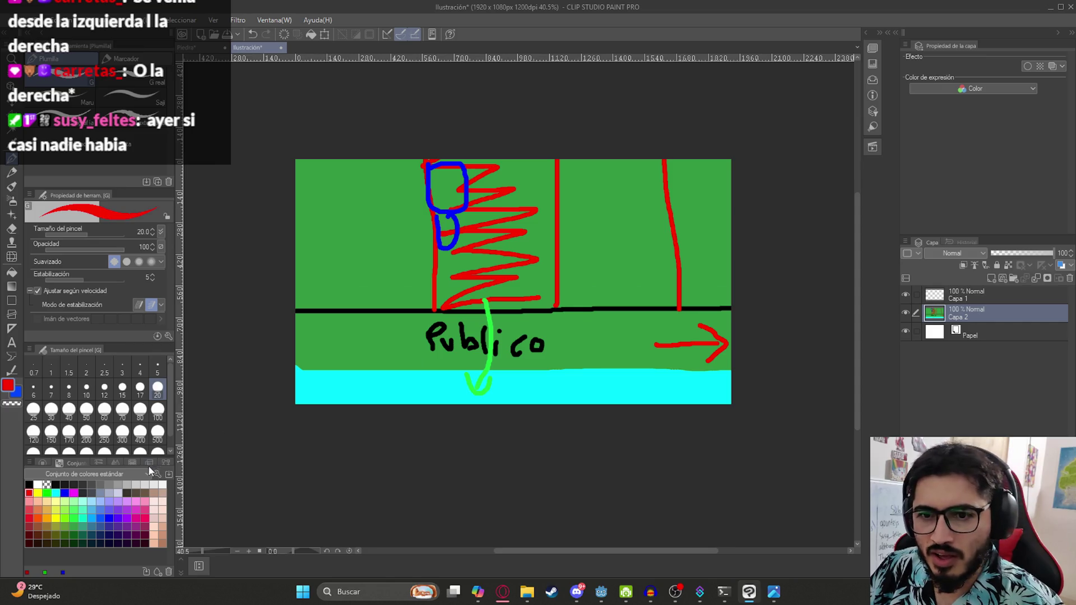
# Try two blue arrows in the cyan stream, then undo them
pyautogui.click(73, 493)
pyautogui.click(65, 492)
pyautogui.moveTo(312, 396)
pyautogui.mouseDown()
pyautogui.moveTo(352, 394)
pyautogui.moveTo(364, 378)
pyautogui.moveTo(362, 395)
pyautogui.mouseUp()
pyautogui.moveTo(517, 387)
pyautogui.mouseDown()
pyautogui.moveTo(581, 394)
pyautogui.moveTo(564, 404)
pyautogui.mouseUp()
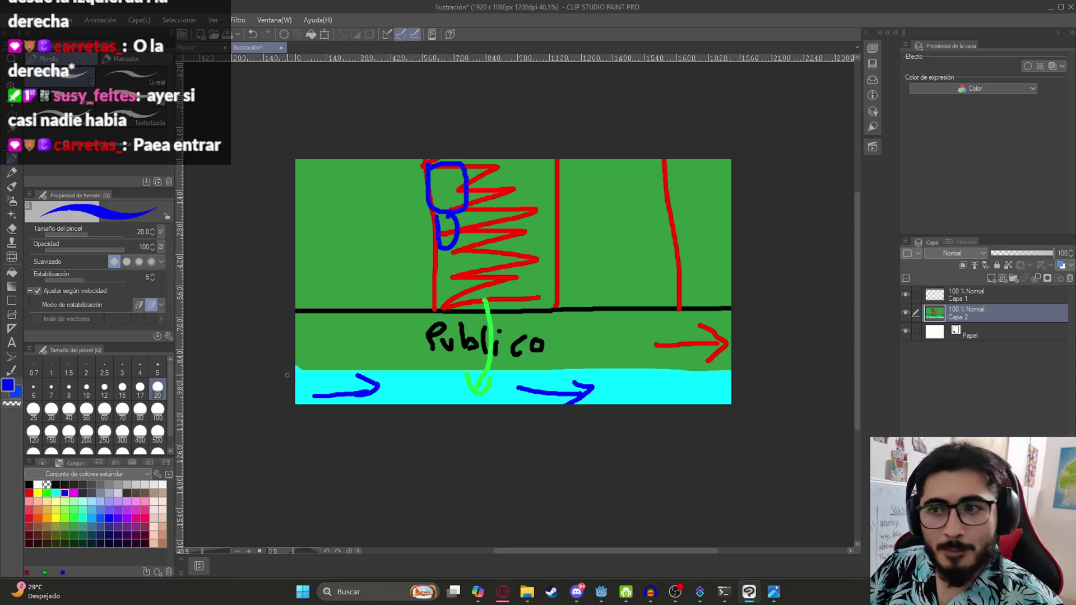
pyautogui.hotkey('ctrl', 'z')
pyautogui.hotkey('ctrl', 'z')
pyautogui.hotkey('ctrl', 'z')
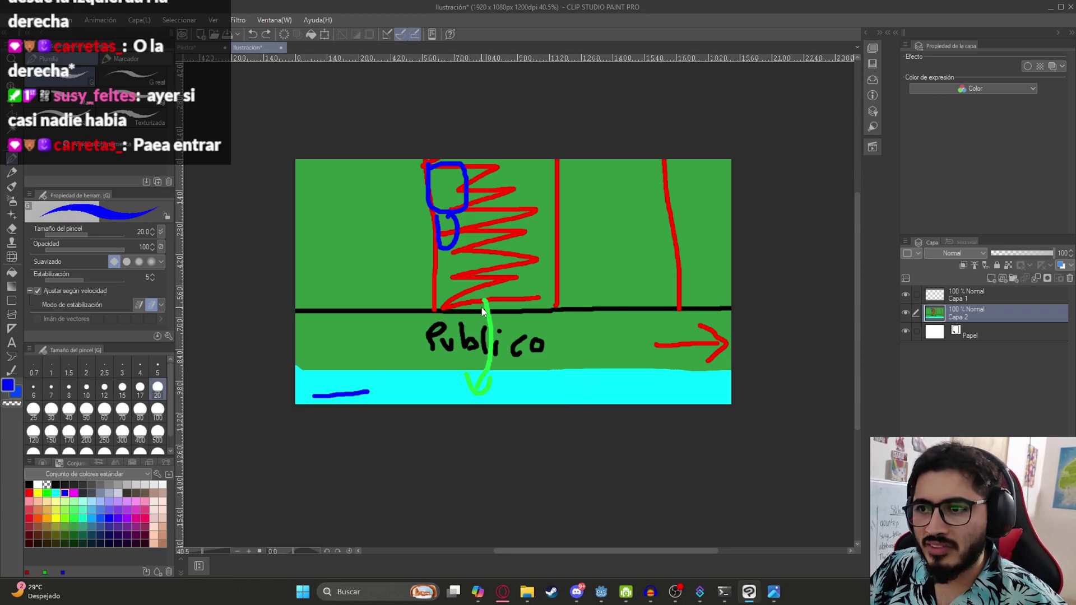
# Retrace the green arrow with a bolder stroke and a thicker, filled arrowhead
pyautogui.click(47, 492)
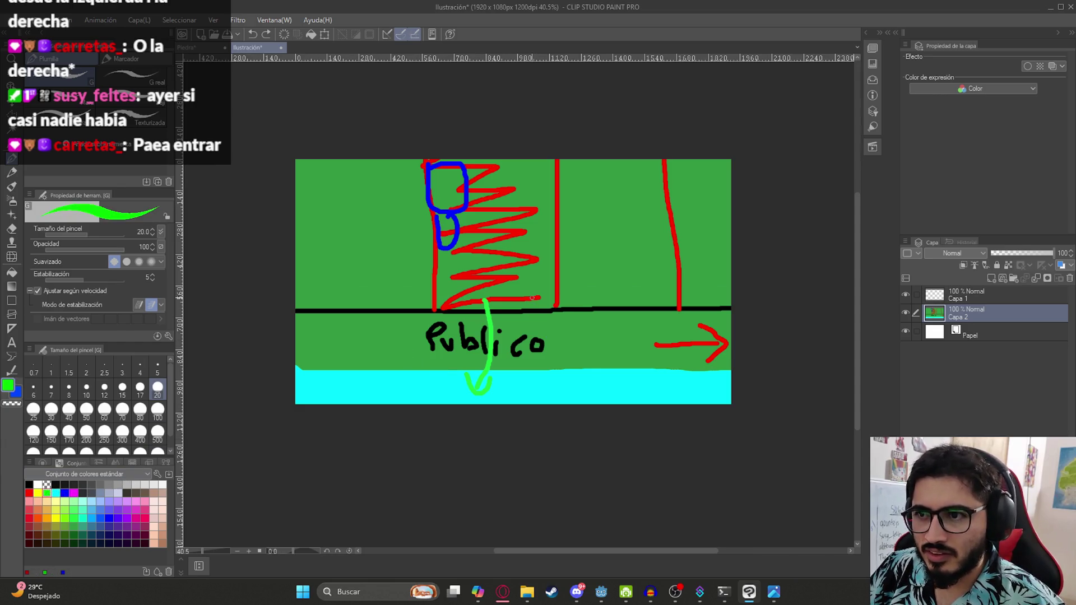
pyautogui.moveTo(484, 299)
pyautogui.mouseDown()
pyautogui.moveTo(473, 394)
pyautogui.moveTo(483, 386)
pyautogui.mouseUp()
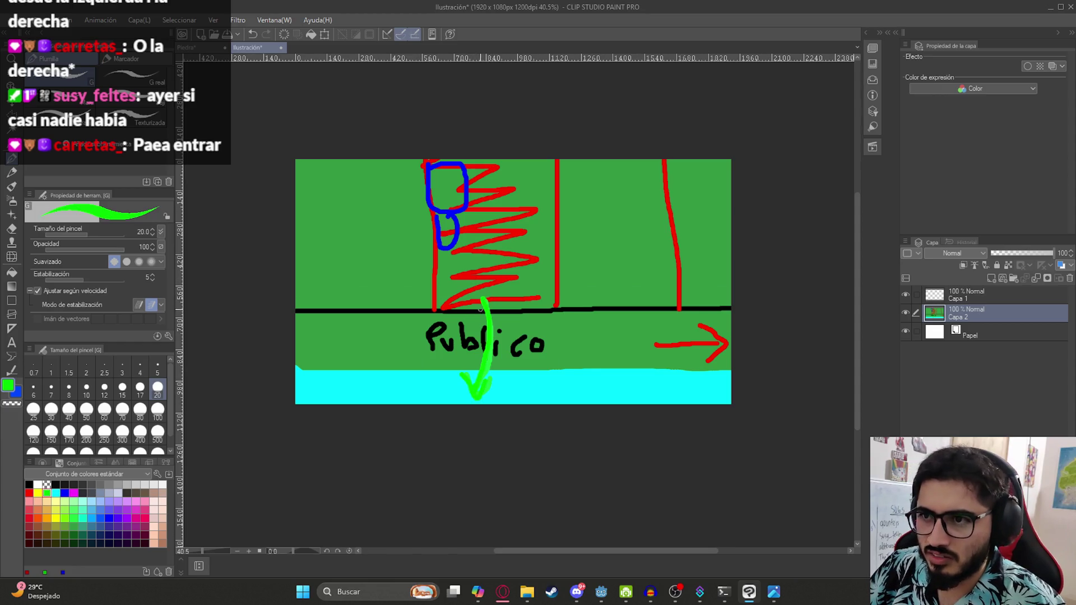
pyautogui.moveTo(475, 303)
pyautogui.mouseDown()
pyautogui.moveTo(477, 322)
pyautogui.moveTo(503, 324)
pyautogui.mouseUp()
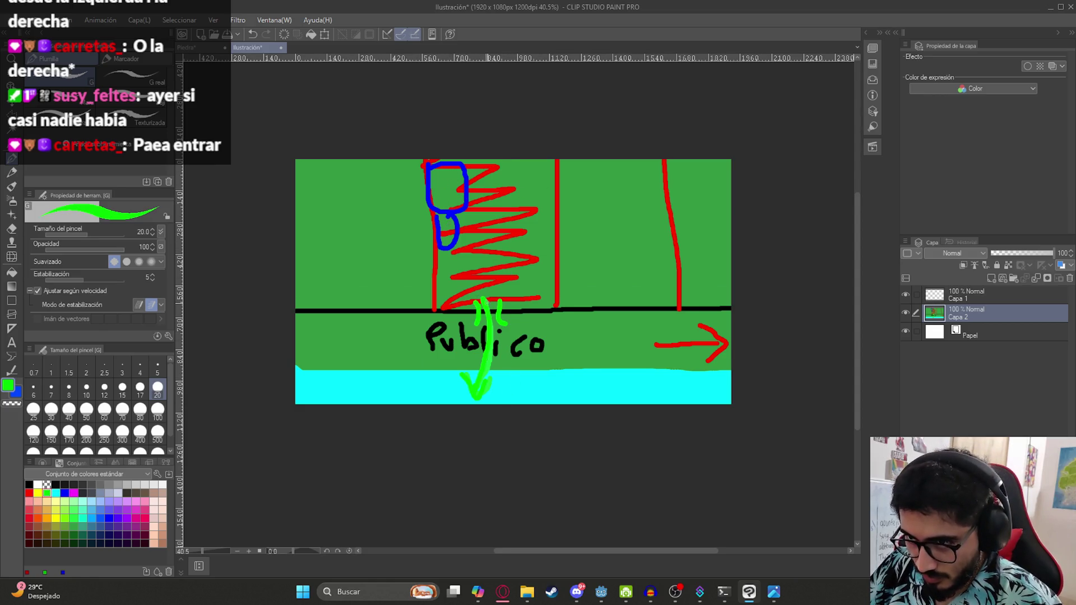
pyautogui.moveTo(485, 364); pyautogui.dragTo(474, 388)
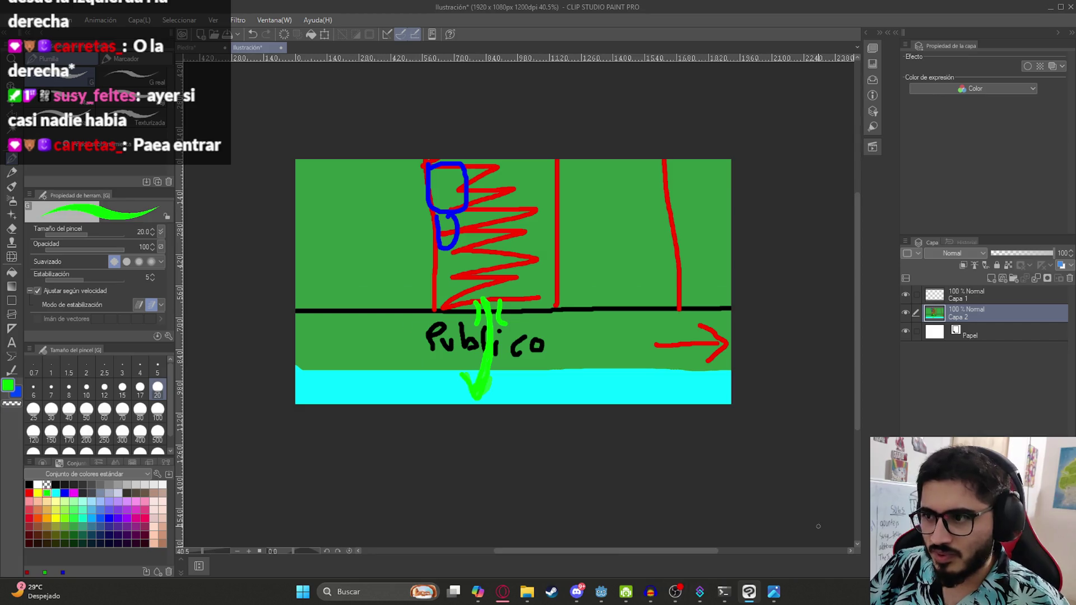
pyautogui.click(773, 598)
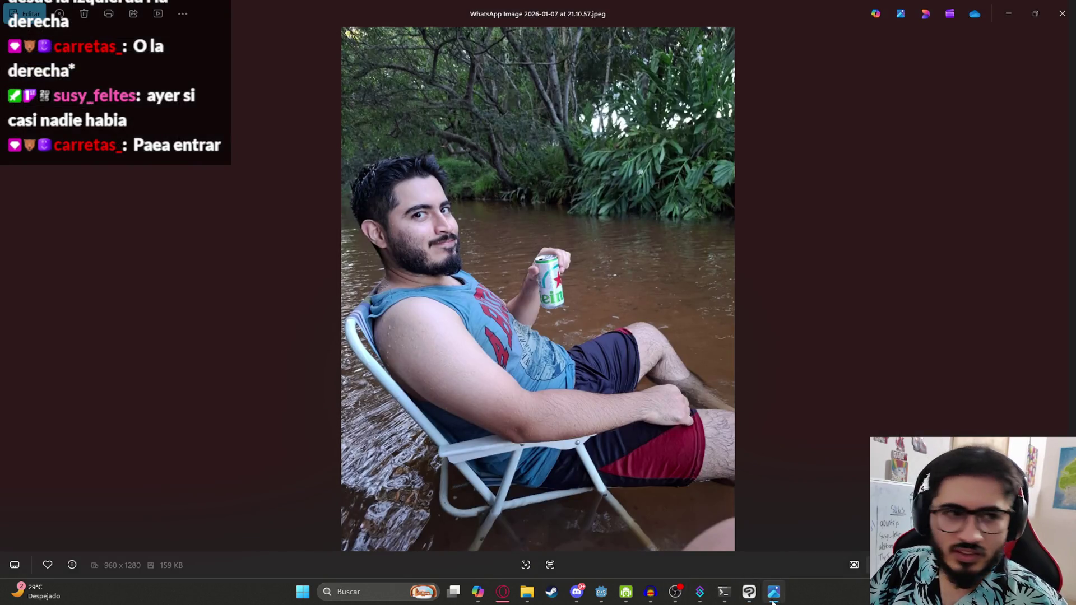
pyautogui.click(750, 592)
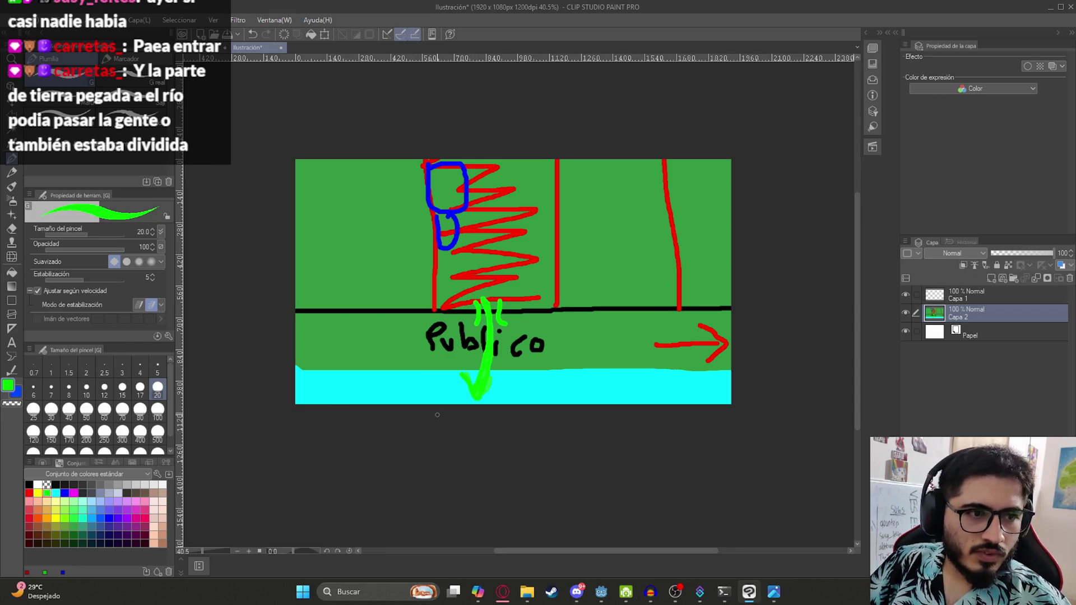
# Draw green wavy strokes on both sides of Publico along the ground strip
pyautogui.moveTo(309, 344)
pyautogui.mouseDown()
pyautogui.moveTo(385, 343)
pyautogui.moveTo(418, 321)
pyautogui.mouseUp()
pyautogui.hotkey('ctrl', 'z')
pyautogui.moveTo(307, 333); pyautogui.dragTo(399, 318)
pyautogui.moveTo(321, 352); pyautogui.dragTo(418, 346)
pyautogui.moveTo(537, 326); pyautogui.dragTo(629, 314)
pyautogui.moveTo(572, 346); pyautogui.dragTo(683, 335)
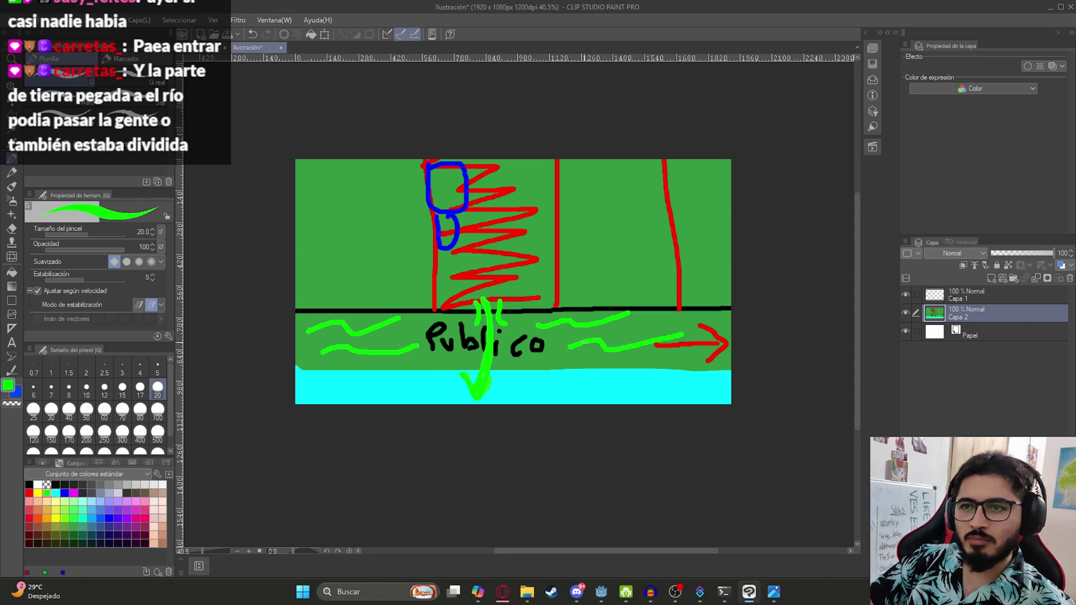
# Outline the red zigzag stage in green, with a line down its right side
pyautogui.moveTo(448, 247)
pyautogui.mouseDown()
pyautogui.moveTo(487, 291)
pyautogui.moveTo(555, 280)
pyautogui.moveTo(553, 306)
pyautogui.mouseUp()
pyautogui.hotkey('ctrl', 'z')
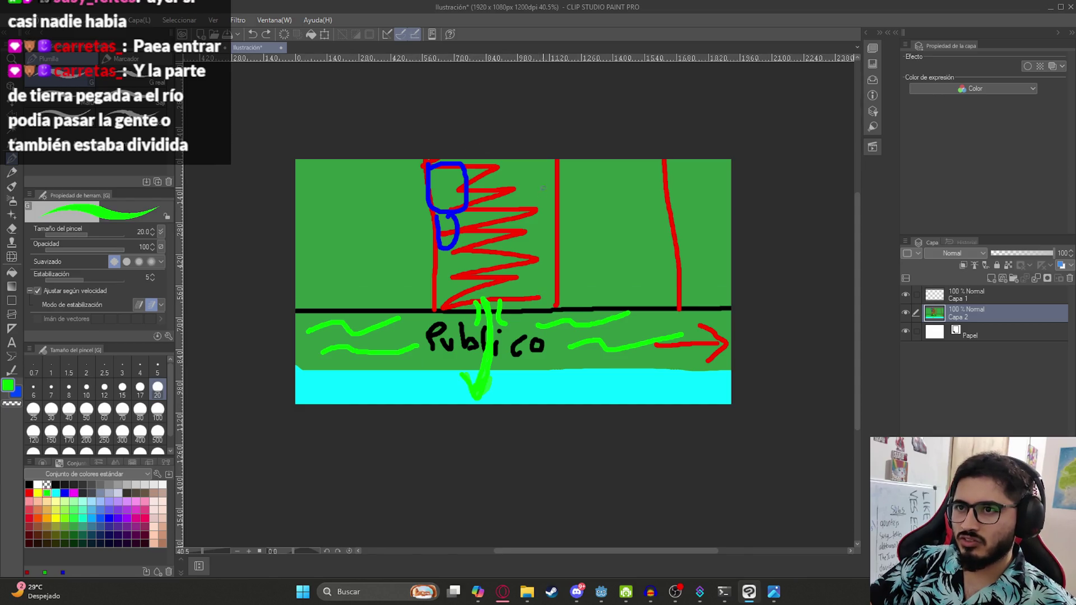
pyautogui.moveTo(553, 154)
pyautogui.mouseDown()
pyautogui.moveTo(555, 283)
pyautogui.moveTo(544, 308)
pyautogui.moveTo(443, 309)
pyautogui.moveTo(421, 237)
pyautogui.moveTo(433, 148)
pyautogui.mouseUp()
pyautogui.moveTo(541, 157); pyautogui.dragTo(551, 293)
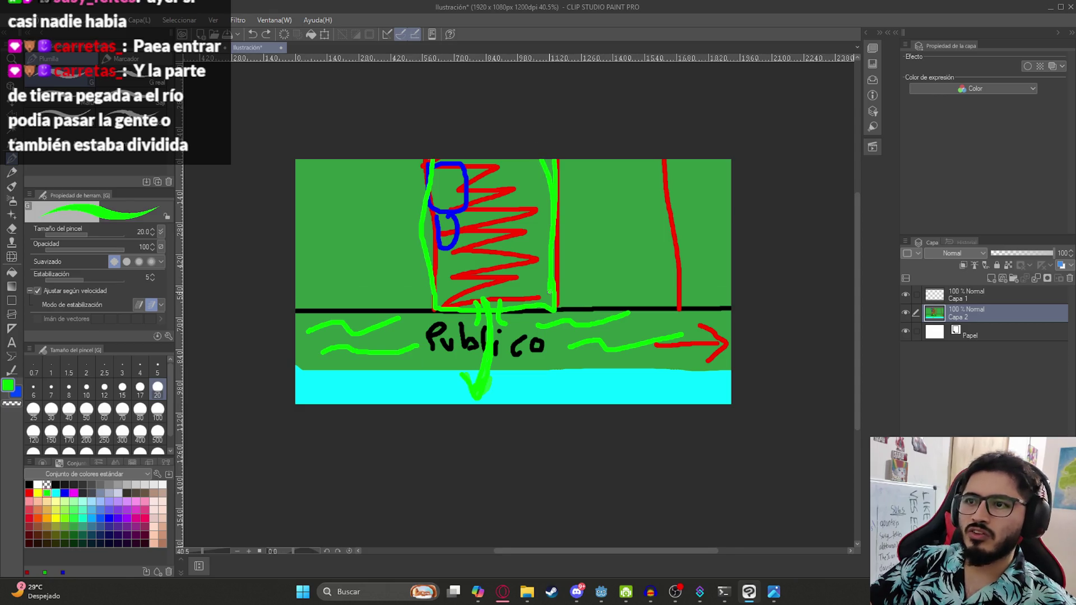
pyautogui.moveTo(443, 314)
pyautogui.mouseDown()
pyautogui.moveTo(465, 364)
pyautogui.moveTo(583, 331)
pyautogui.moveTo(728, 314)
pyautogui.mouseUp()
pyautogui.hotkey('ctrl', 'z')
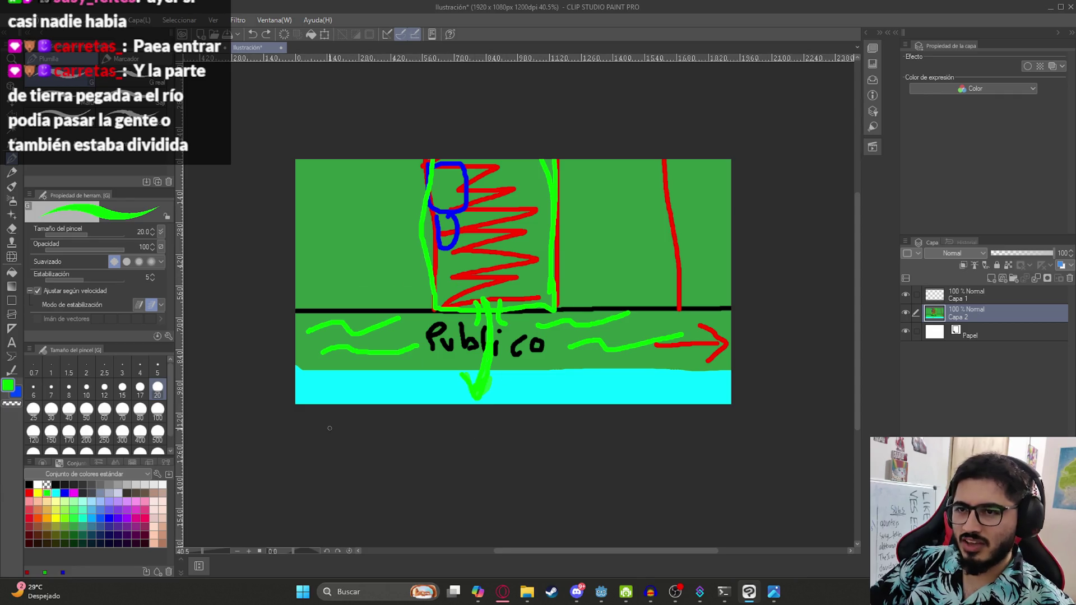
# Draw two black vertical lines in the left field
pyautogui.click(29, 492)
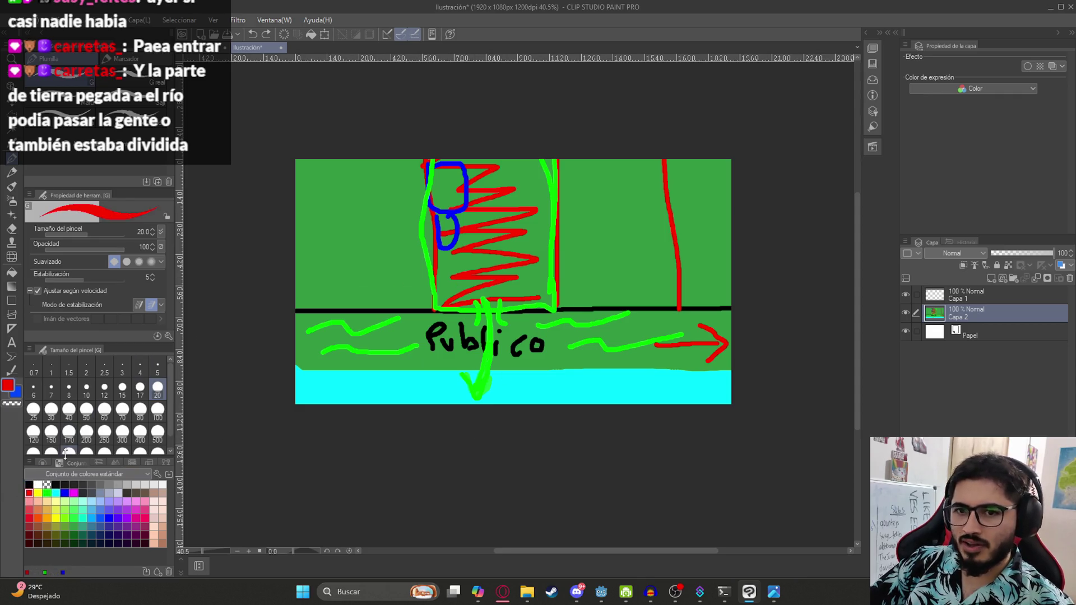
pyautogui.click(28, 484)
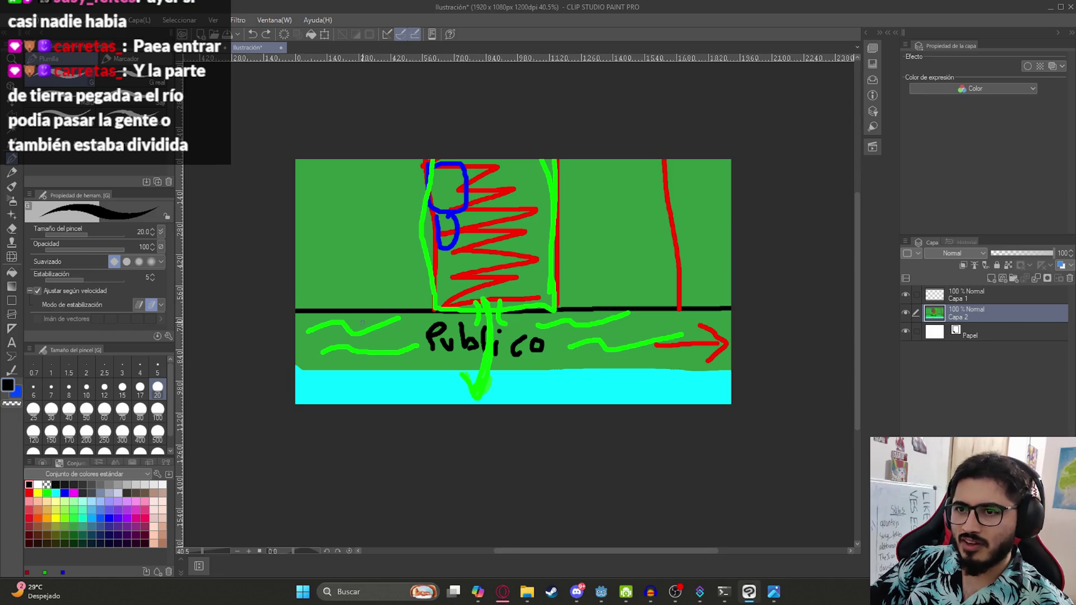
pyautogui.moveTo(382, 306); pyautogui.dragTo(370, 160)
pyautogui.moveTo(332, 307); pyautogui.dragTo(326, 160)
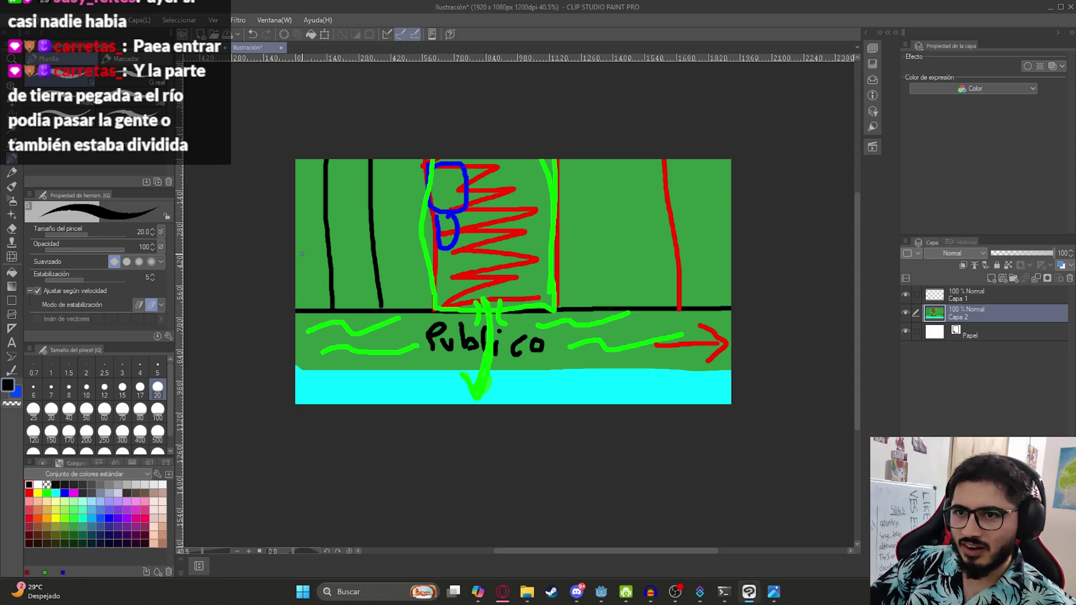
# Add green strokes down the left edge and over the ground strip right of Publico
pyautogui.click(47, 493)
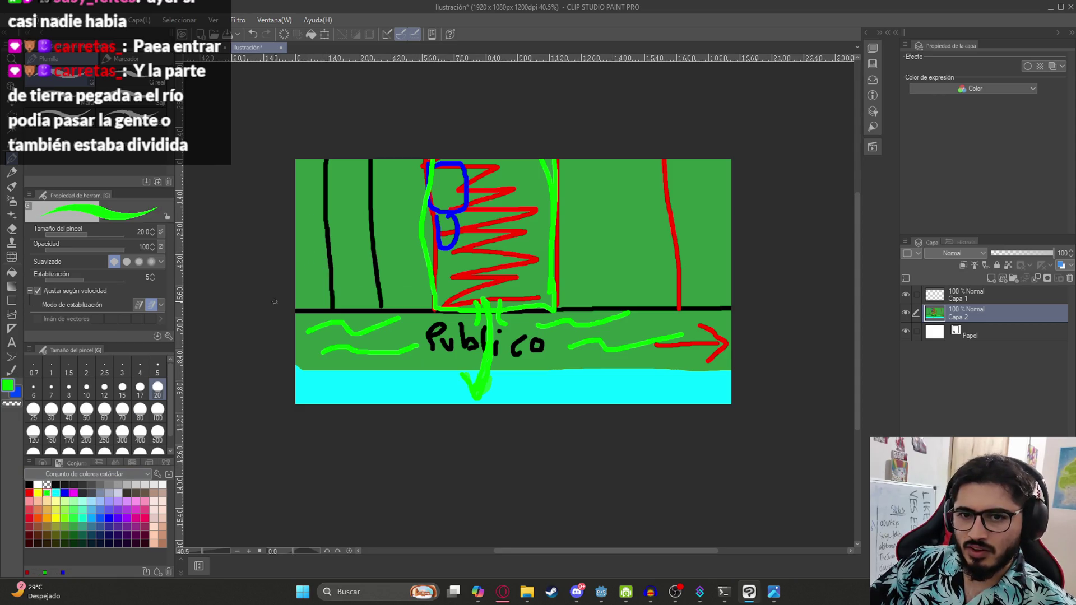
pyautogui.moveTo(303, 306)
pyautogui.mouseDown()
pyautogui.moveTo(306, 216)
pyautogui.moveTo(328, 320)
pyautogui.moveTo(310, 182)
pyautogui.moveTo(309, 325)
pyautogui.moveTo(383, 345)
pyautogui.moveTo(299, 331)
pyautogui.mouseUp()
pyautogui.moveTo(299, 229); pyautogui.dragTo(300, 180)
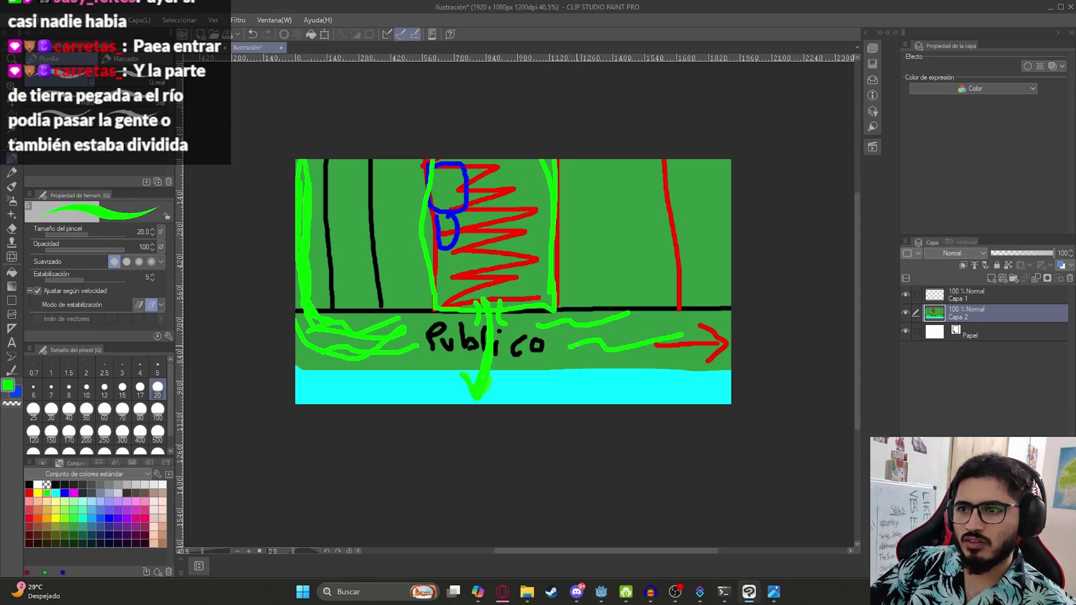
pyautogui.moveTo(592, 330)
pyautogui.mouseDown()
pyautogui.moveTo(695, 330)
pyautogui.moveTo(553, 347)
pyautogui.mouseUp()
pyautogui.moveTo(309, 163)
pyautogui.mouseDown()
pyautogui.moveTo(327, 317)
pyautogui.moveTo(395, 351)
pyautogui.mouseUp()
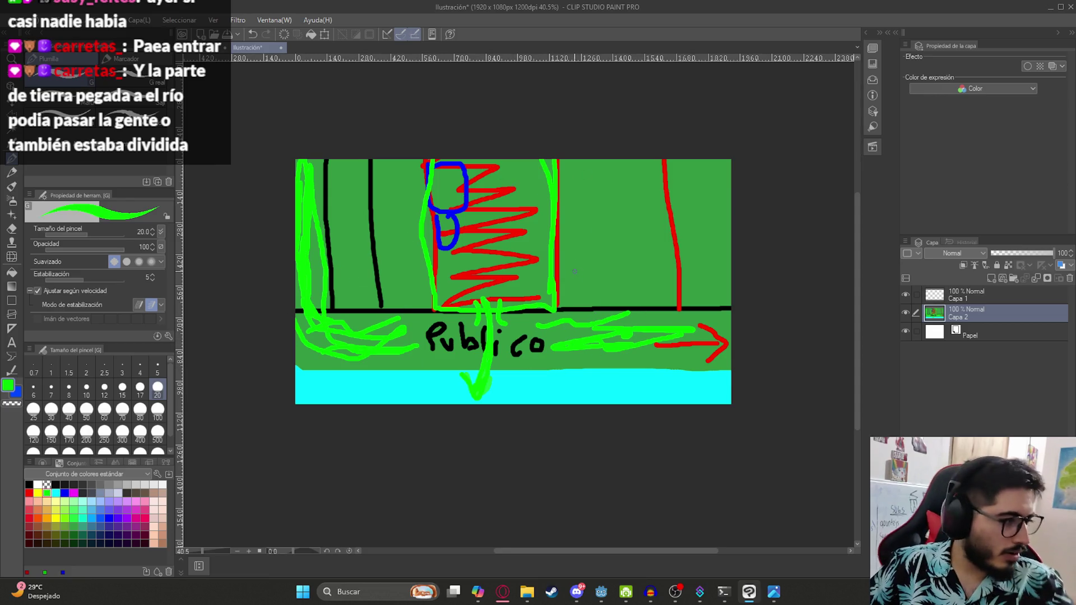
# Browse the WhatsApp river photos, ending on 21.10.56 (1), then return to the drawing
pyautogui.hotkey('alt', 'Tab')
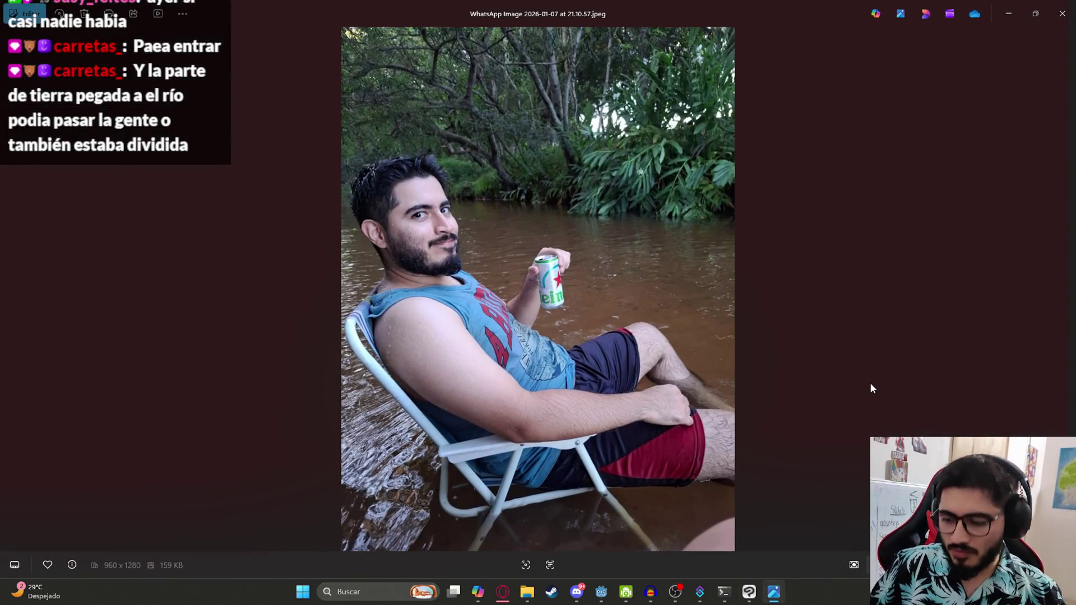
pyautogui.press('Right')
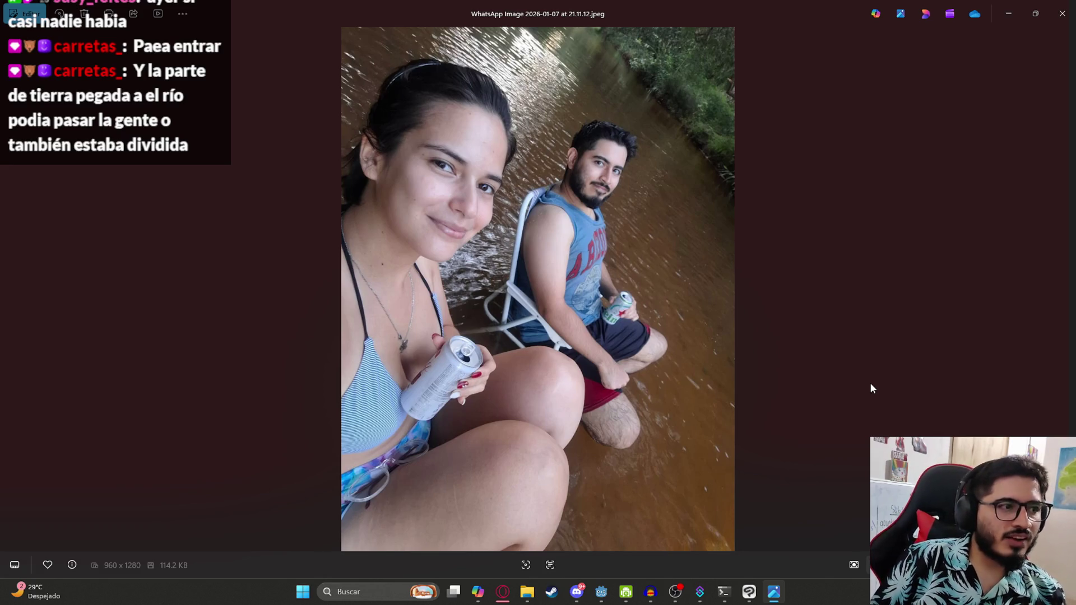
pyautogui.press('Left')
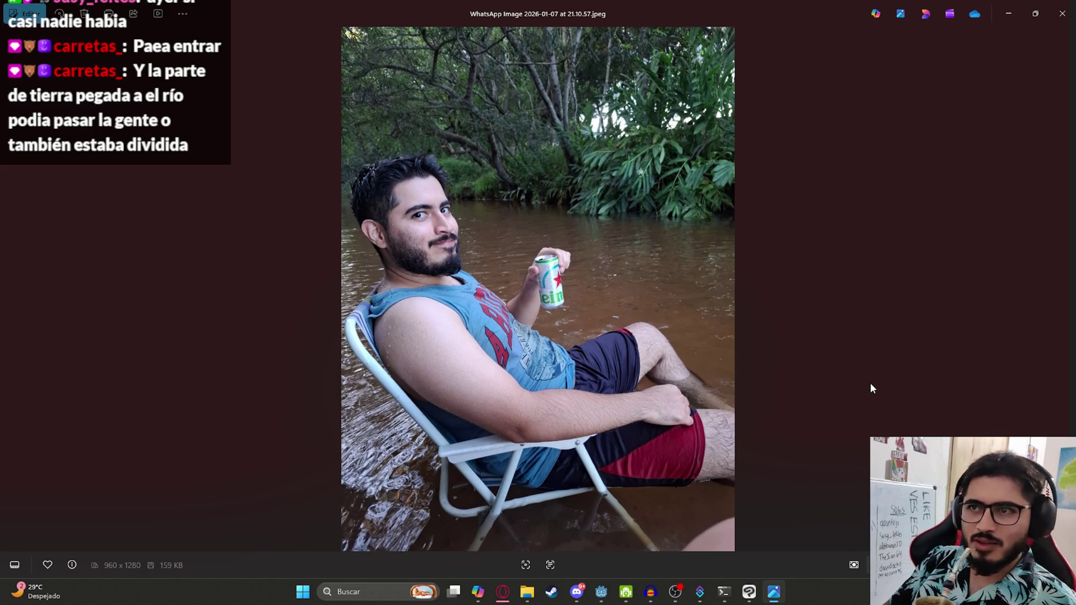
pyautogui.press('Left')
pyautogui.press('Left')
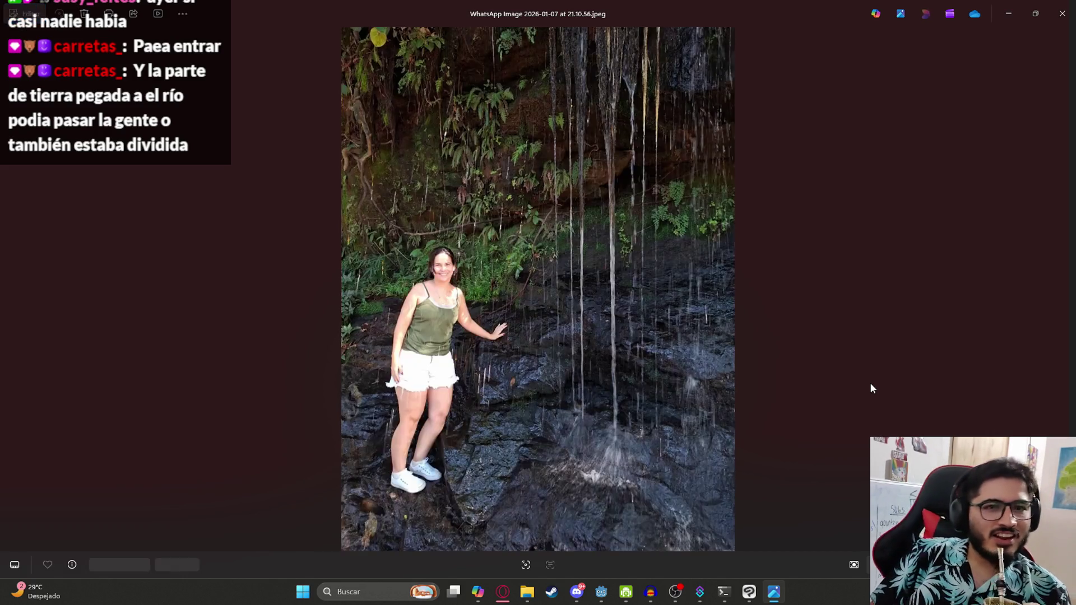
pyautogui.press('Left')
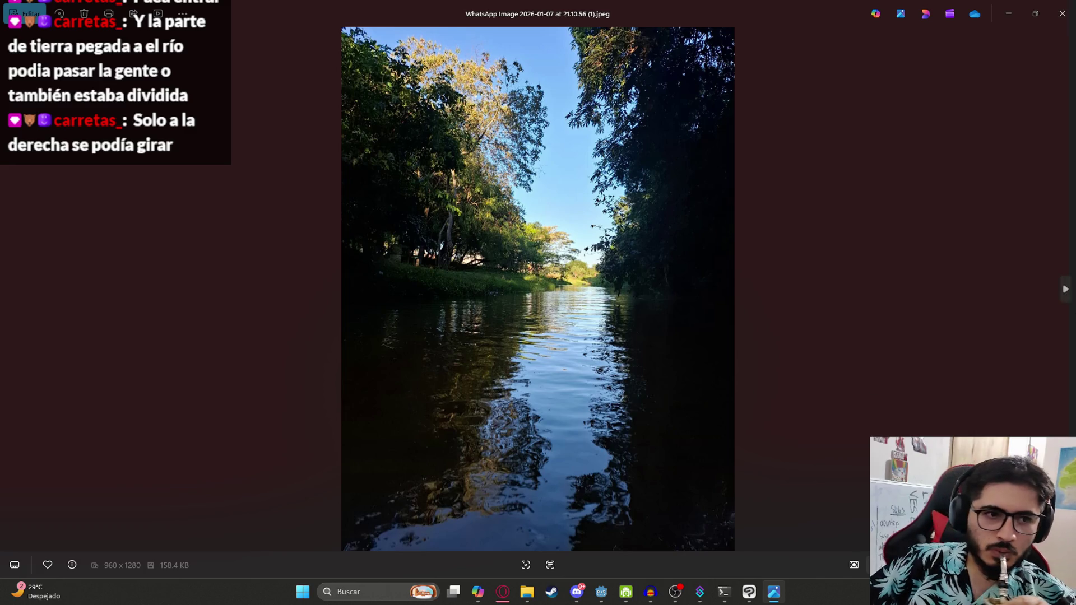
pyautogui.click(754, 597)
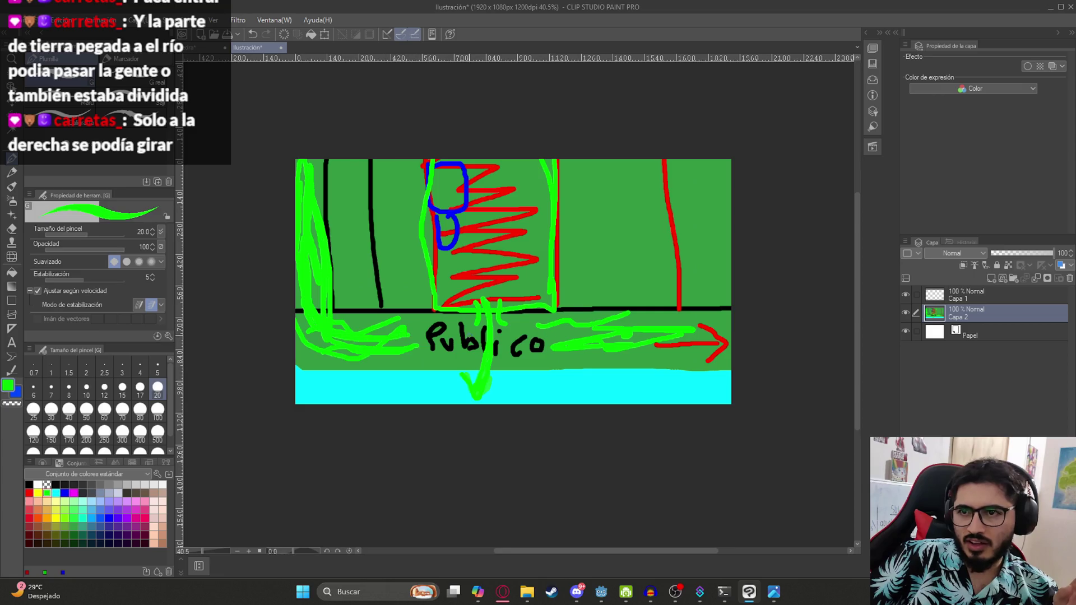
# Scribble green over the red arrow and draw green downward arrows into the ground strip
pyautogui.moveTo(648, 320)
pyautogui.mouseDown()
pyautogui.moveTo(717, 336)
pyautogui.moveTo(586, 335)
pyautogui.mouseUp()
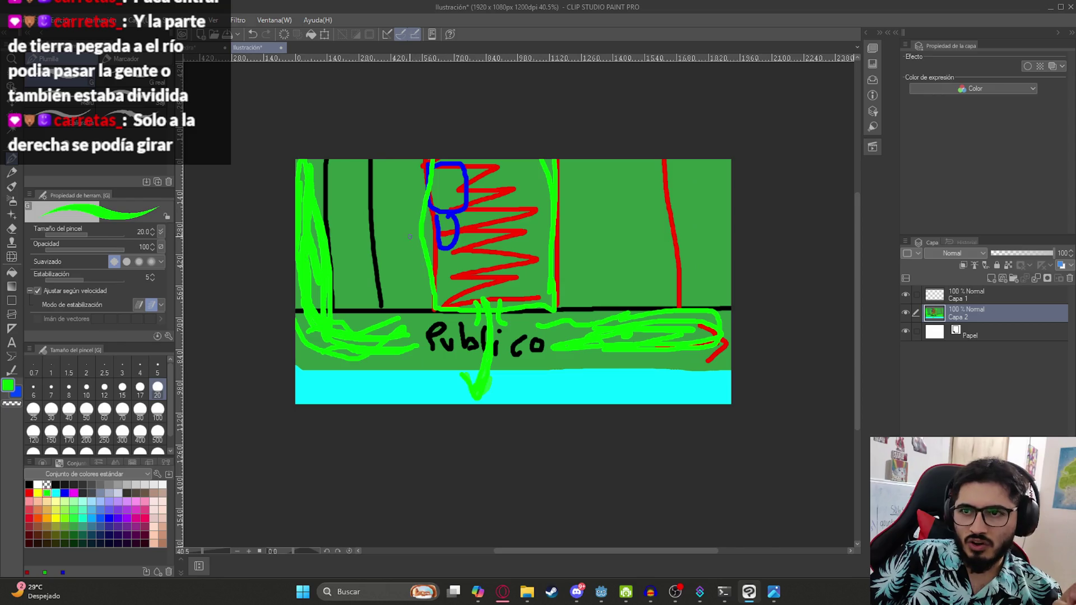
pyautogui.moveTo(398, 278)
pyautogui.mouseDown()
pyautogui.moveTo(405, 318)
pyautogui.moveTo(414, 307)
pyautogui.mouseUp()
pyautogui.moveTo(359, 274)
pyautogui.mouseDown()
pyautogui.moveTo(363, 312)
pyautogui.moveTo(368, 304)
pyautogui.mouseUp()
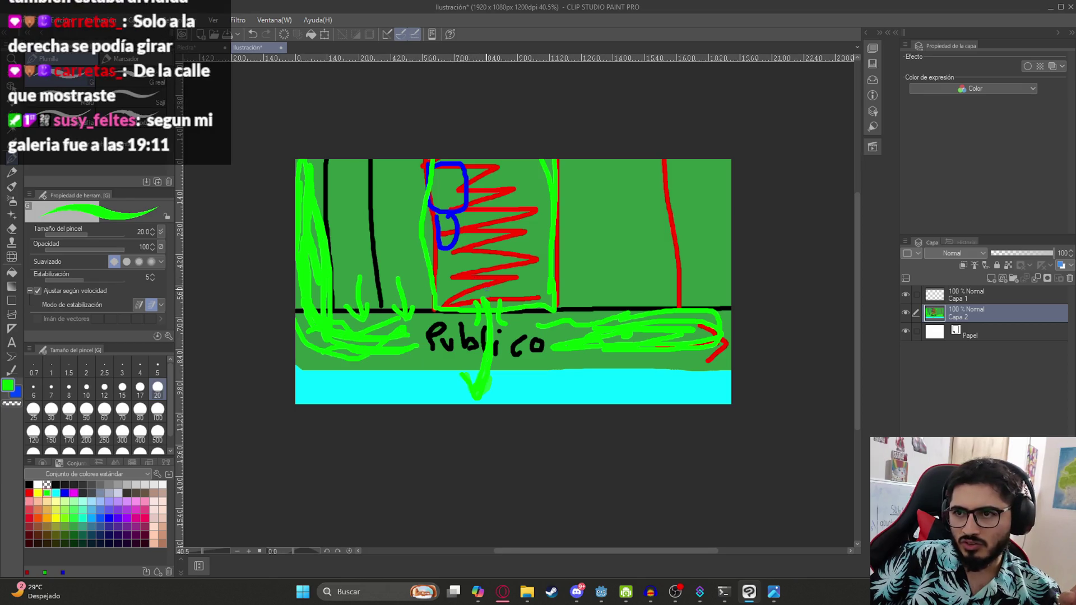
pyautogui.moveTo(481, 279); pyautogui.dragTo(482, 307)
pyautogui.moveTo(621, 285); pyautogui.dragTo(622, 308)
pyautogui.moveTo(703, 290)
pyautogui.mouseDown()
pyautogui.moveTo(711, 310)
pyautogui.moveTo(722, 307)
pyautogui.mouseUp()
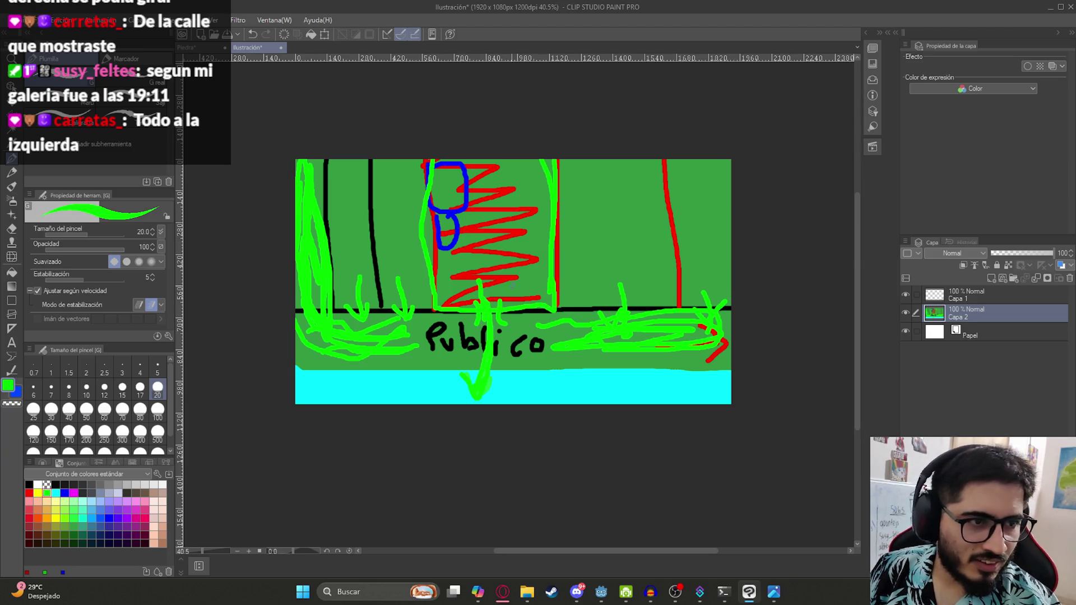
# Add a green stroke along the left edge, discarding a stray stroke on the right
pyautogui.moveTo(775, 599)
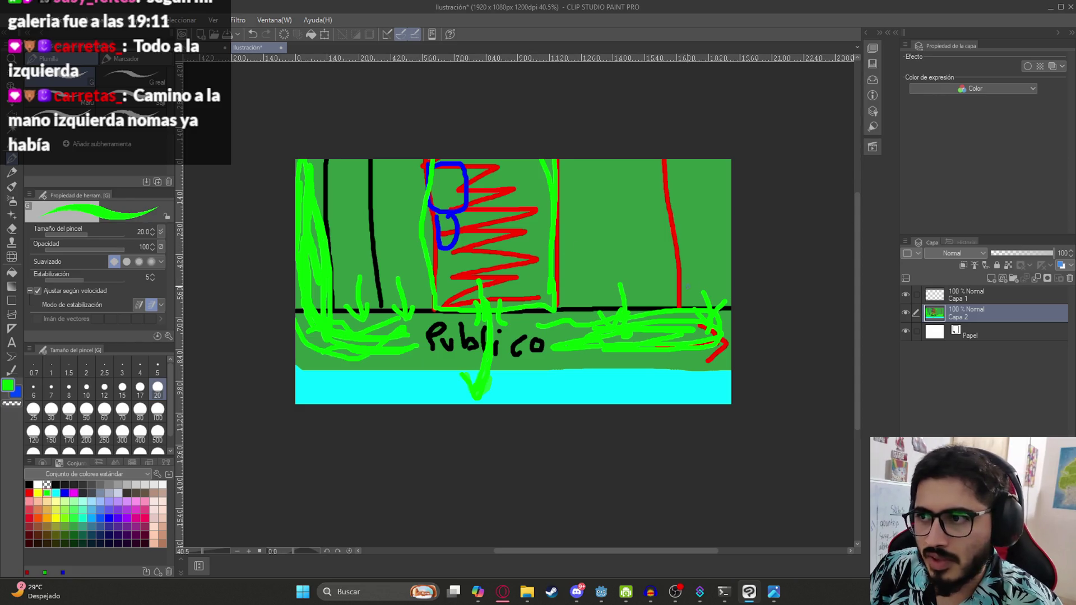
pyautogui.moveTo(638, 241); pyautogui.dragTo(722, 221)
pyautogui.hotkey('ctrl', 'z')
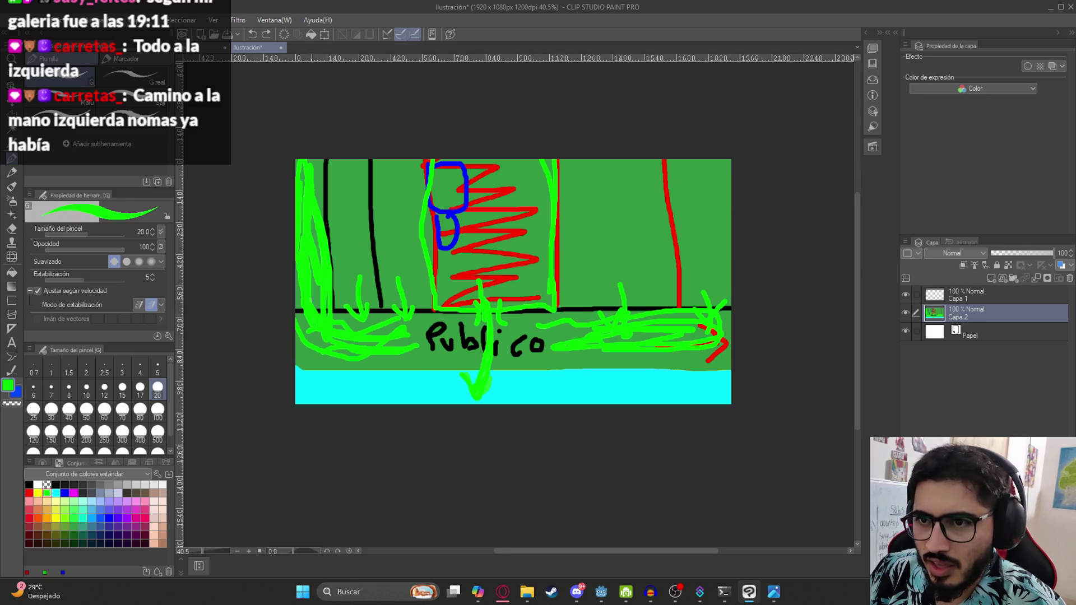
pyautogui.moveTo(298, 298); pyautogui.dragTo(312, 307)
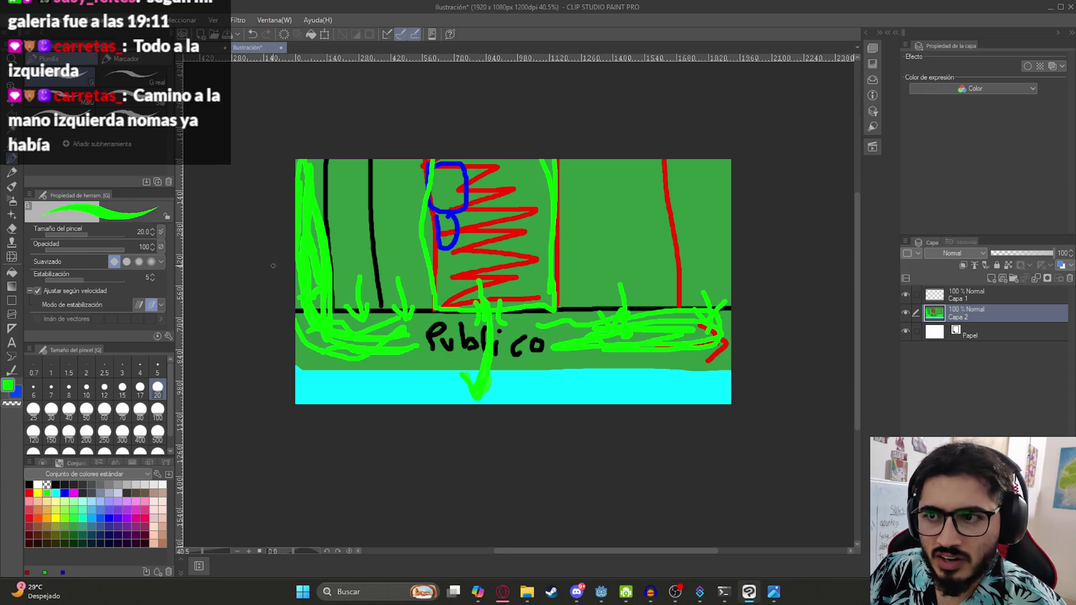
pyautogui.click(775, 594)
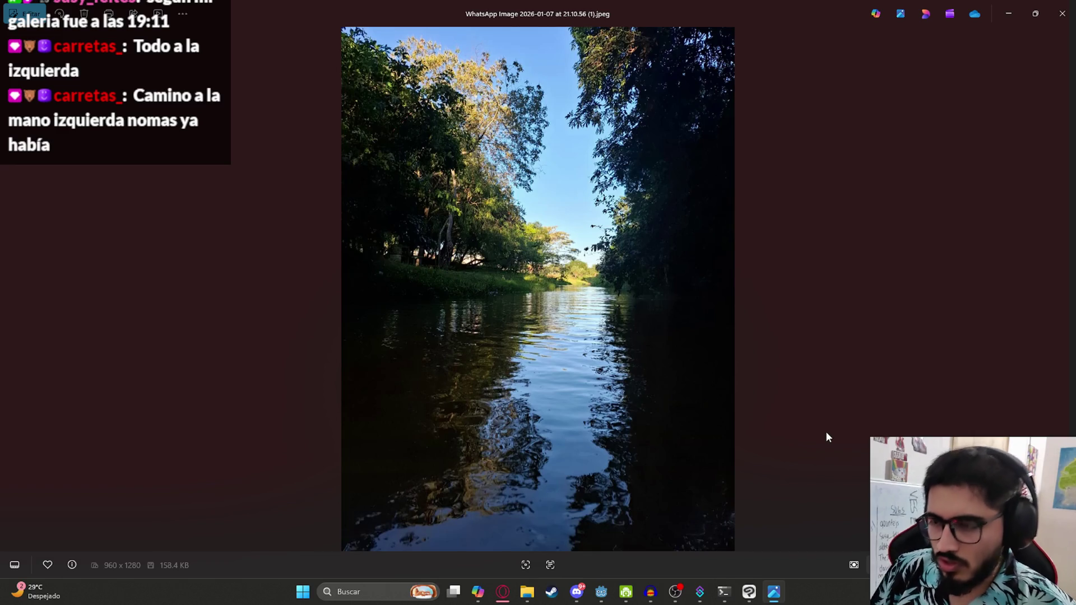
# Step to the bonfire photo and zoom in and out on it
pyautogui.press('Right')
pyautogui.press('Right')
pyautogui.press('Right')
pyautogui.press('Right')
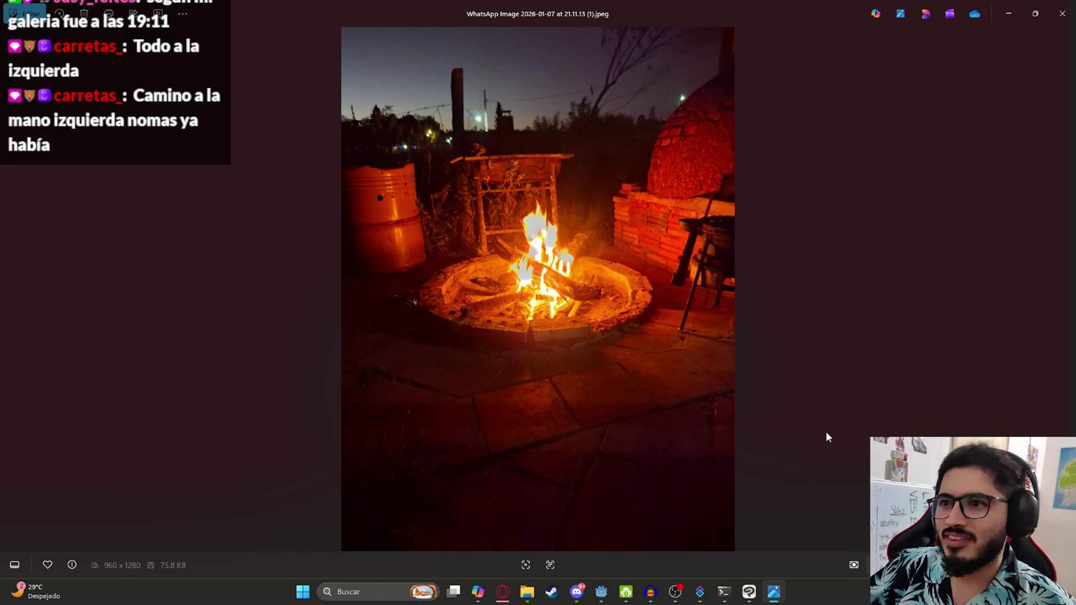
pyautogui.scroll(3, 583, 361)
pyautogui.scroll(-4, 583, 361)
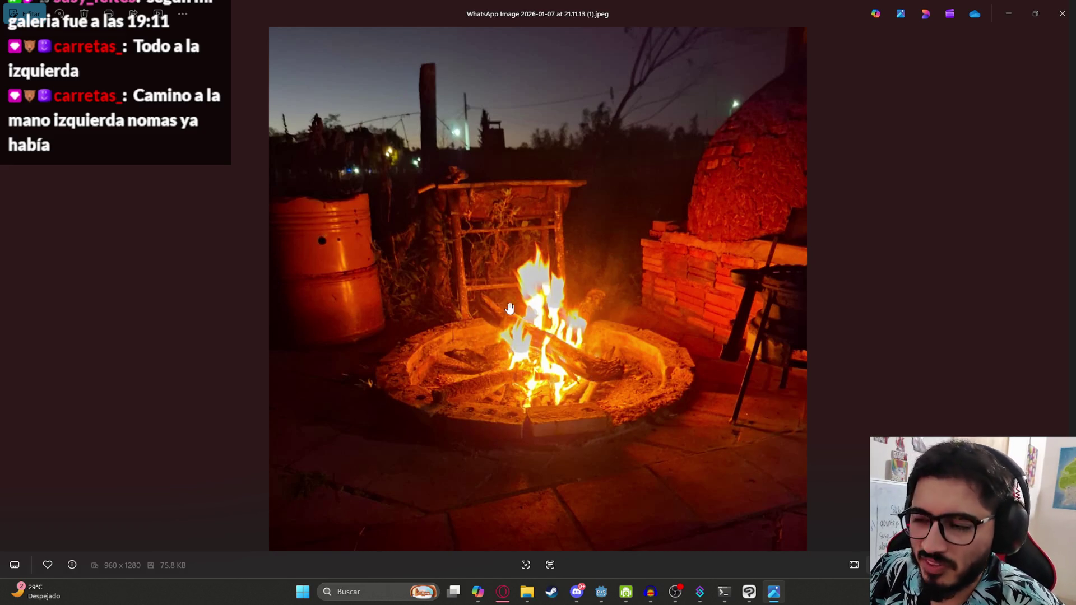
pyautogui.click(752, 596)
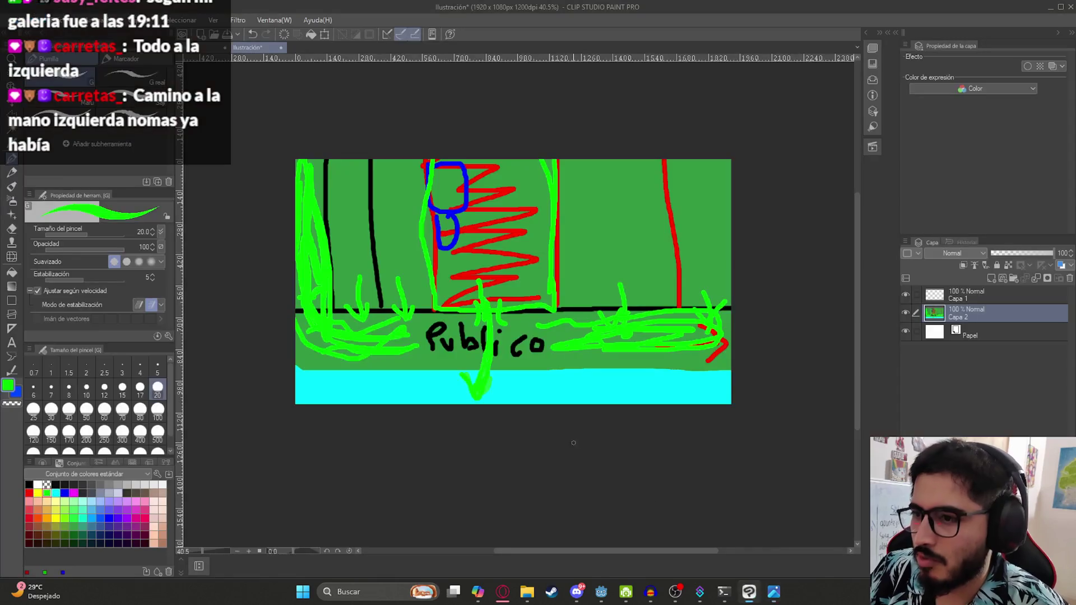
# Zoom the bonfire photo again, then move on to the grill-on-grass photo 21.11.13 (2)
pyautogui.click(773, 592)
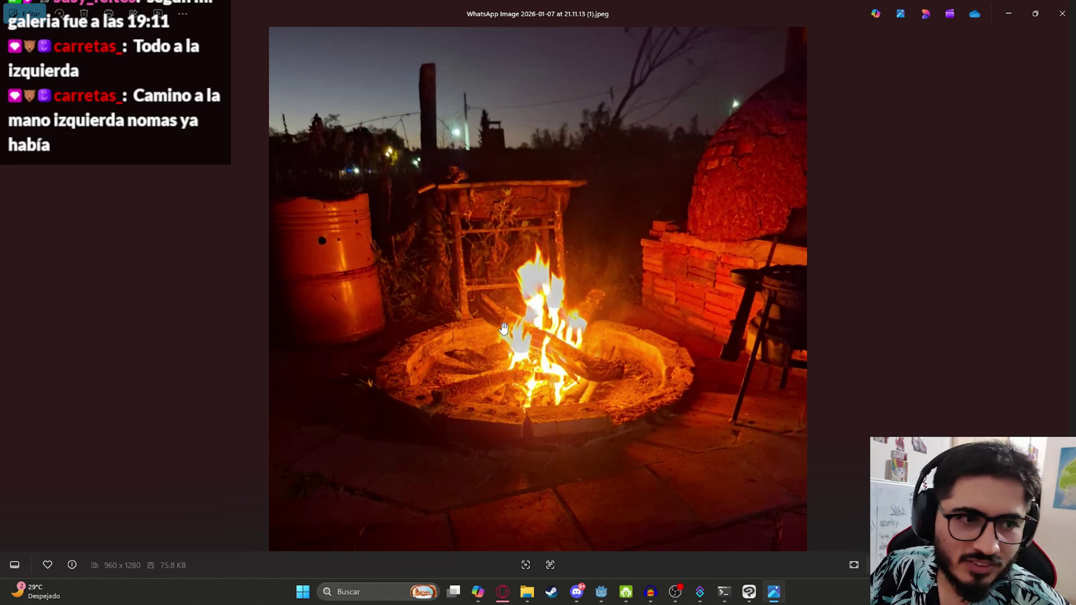
pyautogui.scroll(2, 530, 361)
pyautogui.scroll(-3, 540, 346)
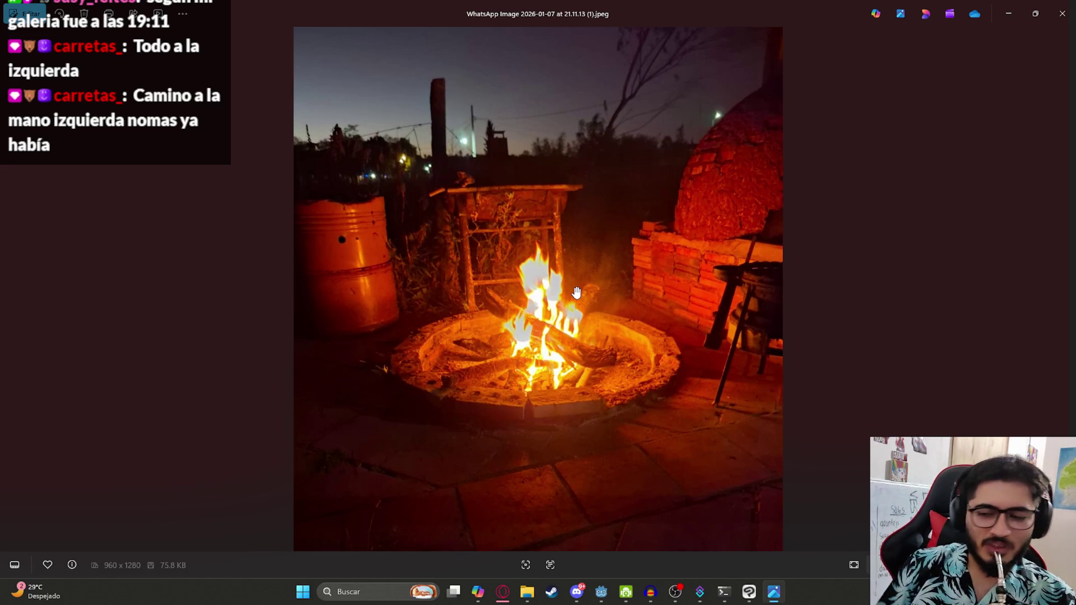
pyautogui.press('Right')
pyautogui.press('Left')
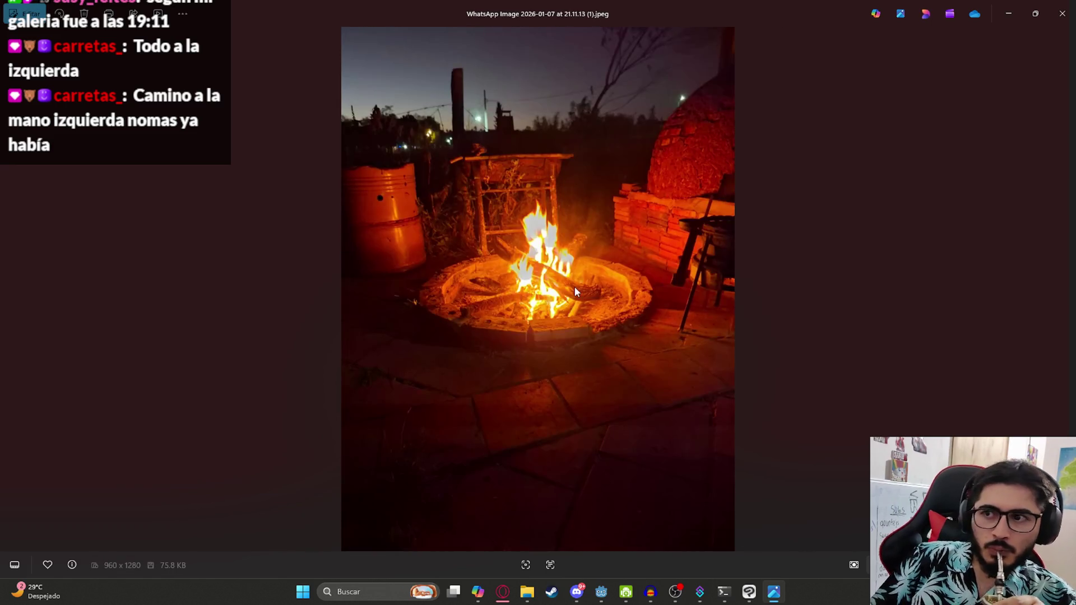
pyautogui.press('Left')
pyautogui.press('Right')
pyautogui.press('Right')
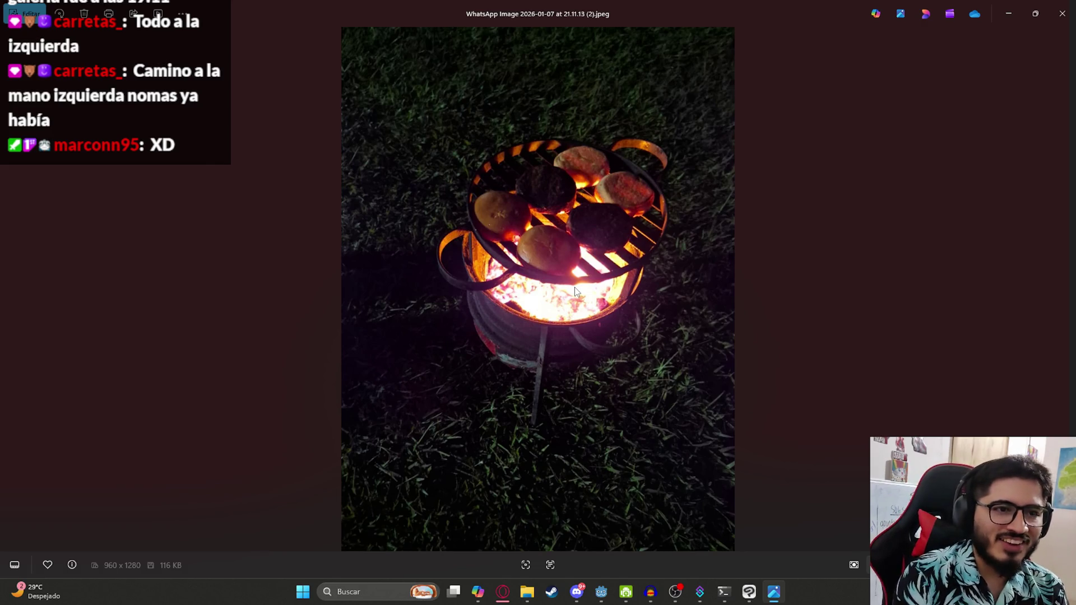
# Step back and forth through the photos, settling on the 21.11.14 breakfast table picture
pyautogui.press('Left')
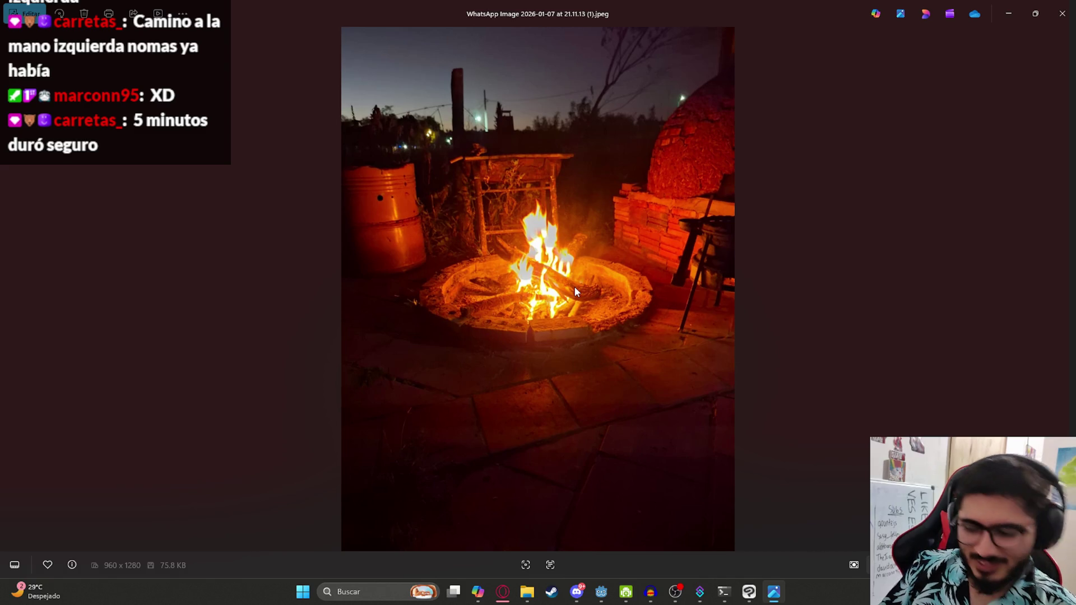
pyautogui.press('Right')
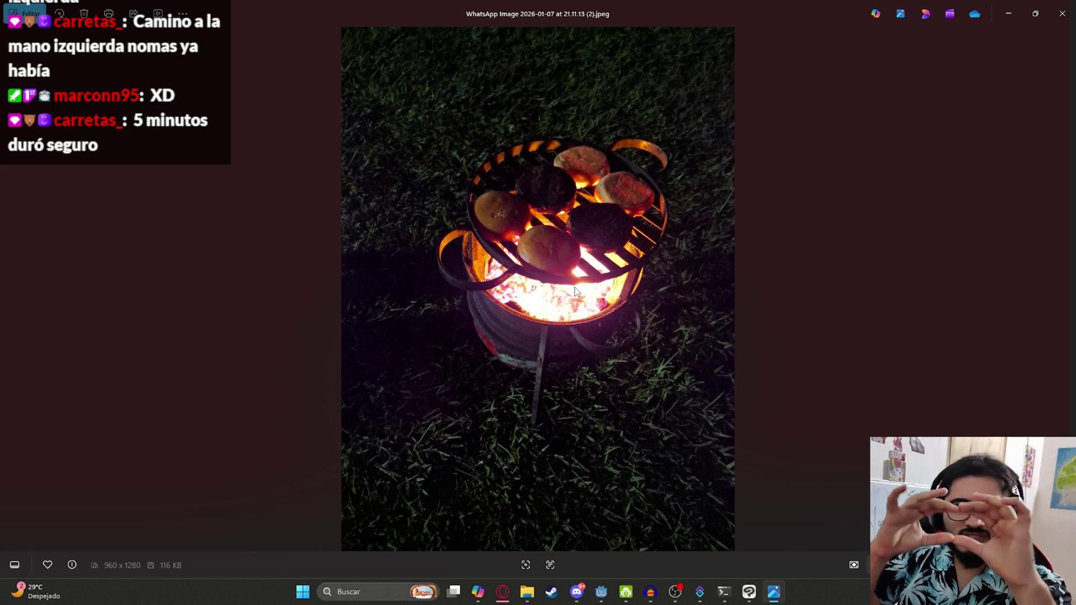
pyautogui.press('Right')
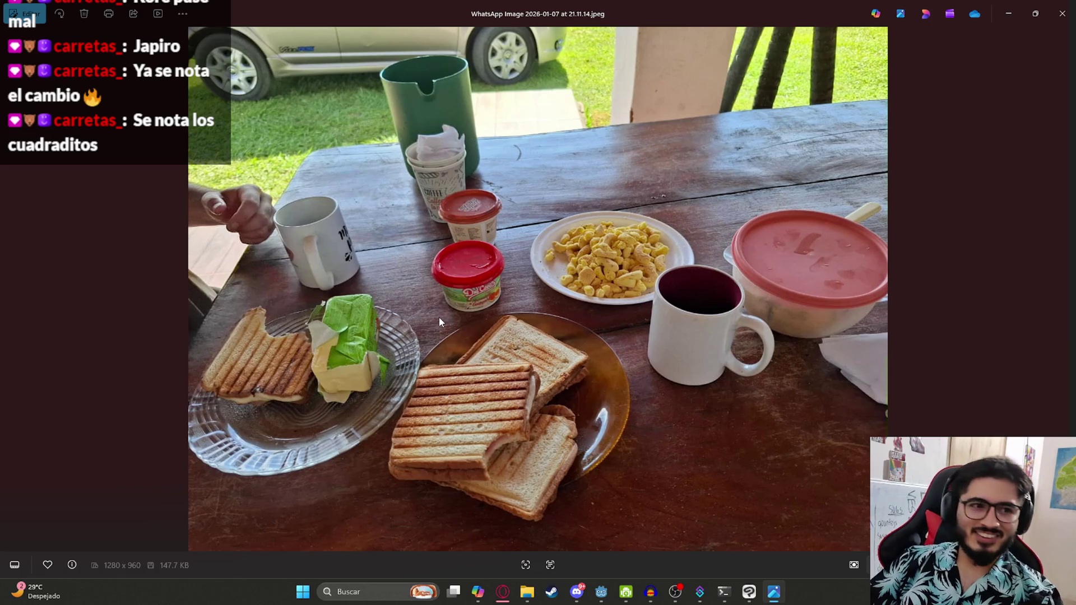
pyautogui.press('Right')
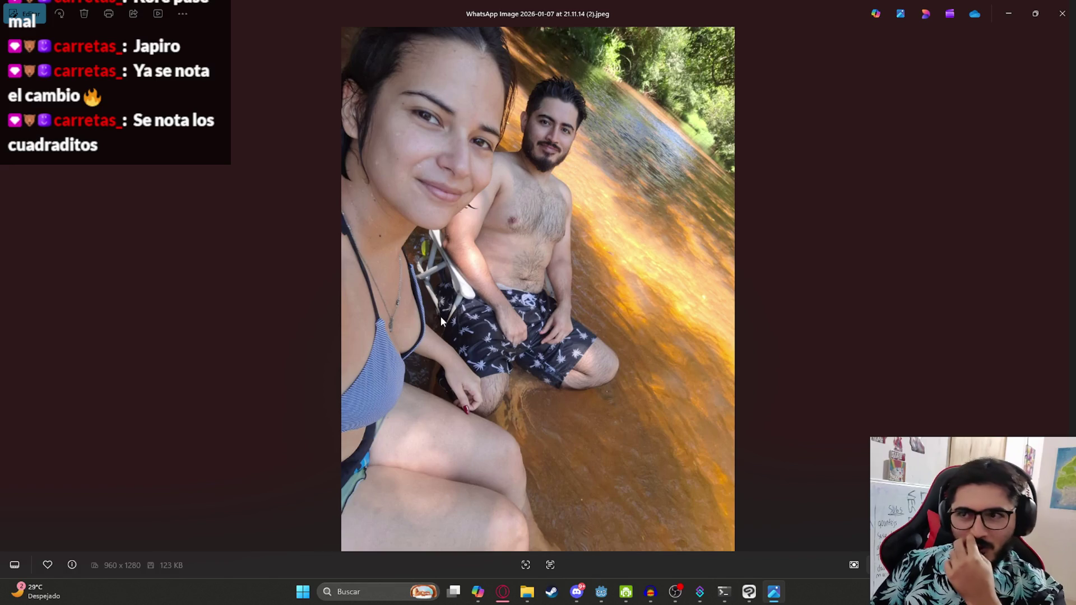
pyautogui.press('Left')
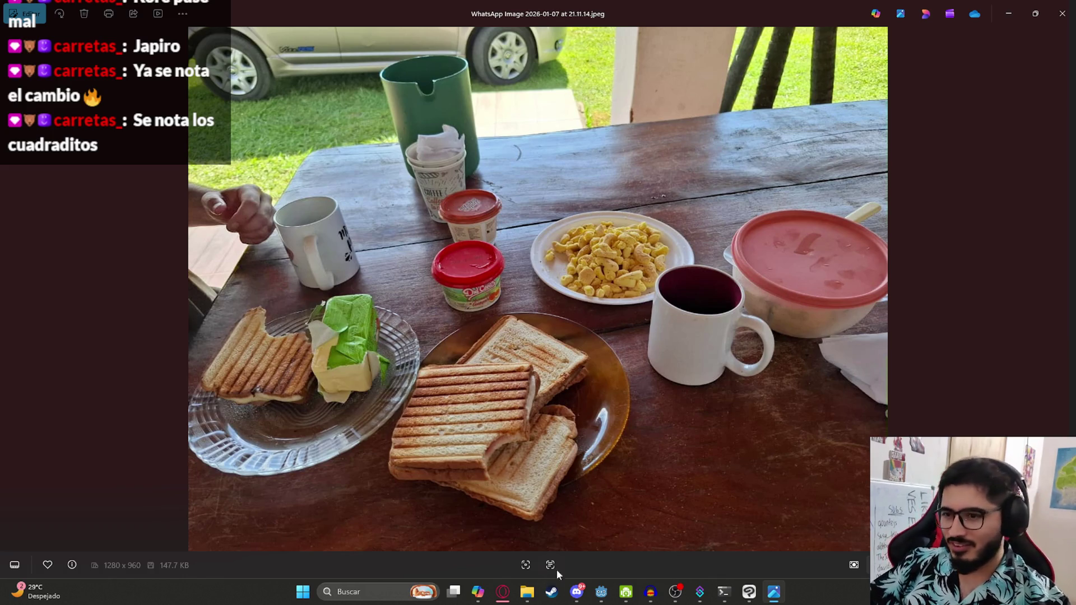
pyautogui.click(502, 602)
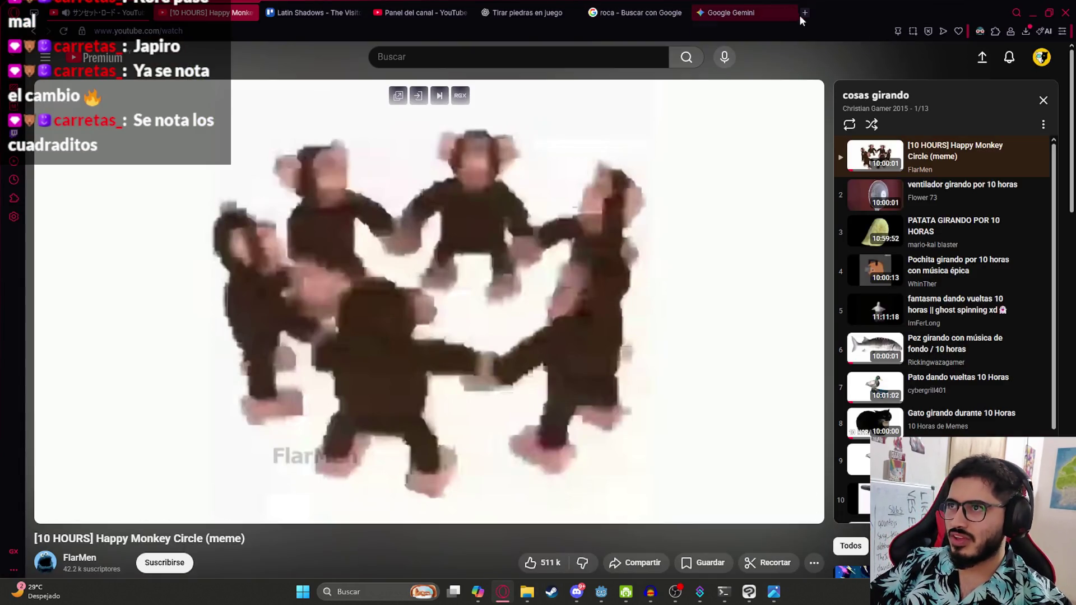
# Search Google Images for 'filtro cafe melitas' in a new tab
pyautogui.click(802, 12)
pyautogui.write('filtro cafe m')
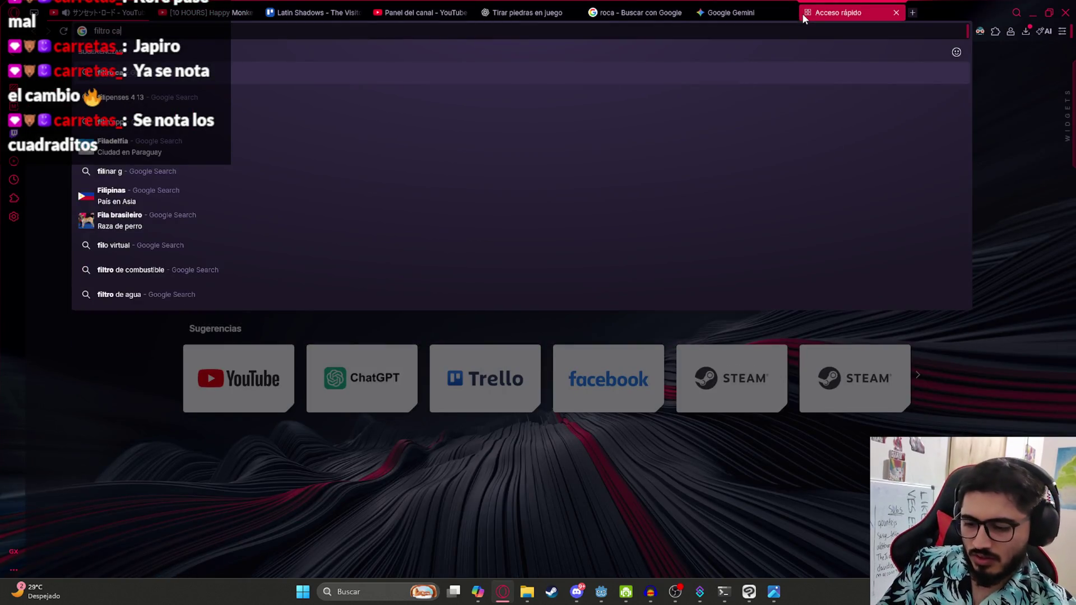
pyautogui.write('elitas')
pyautogui.press('Return')
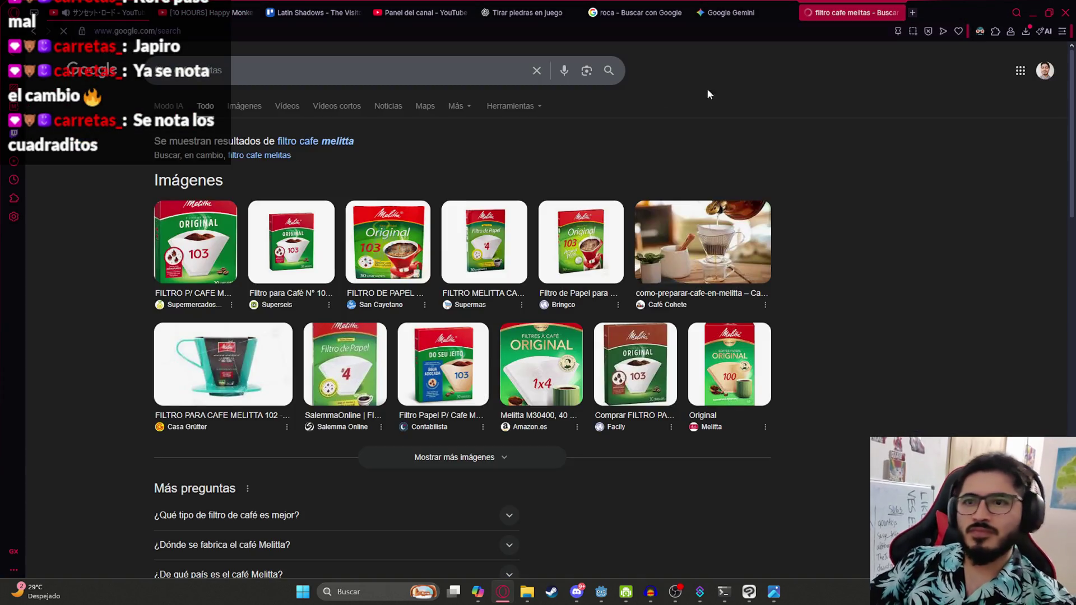
pyautogui.click(243, 104)
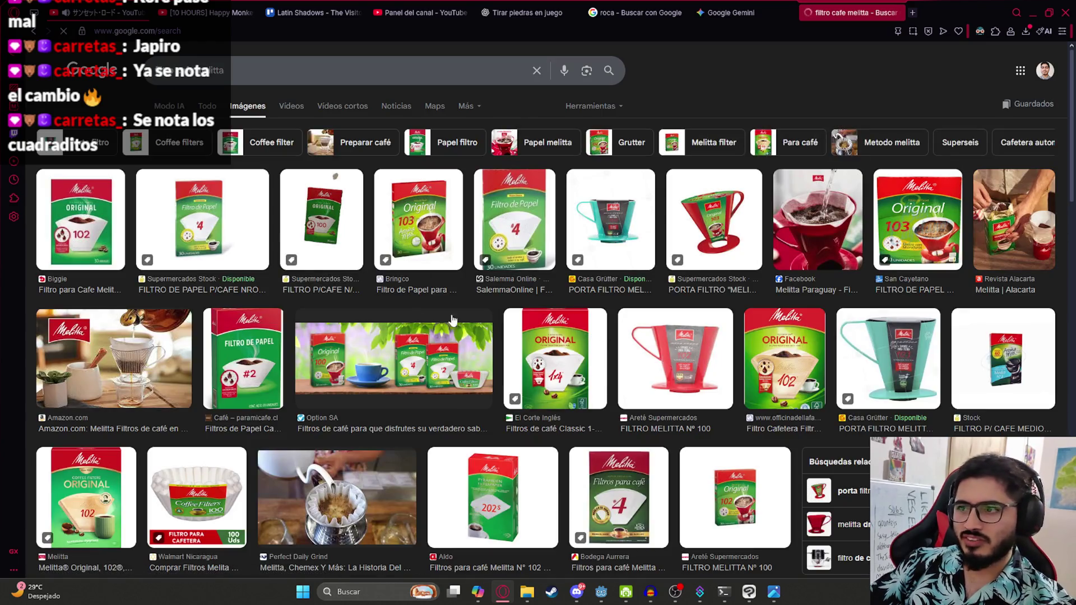
# Preview the red Melitta filter holder and the Casa Grütter filter holder images
pyautogui.scroll(-3, 148, 359)
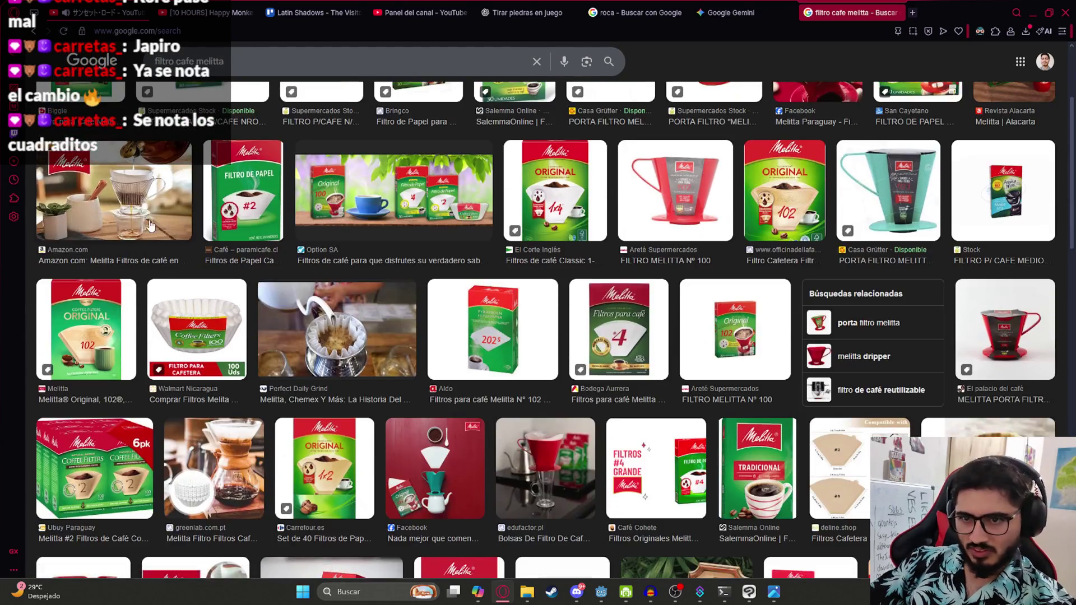
pyautogui.click(973, 337)
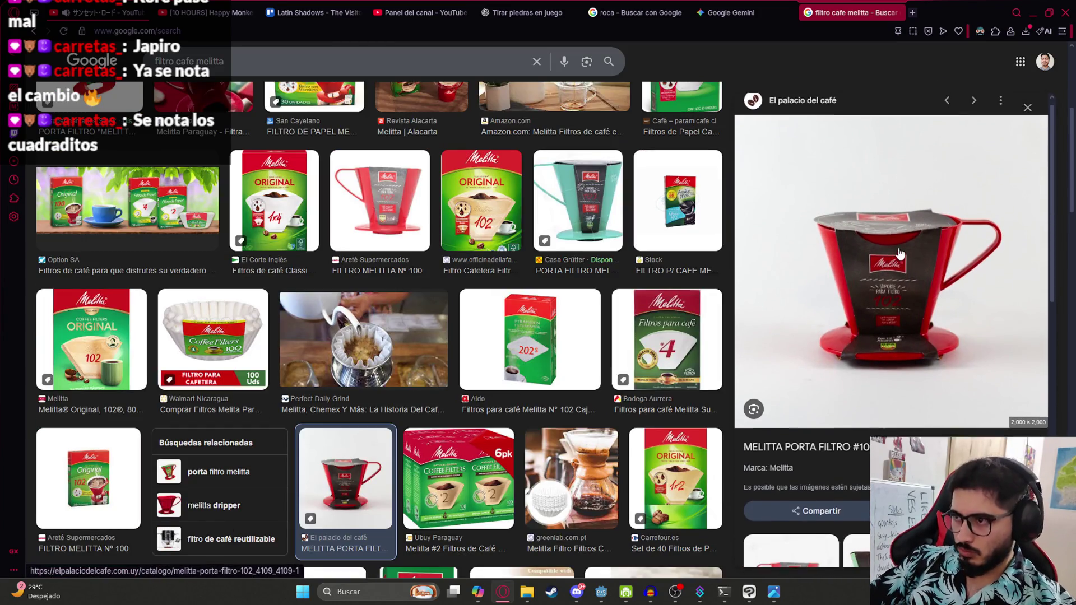
pyautogui.click(796, 545)
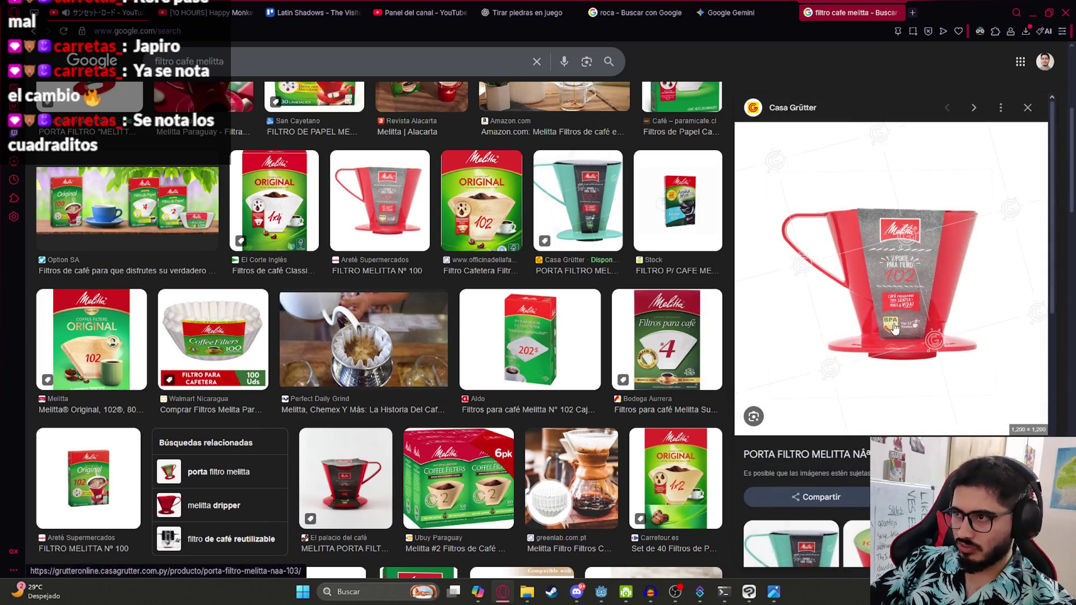
pyautogui.scroll(2, 470, 336)
pyautogui.scroll(3, 470, 337)
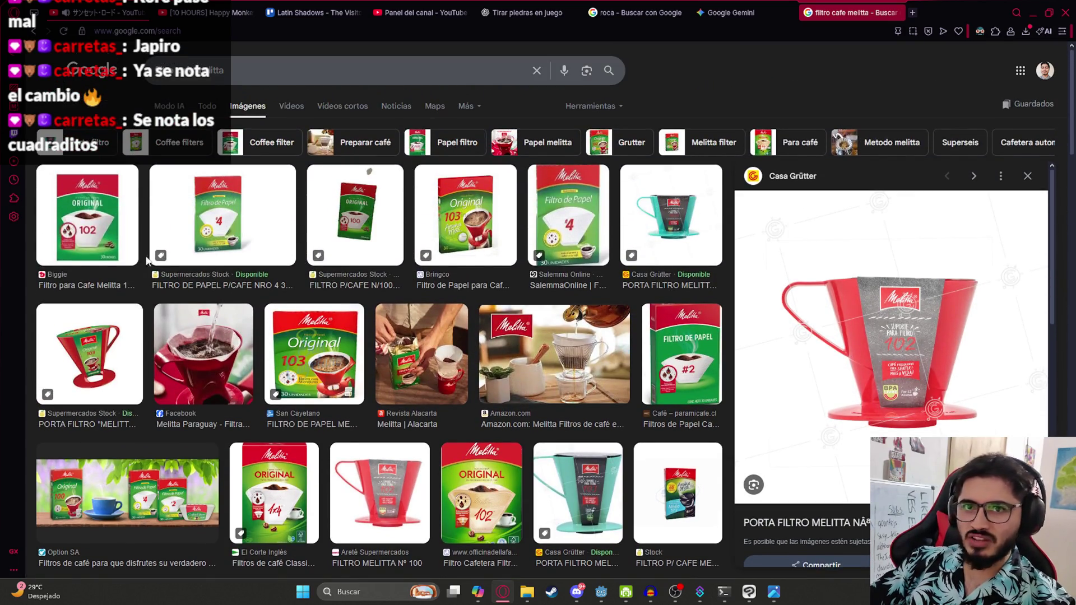
pyautogui.click(775, 592)
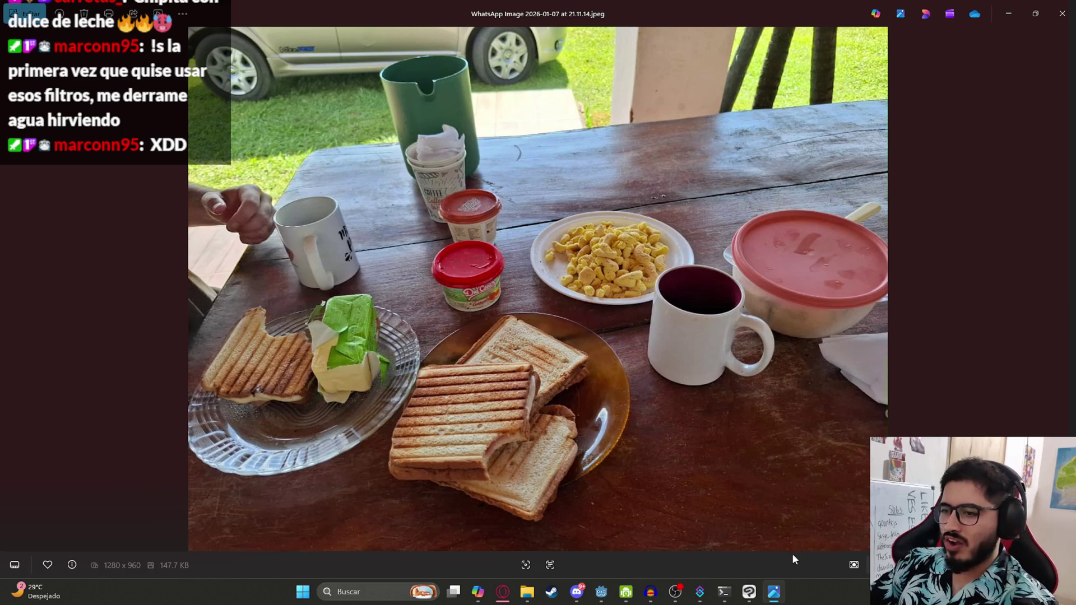
# Advance past the legs-in-water photo to caterpillar photo 21.11.16 (1) and zoom in
pyautogui.click(774, 592)
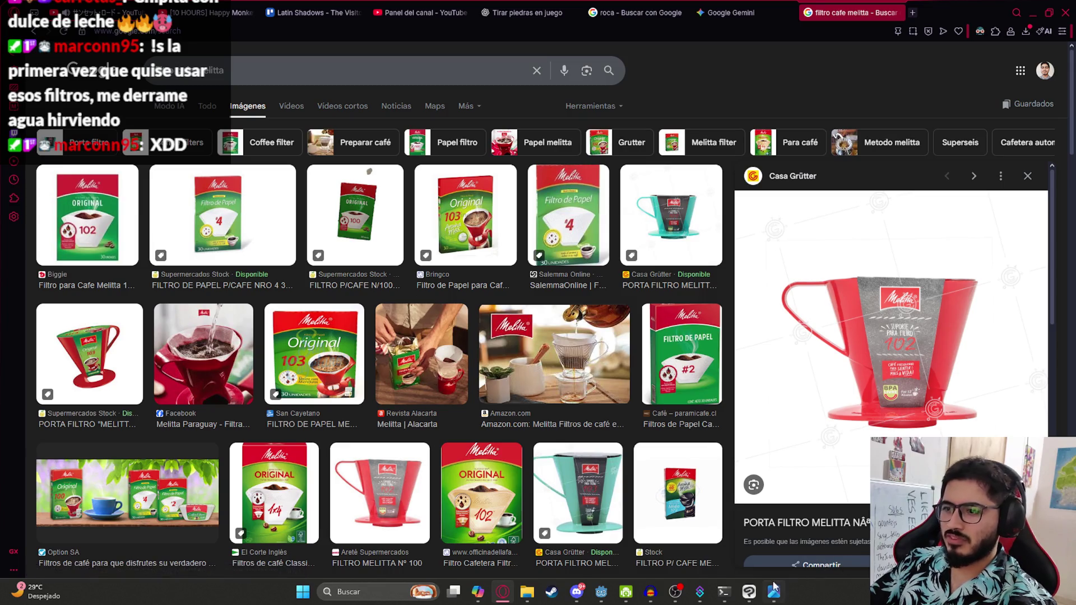
pyautogui.click(771, 598)
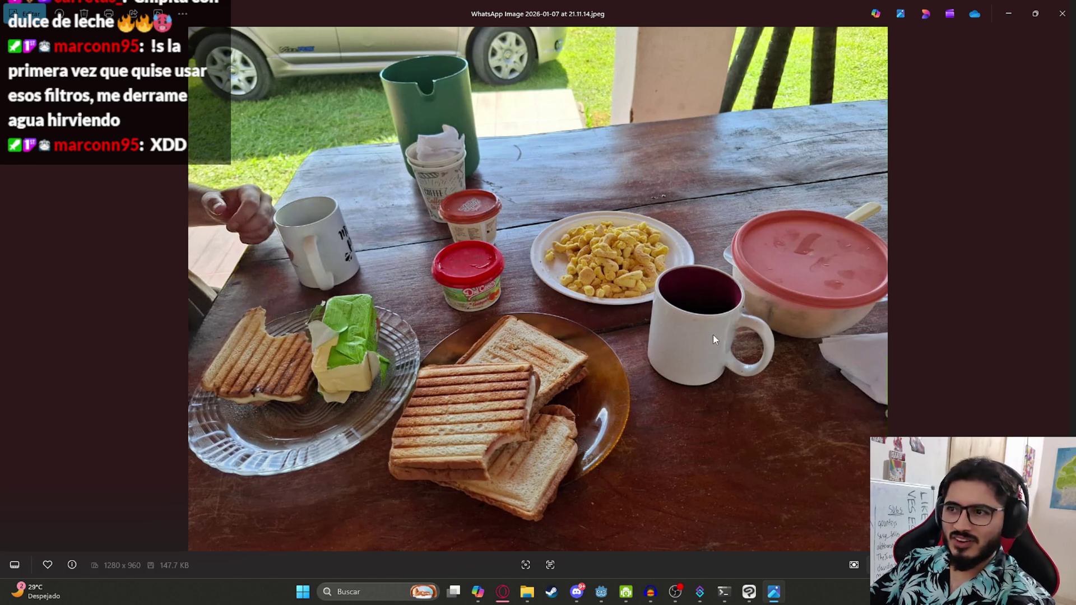
pyautogui.press('Right')
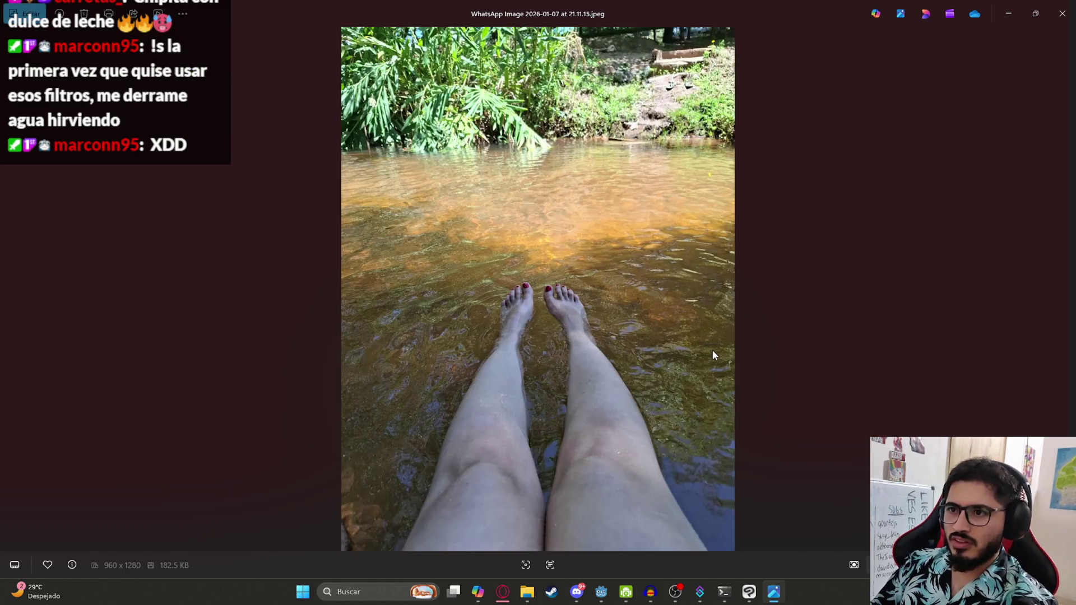
pyautogui.press('Right')
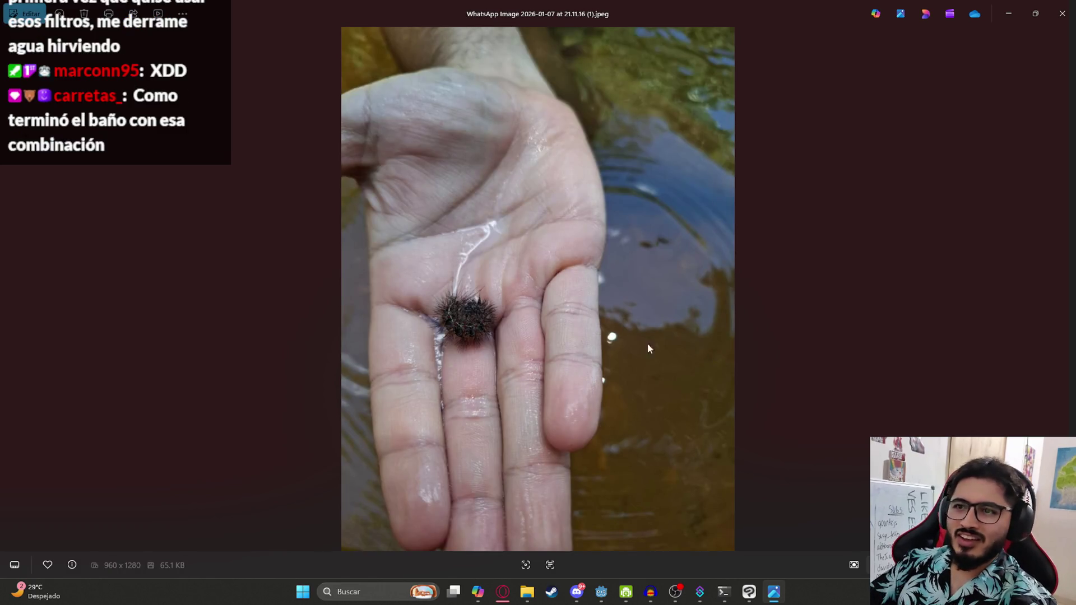
pyautogui.scroll(5, 421, 324)
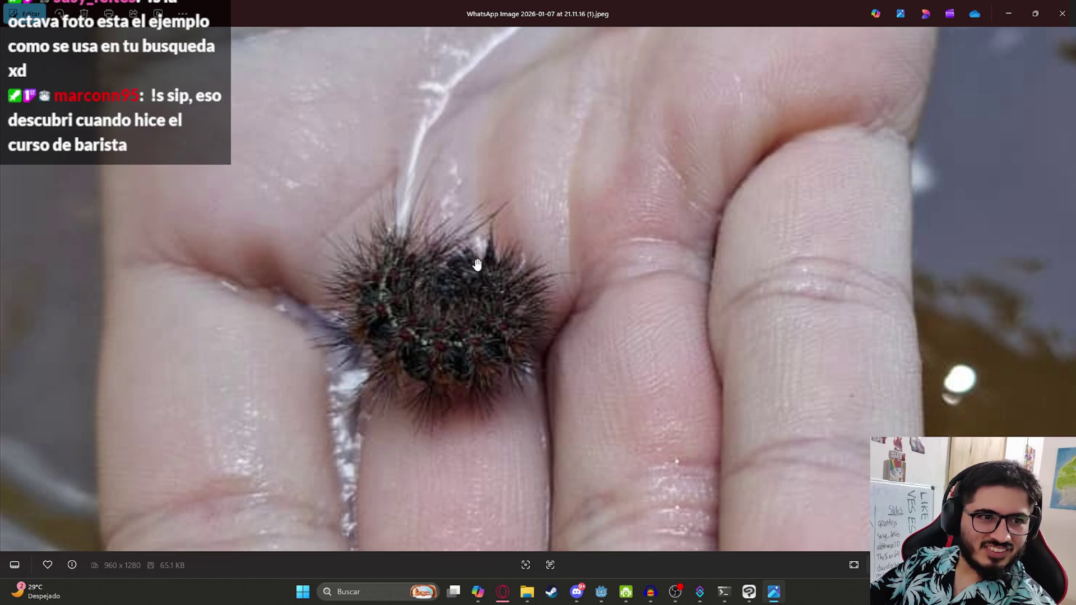
pyautogui.click(503, 591)
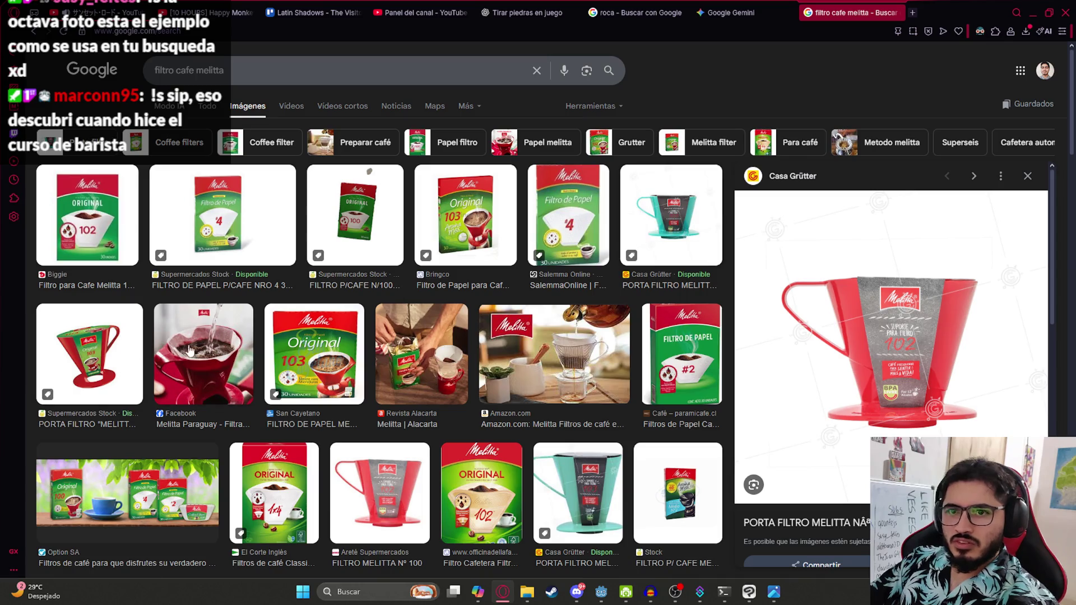
# Preview the Melitta Paraguay red-filter brewing image, then go back to the caterpillar photo
pyautogui.click(172, 350)
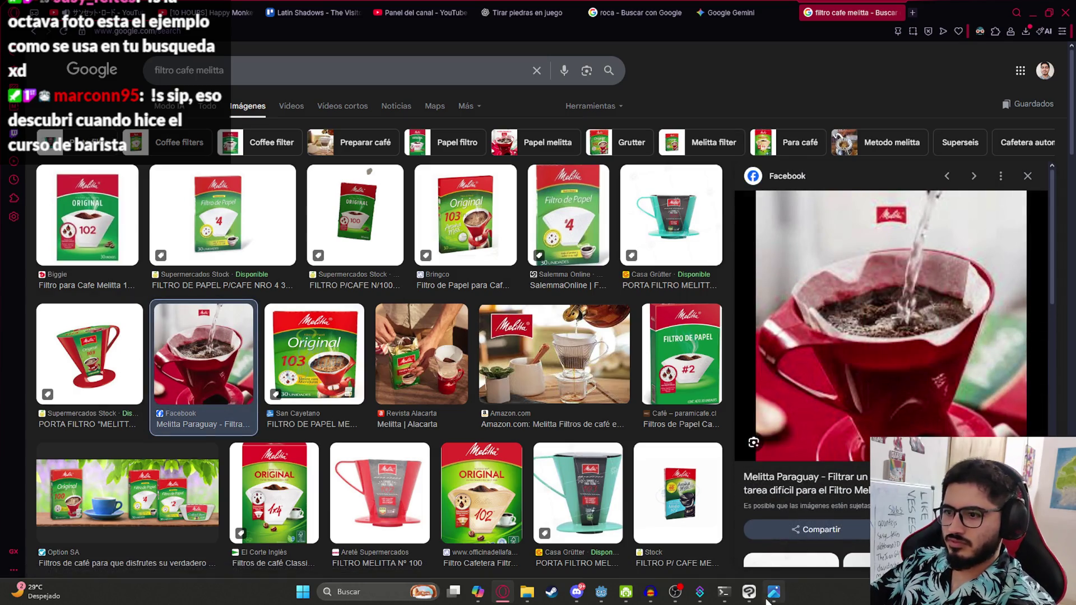
pyautogui.moveTo(768, 601)
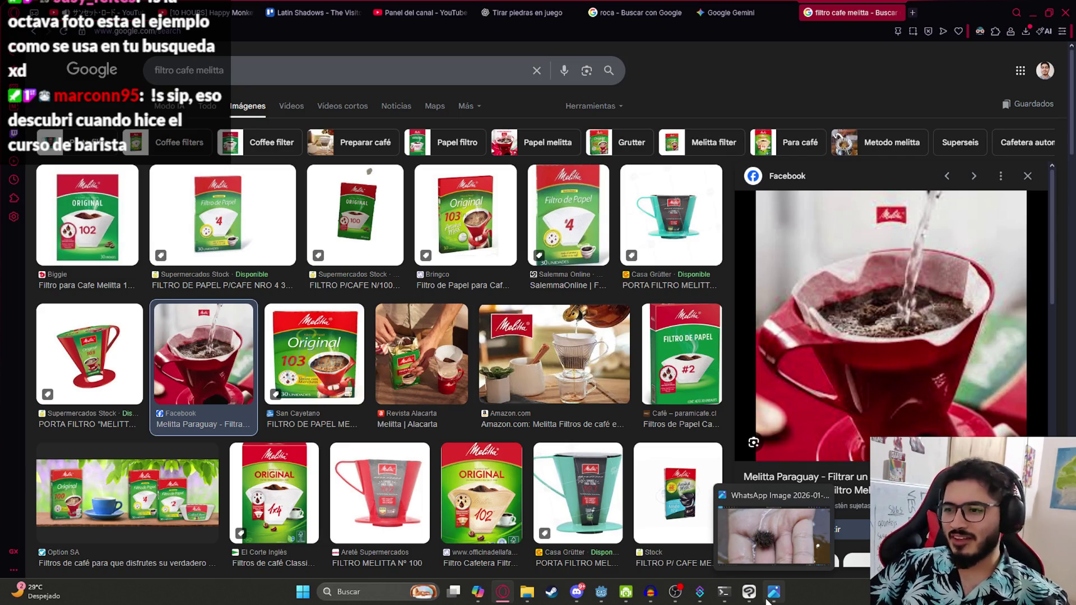
pyautogui.click(768, 600)
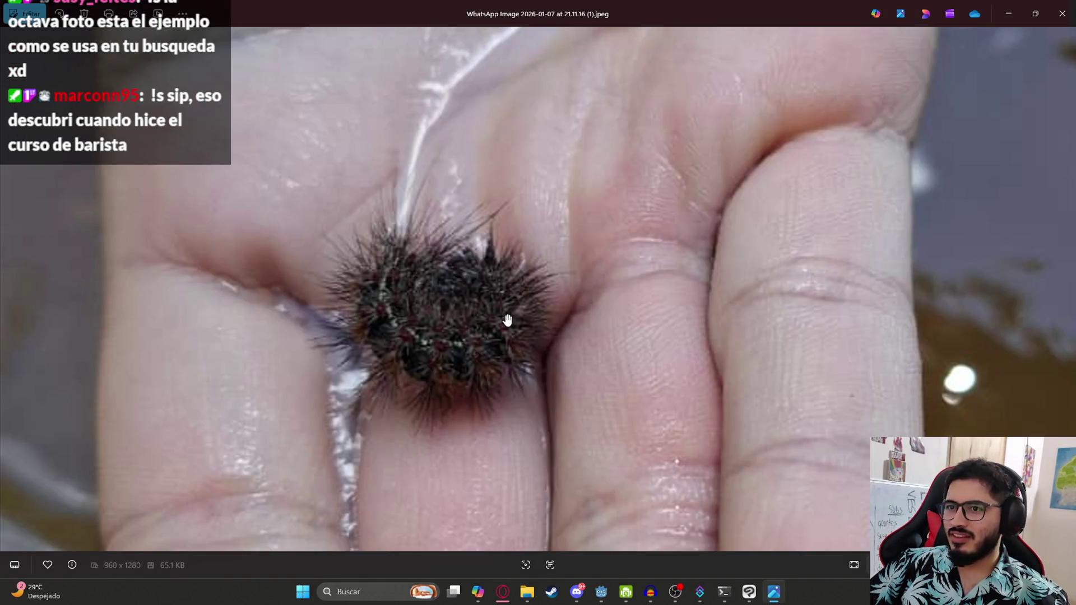
# Zoom in and out on the caterpillar photo, then advance to the dog-in-river photo
pyautogui.scroll(3, 418, 341)
pyautogui.scroll(1, 419, 341)
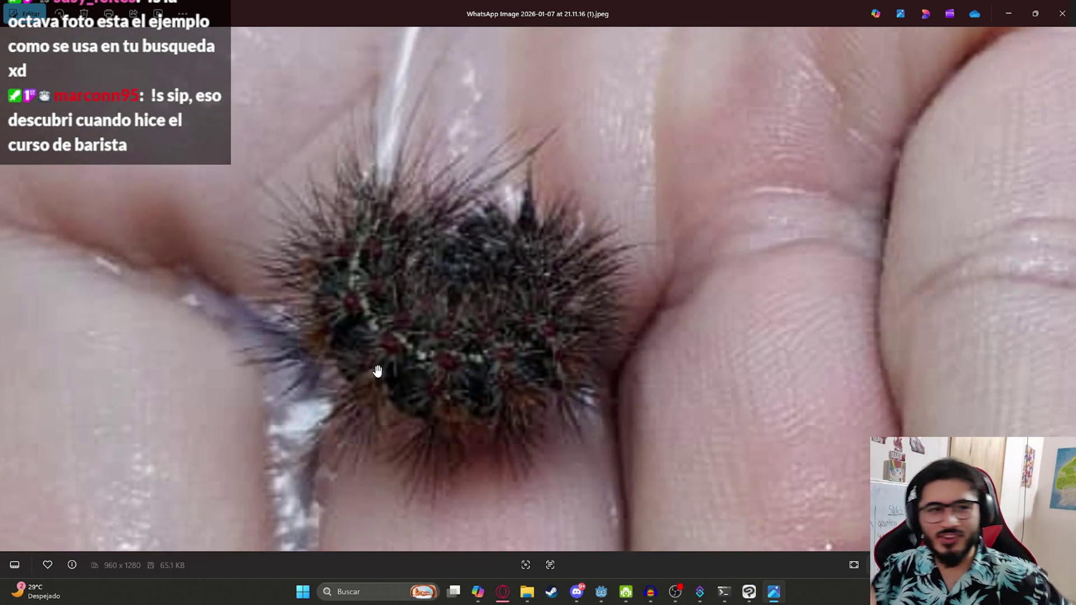
pyautogui.scroll(-3, 502, 341)
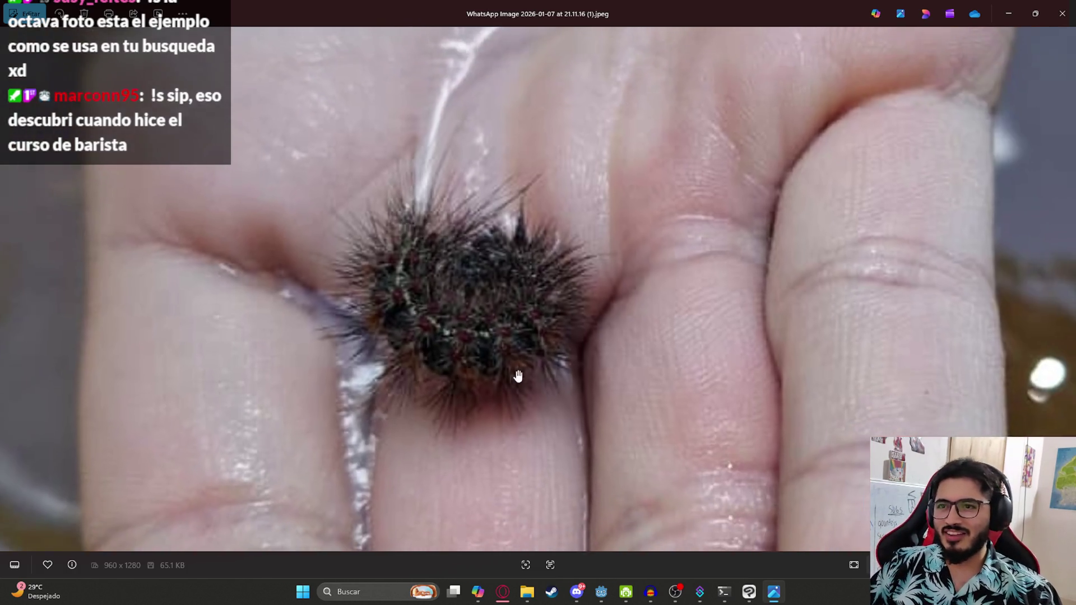
pyautogui.scroll(3, 336, 342)
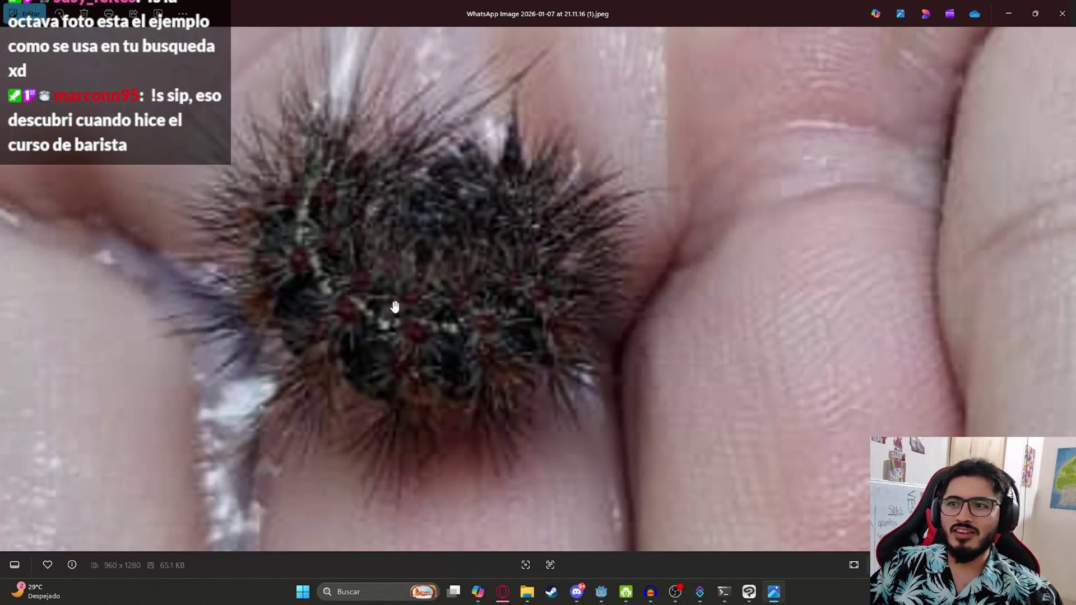
pyautogui.scroll(-5, 364, 325)
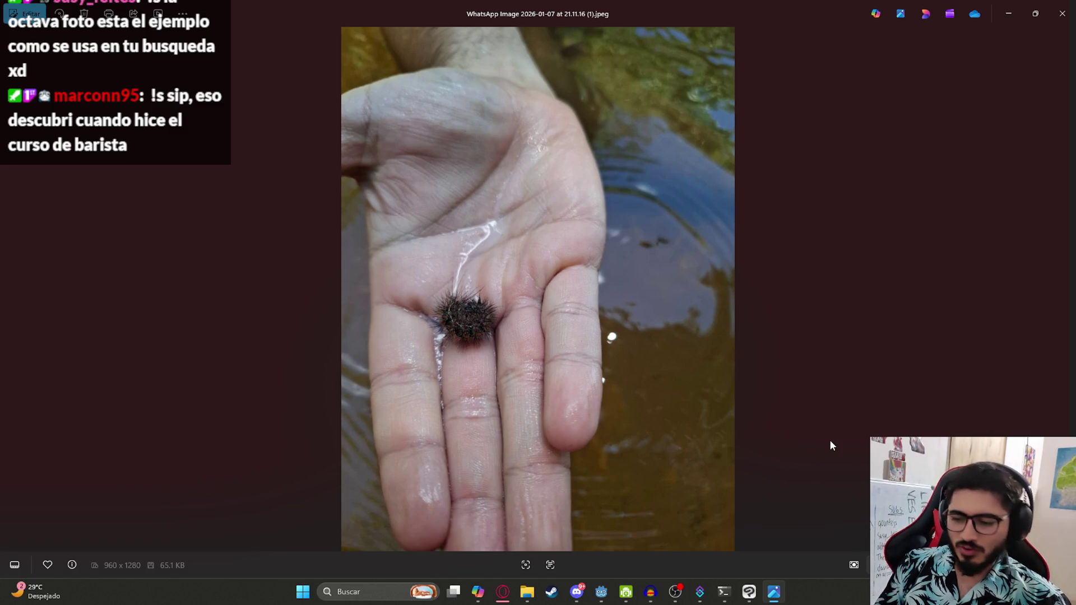
pyautogui.press('Right')
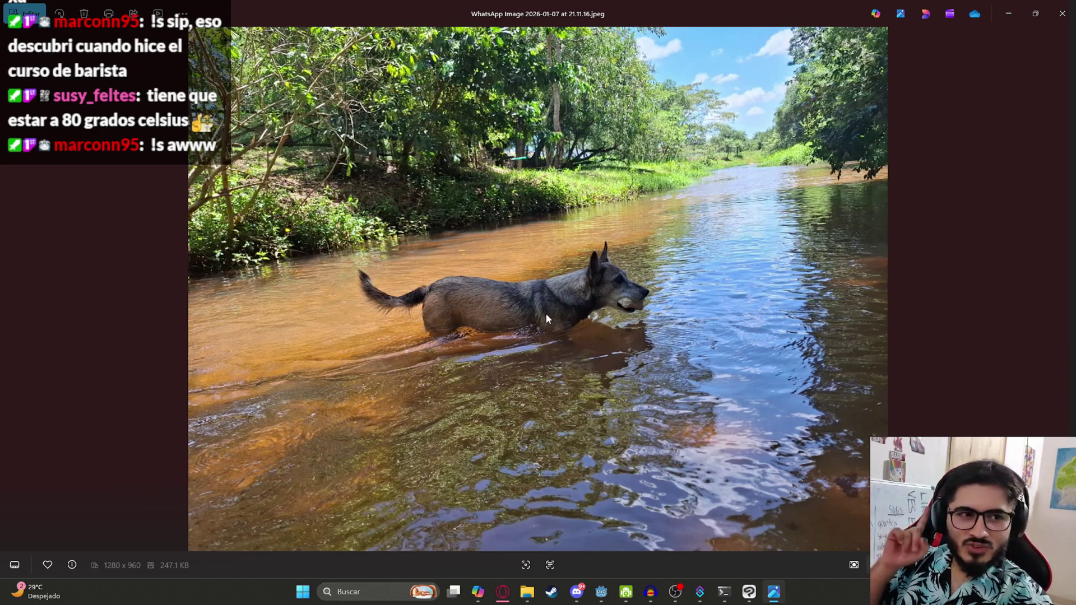
# Zoom around the dog wading in the river, then advance to the sausage tray photo
pyautogui.scroll(5, 546, 318)
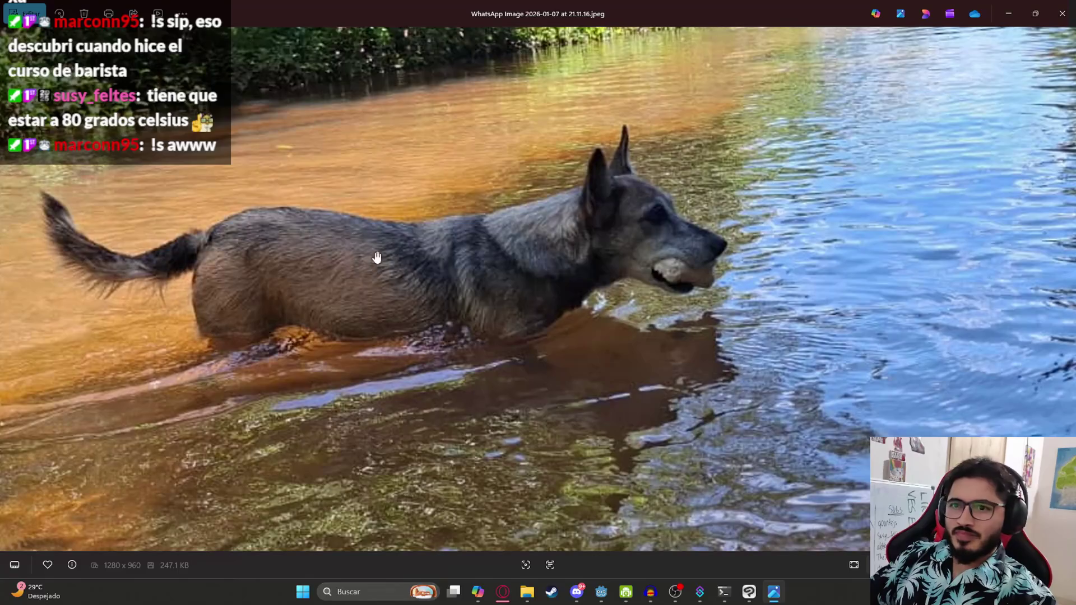
pyautogui.scroll(-5, 334, 268)
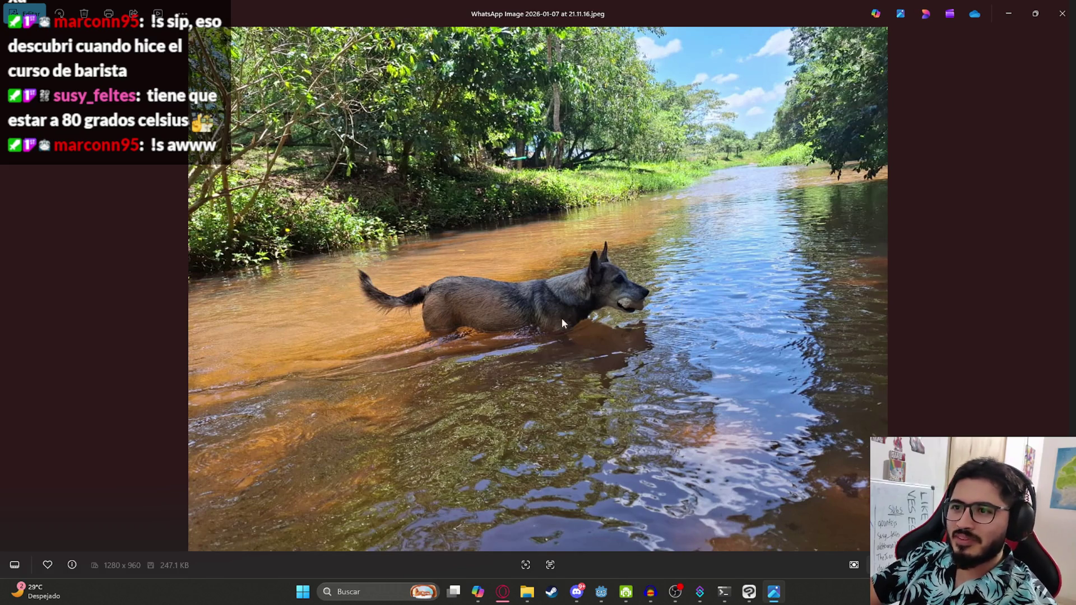
pyautogui.scroll(5, 544, 304)
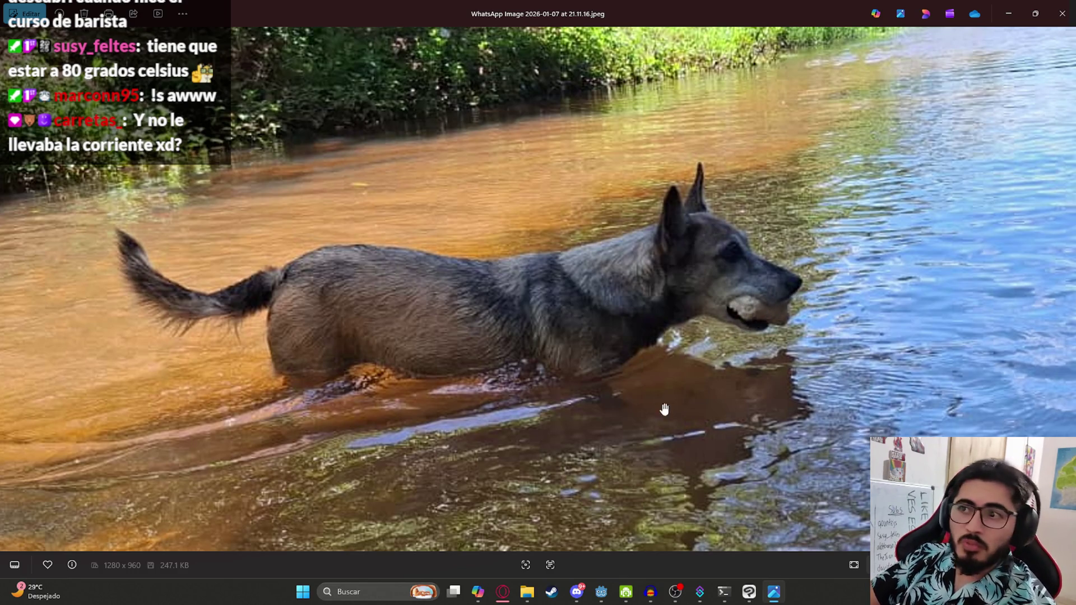
pyautogui.scroll(-4, 671, 420)
pyautogui.scroll(3, 523, 372)
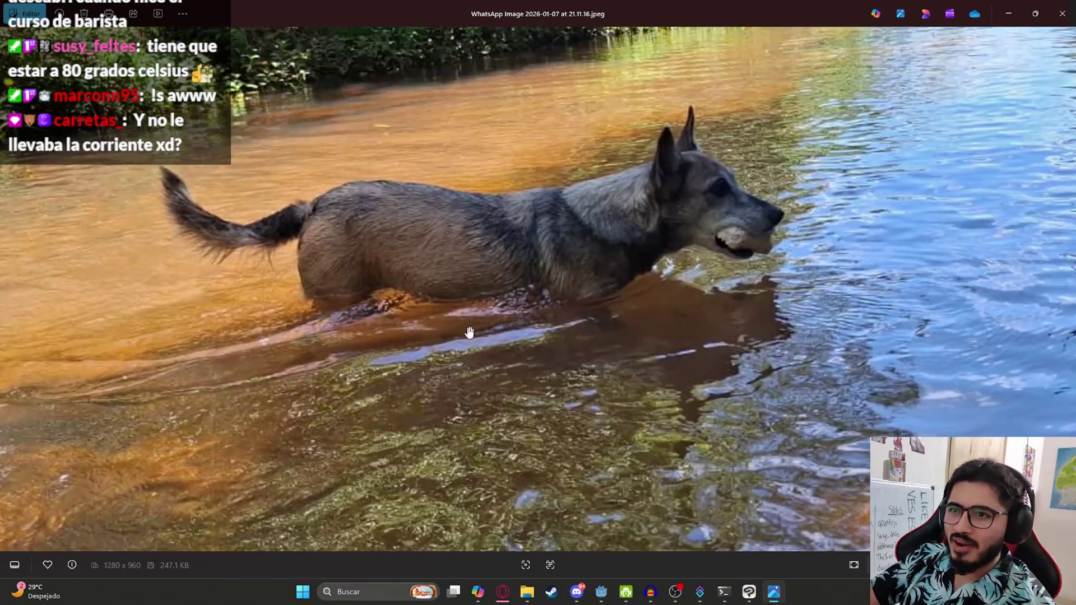
pyautogui.scroll(-1, 436, 310)
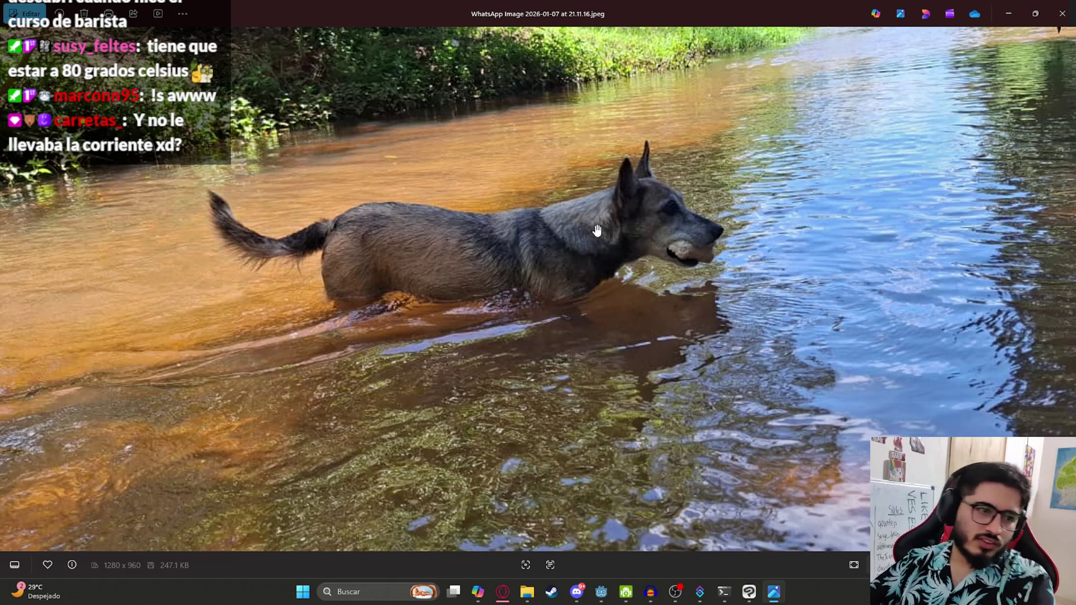
pyautogui.scroll(-3, 516, 351)
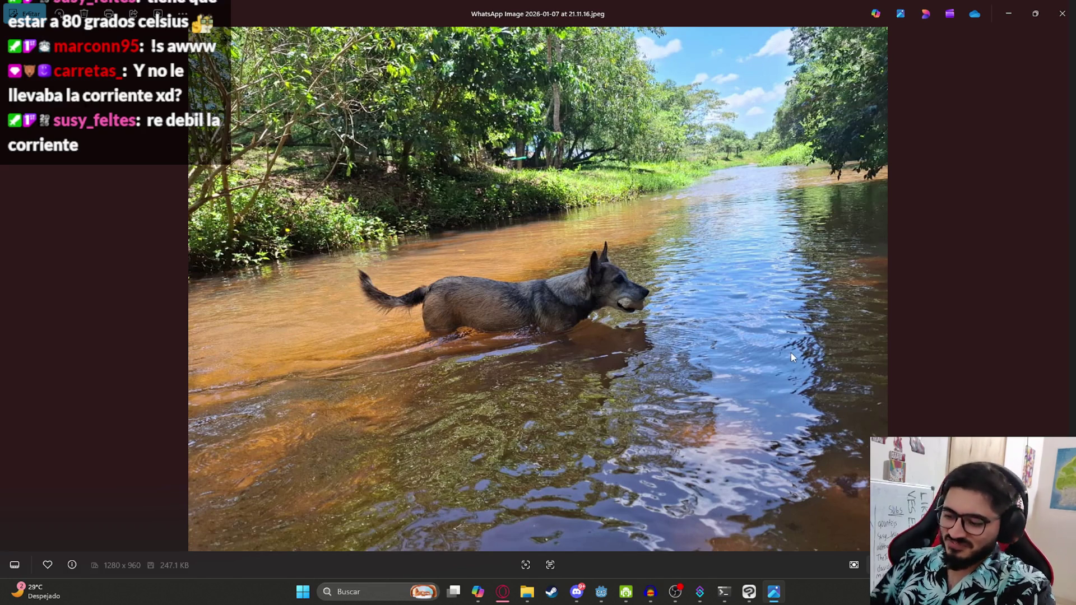
pyautogui.press('Right')
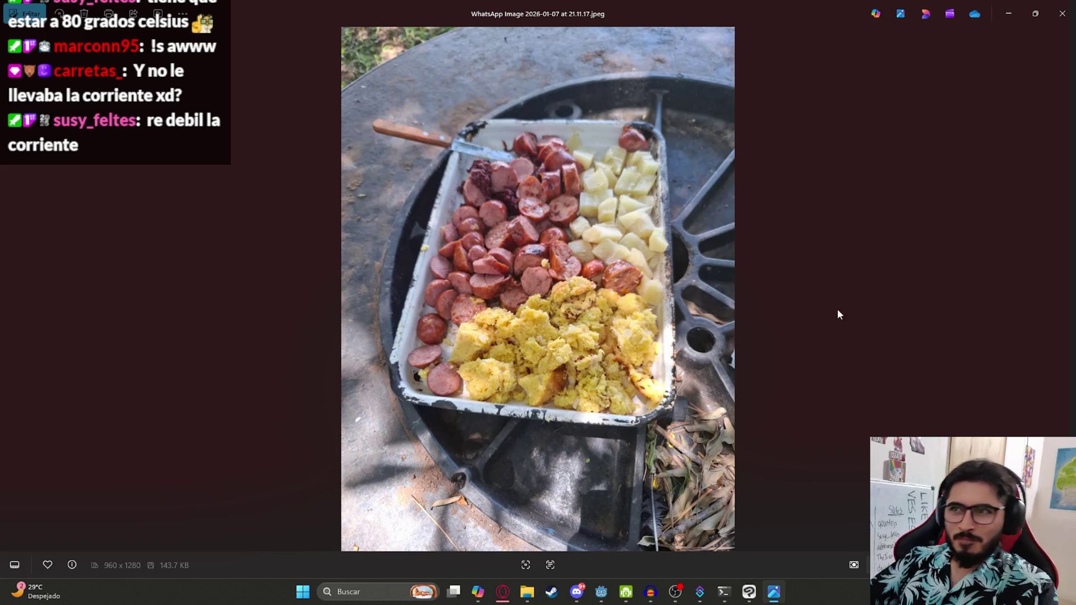
# Inspect the sausage-tray photo up close, then close Windows Photos to reveal Google Images
pyautogui.scroll(1, 838, 312)
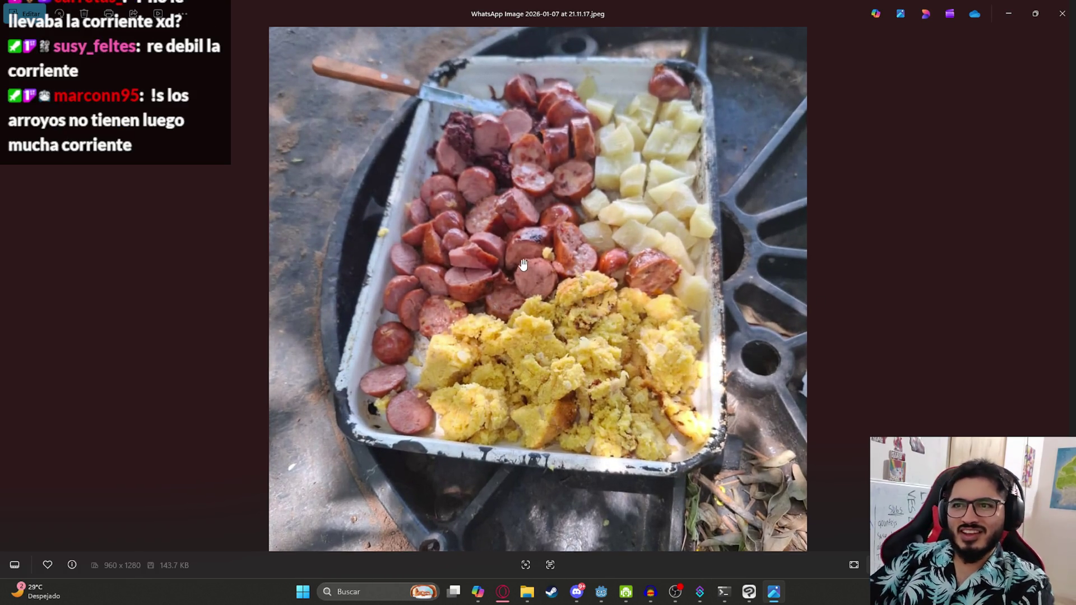
pyautogui.scroll(-1, 525, 266)
pyautogui.scroll(-1, 524, 305)
pyautogui.scroll(-1, 531, 319)
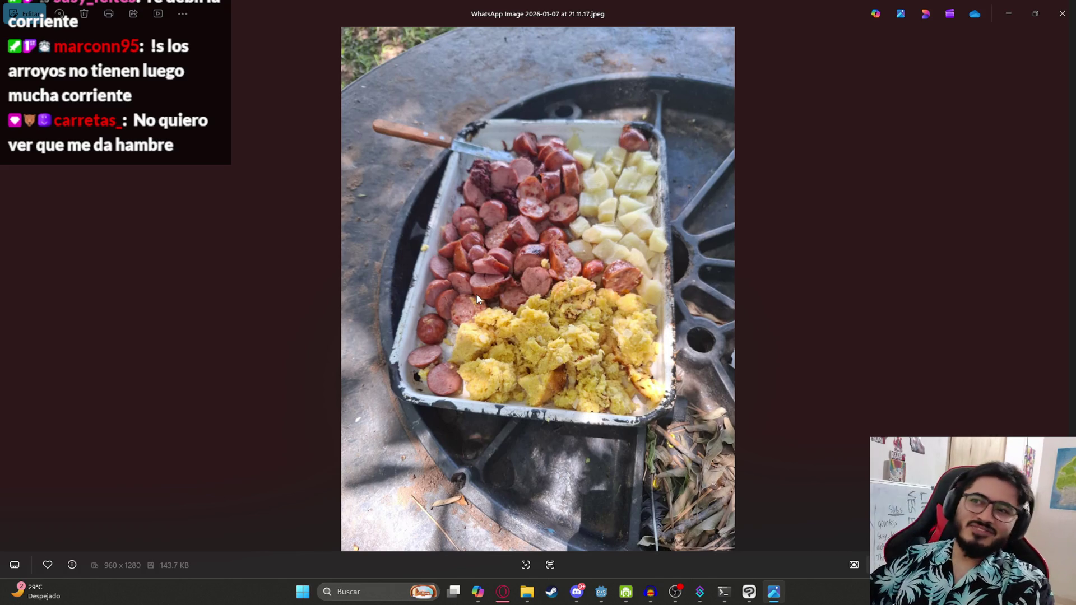
pyautogui.scroll(1, 496, 243)
pyautogui.scroll(1, 496, 243)
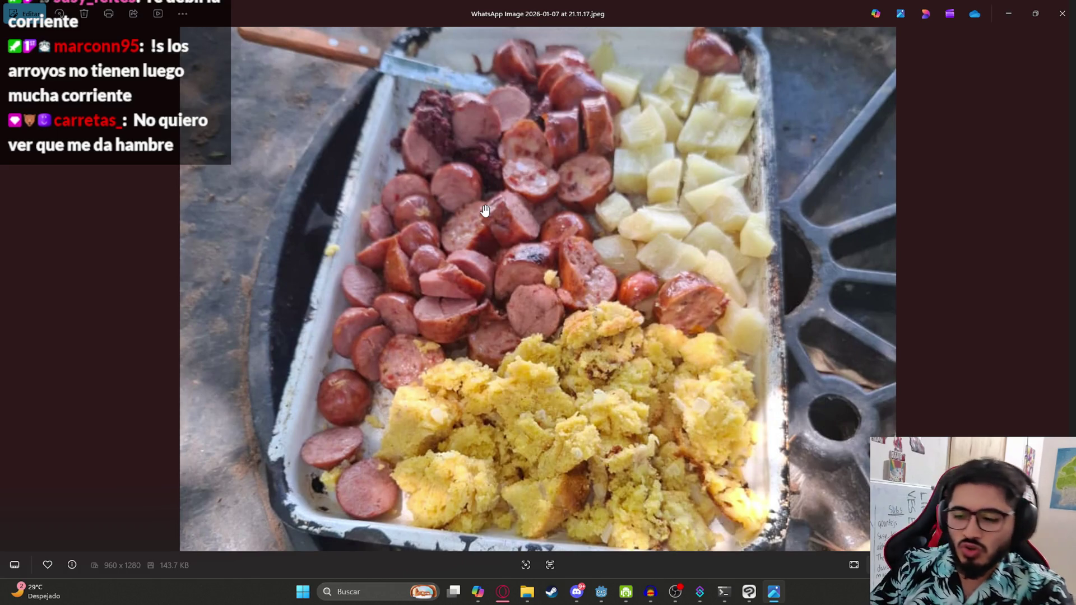
pyautogui.scroll(-2, 485, 211)
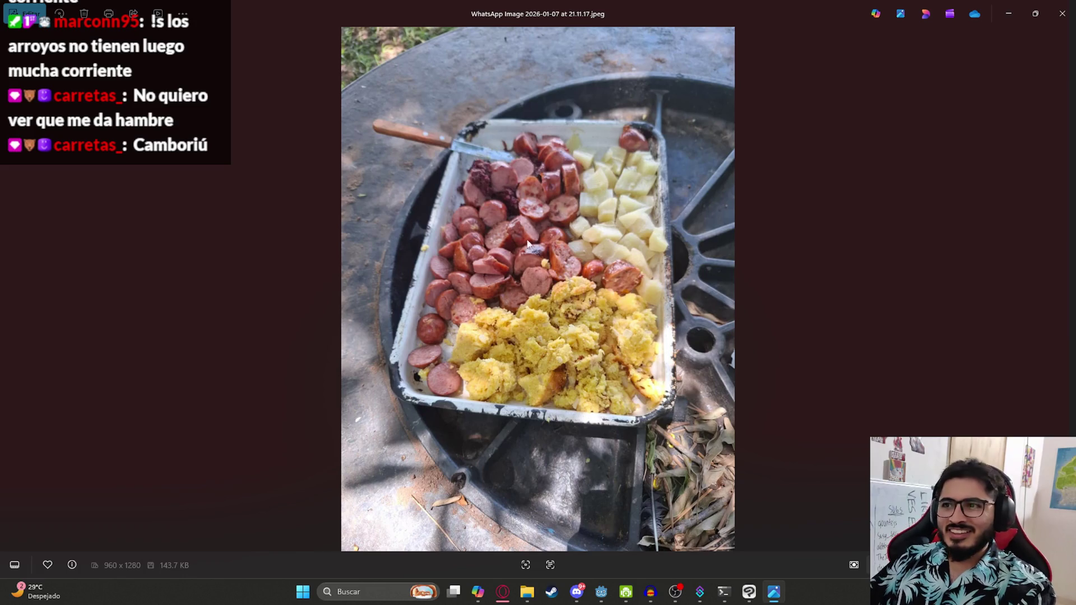
pyautogui.scroll(1, 541, 374)
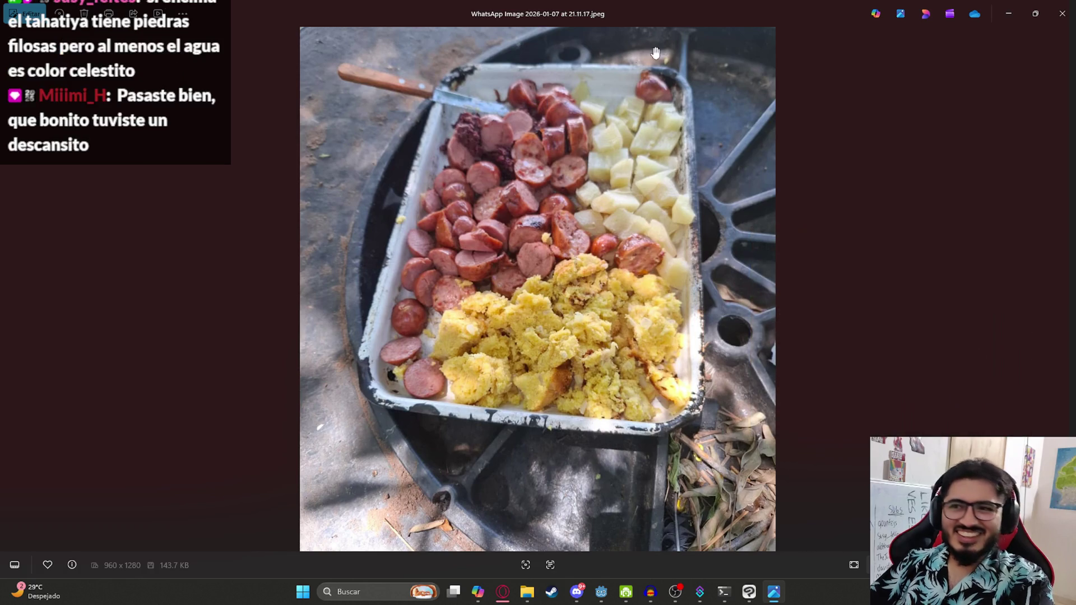
pyautogui.click(1062, 14)
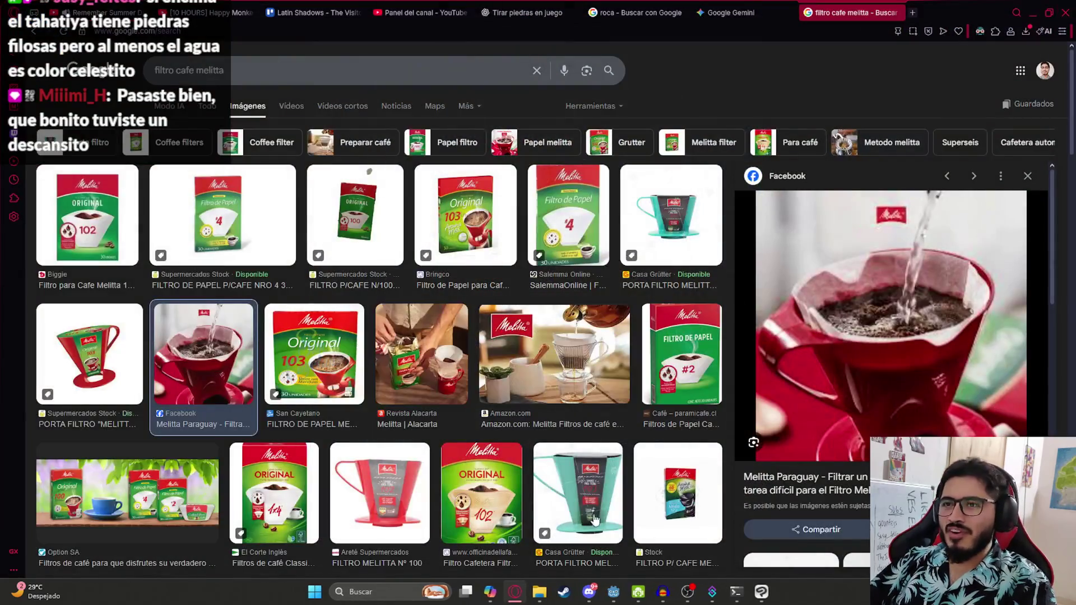
# Open 0.jpeg from the viaje piribebuy 2026 folder full screen, then advance to the waterfall portrait
pyautogui.click(527, 592)
pyautogui.doubleClick(140, 109)
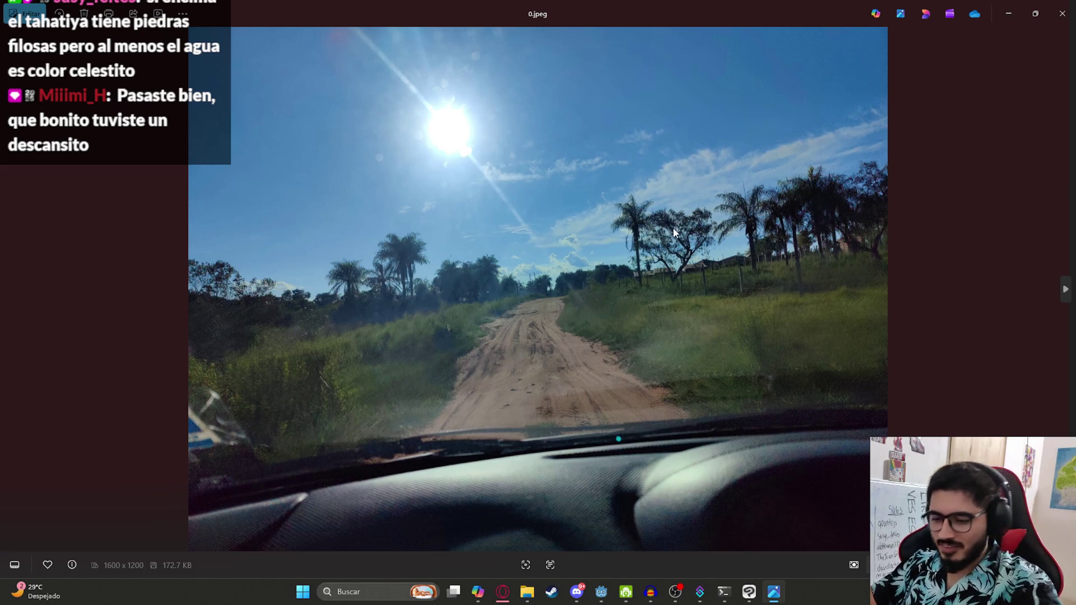
pyautogui.press('F11')
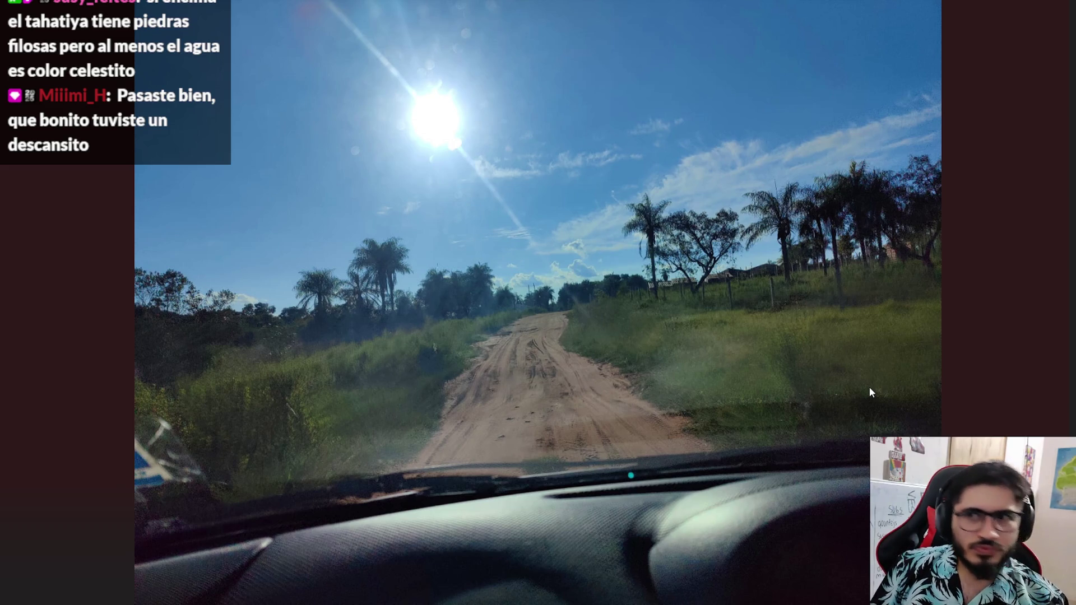
pyautogui.press('Right')
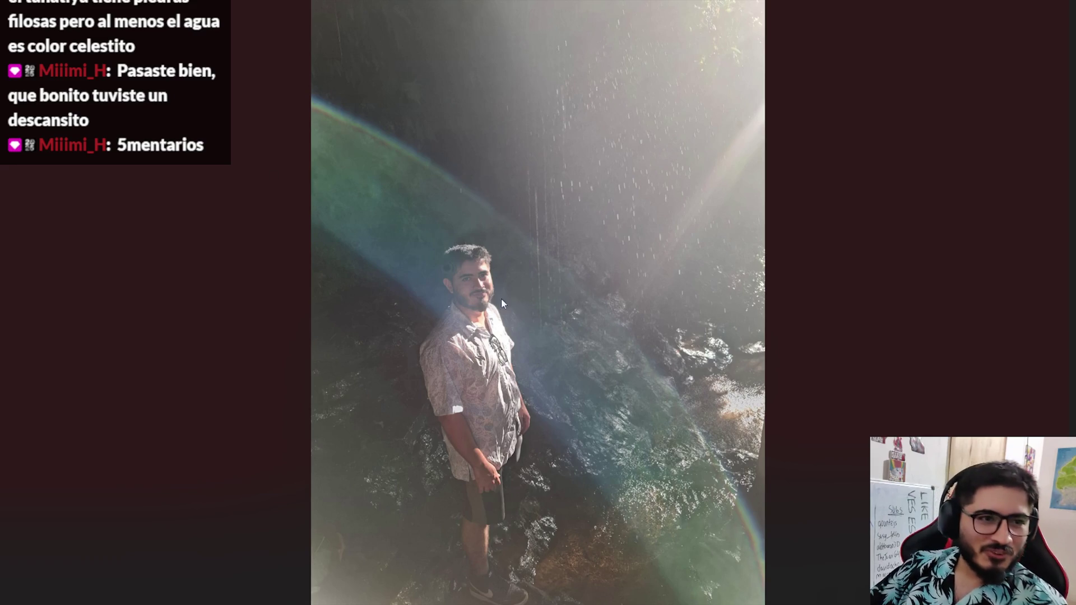
# Flip forward and back through the waterfall photos, then exit to the Paraguay - Tagatiya result
pyautogui.press('Right')
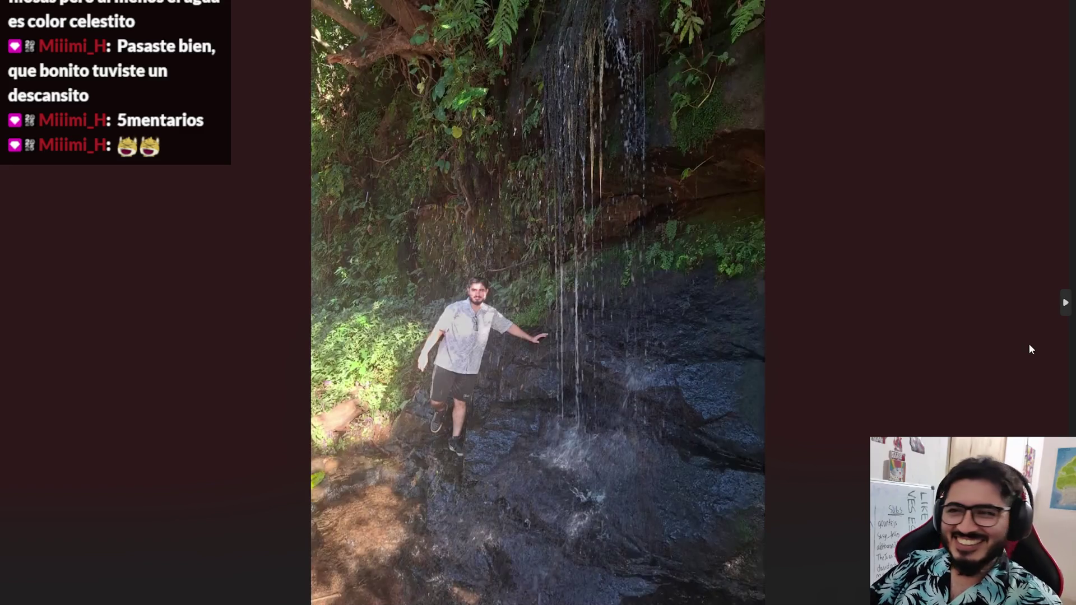
pyautogui.click(46, 272)
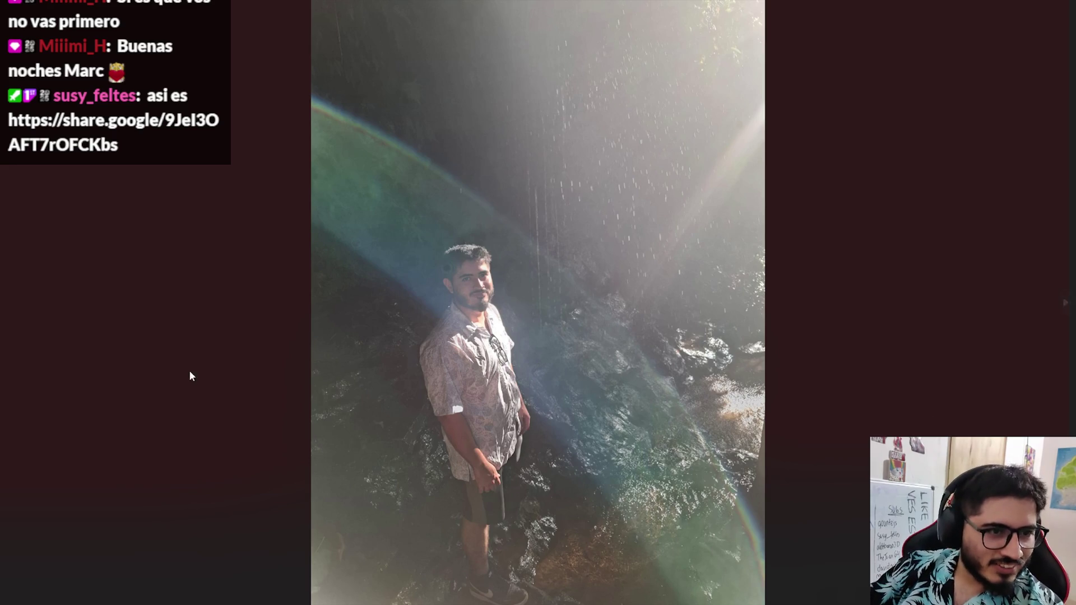
pyautogui.press('Escape')
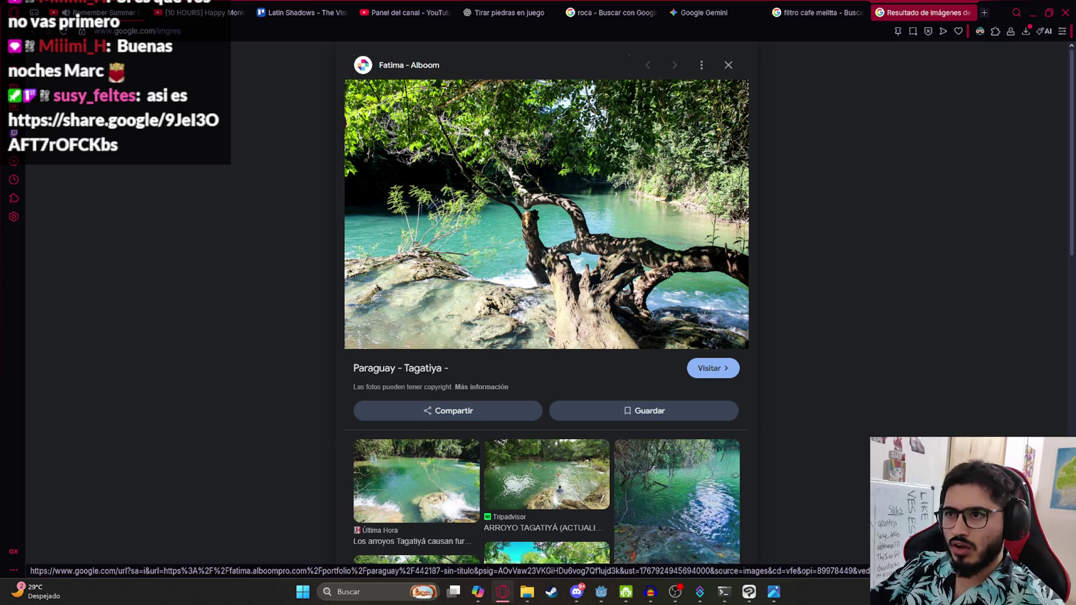
# Scroll the Tagatiya image panel, then restore the full-screen waterfall photo from the taskbar
pyautogui.scroll(-2, 471, 387)
pyautogui.scroll(2, 470, 387)
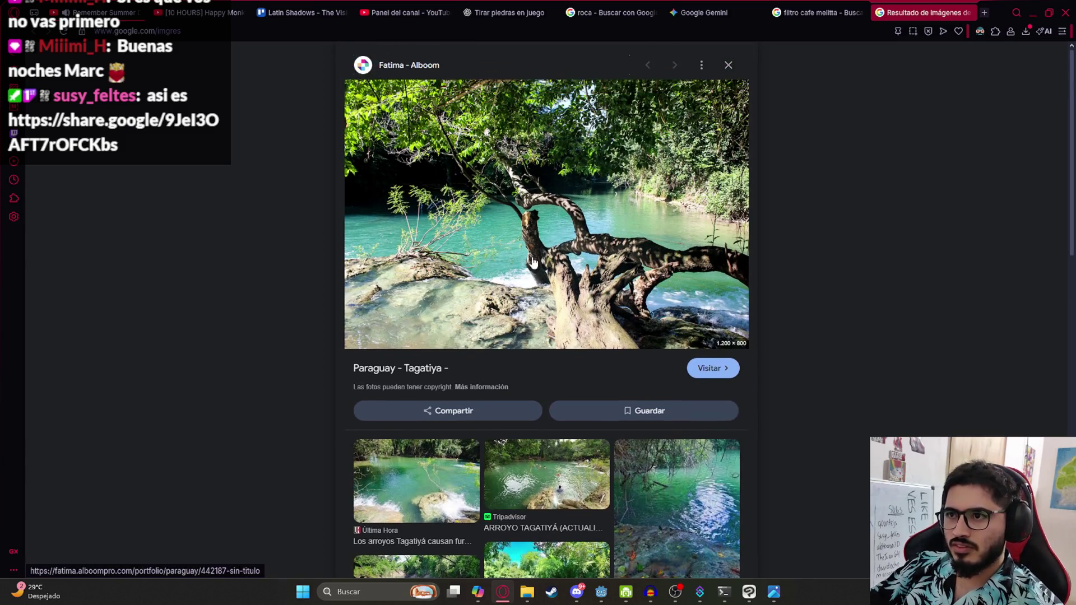
pyautogui.click(774, 592)
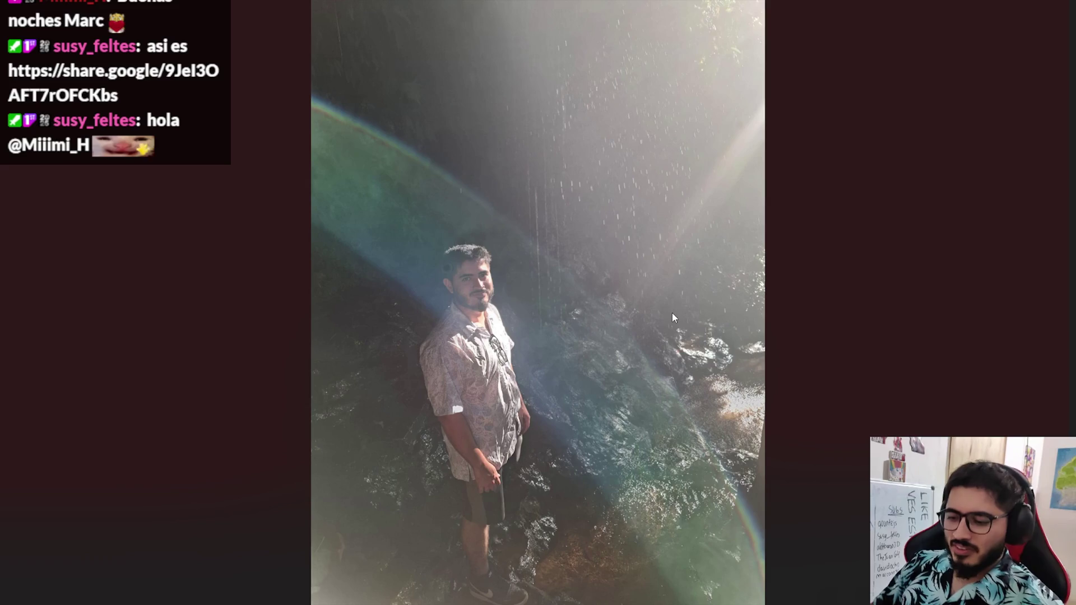
# Zoom in on the other waterfall photo, reset it to fit, then advance to the tree-lined river
pyautogui.press('Right')
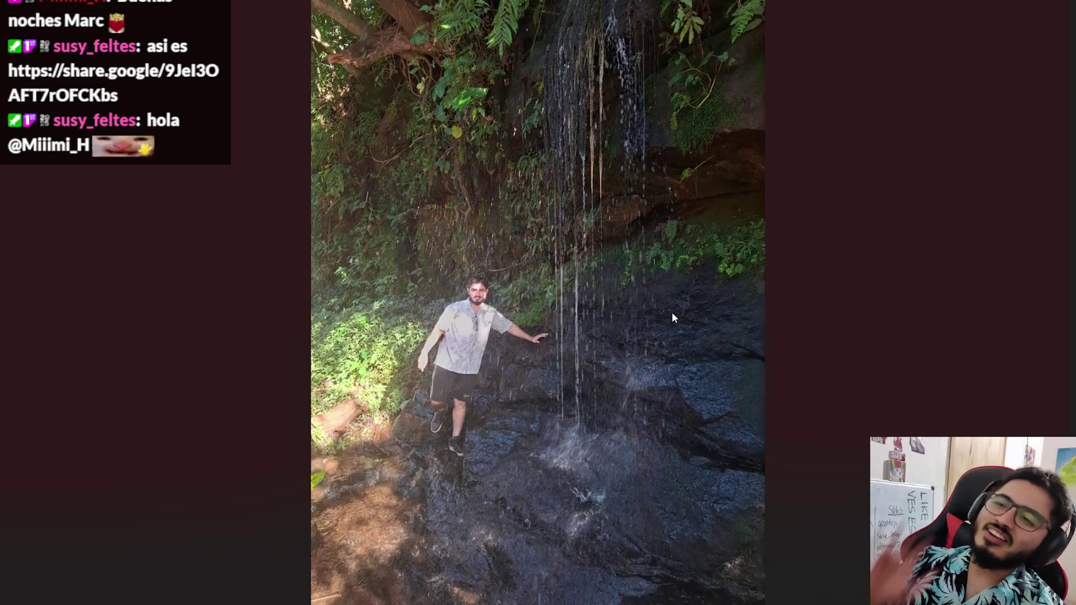
pyautogui.scroll(5, 644, 89)
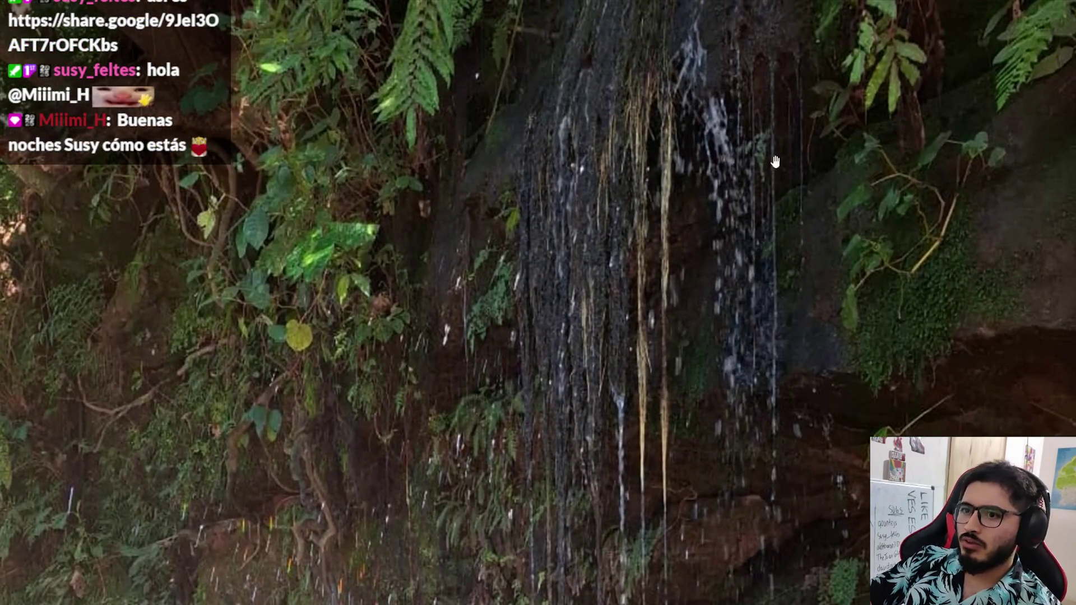
pyautogui.scroll(-3, 639, 301)
pyautogui.scroll(-5, 639, 301)
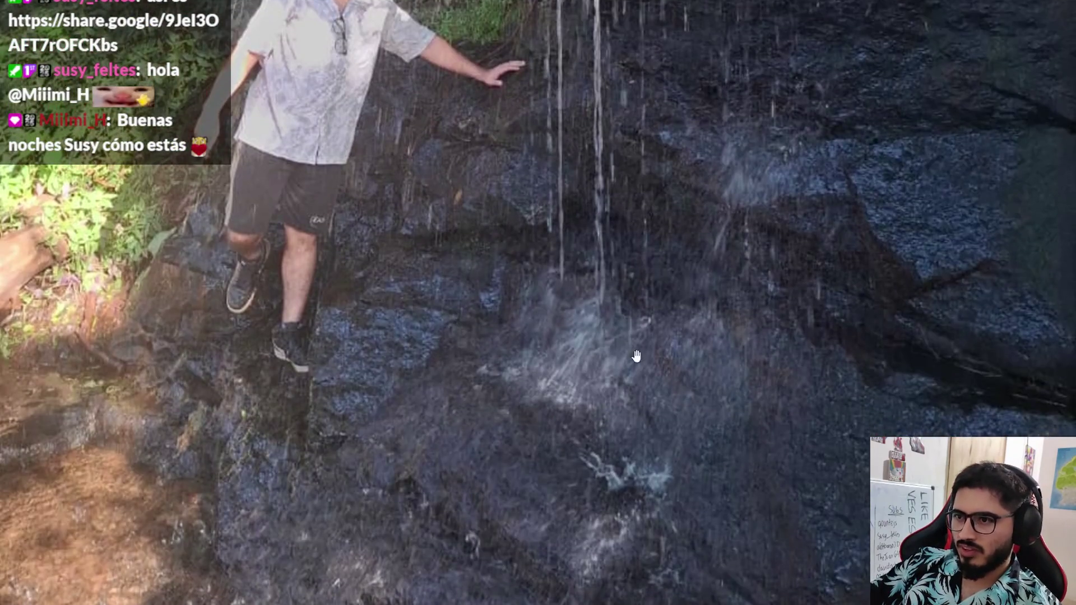
pyautogui.scroll(-1, 545, 284)
pyautogui.scroll(2, 544, 284)
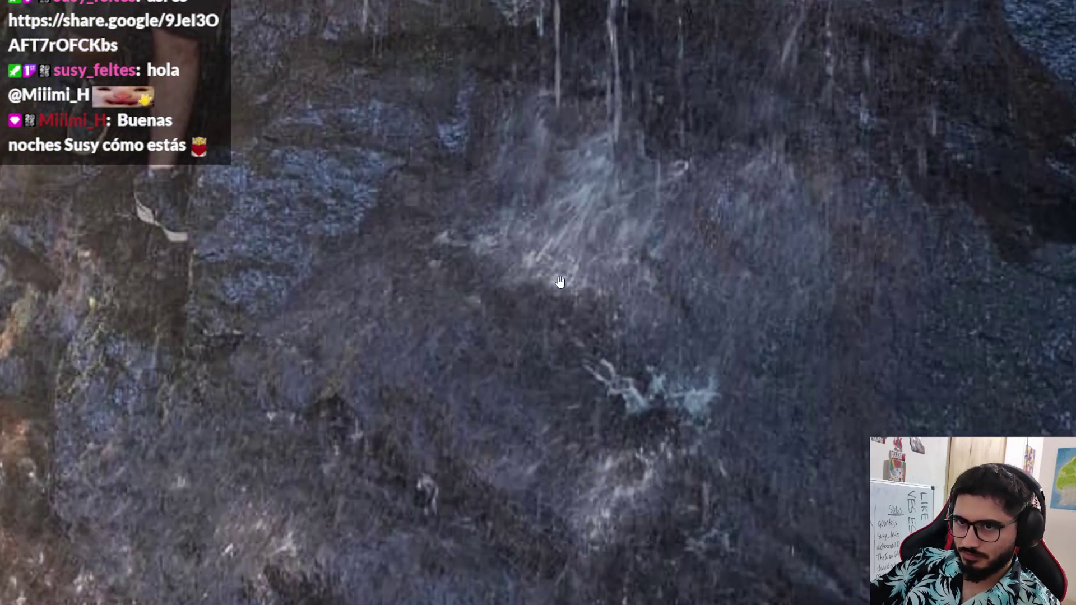
pyautogui.scroll(-4, 502, 276)
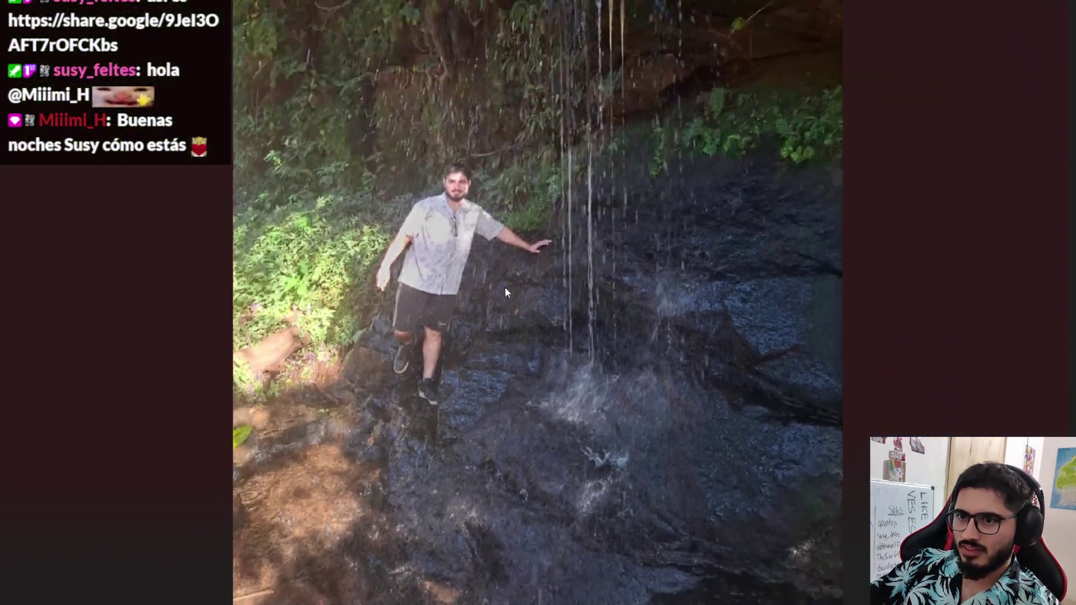
pyautogui.scroll(3, 376, 336)
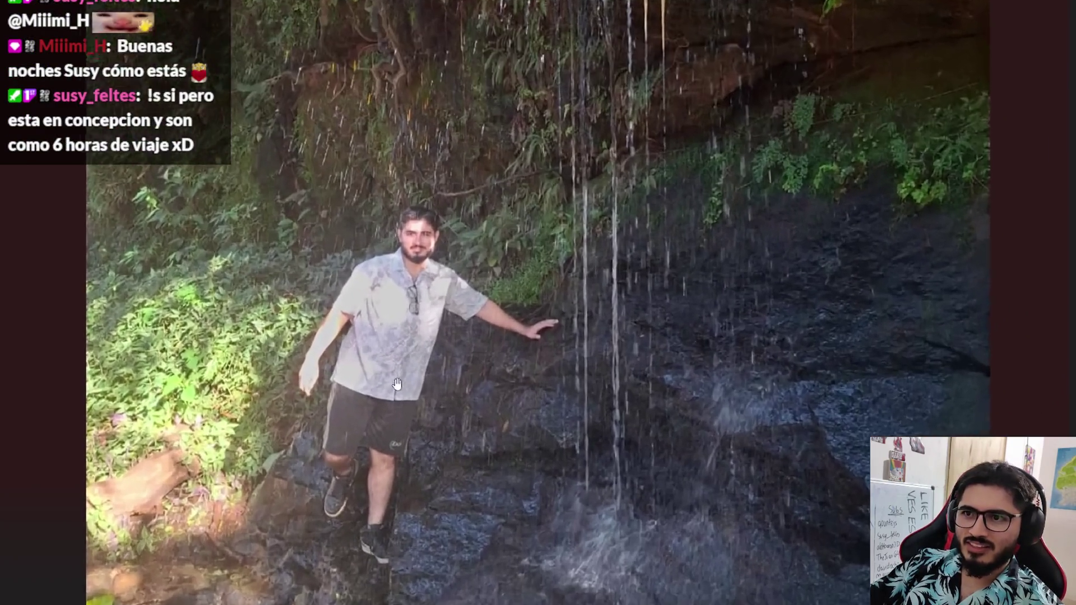
pyautogui.scroll(1, 377, 336)
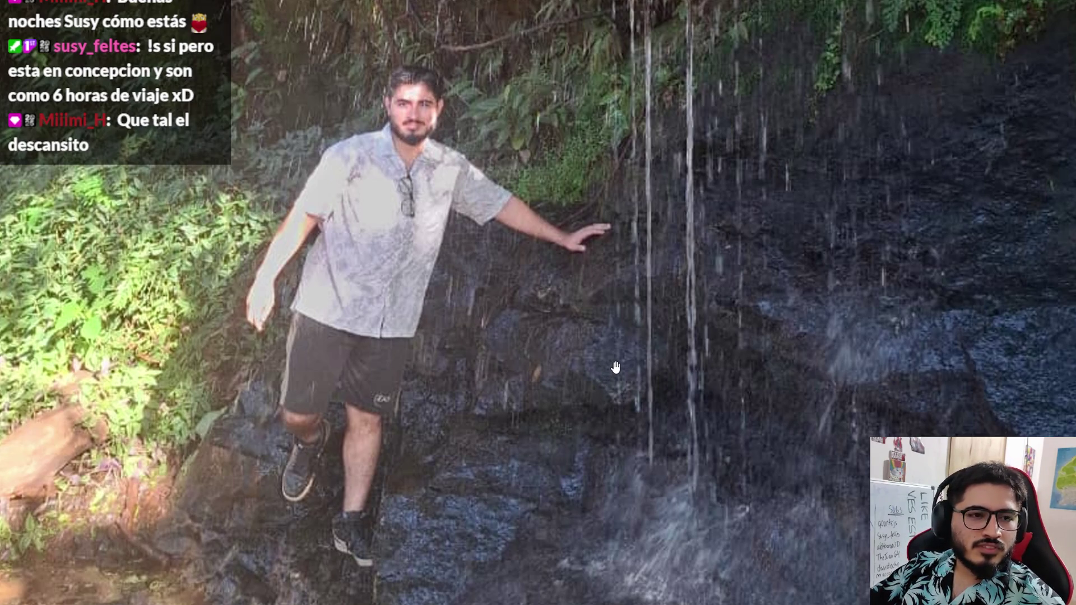
pyautogui.click(643, 357)
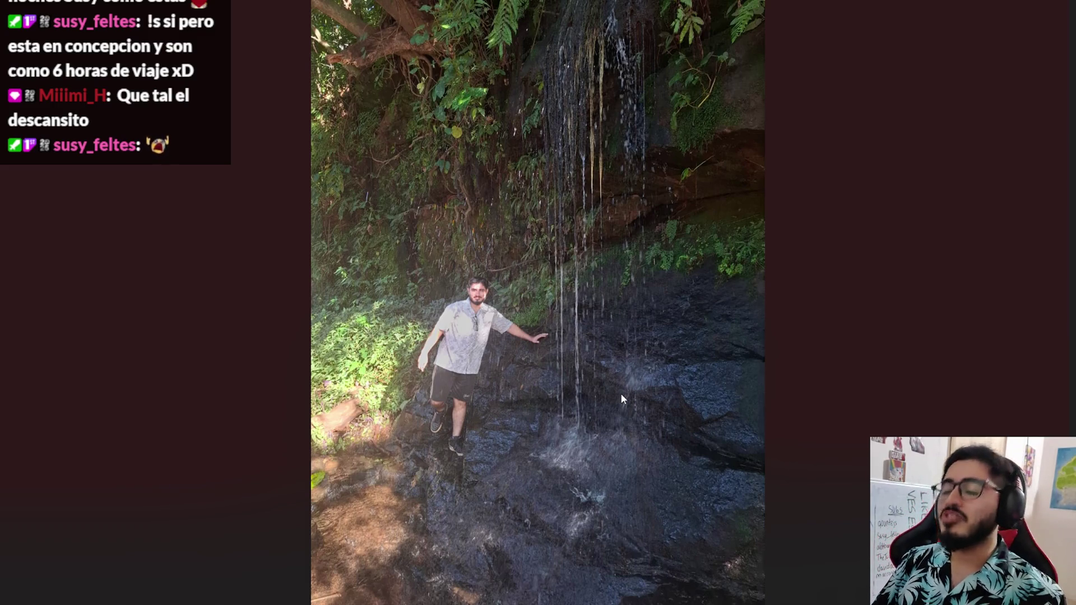
pyautogui.press('Right')
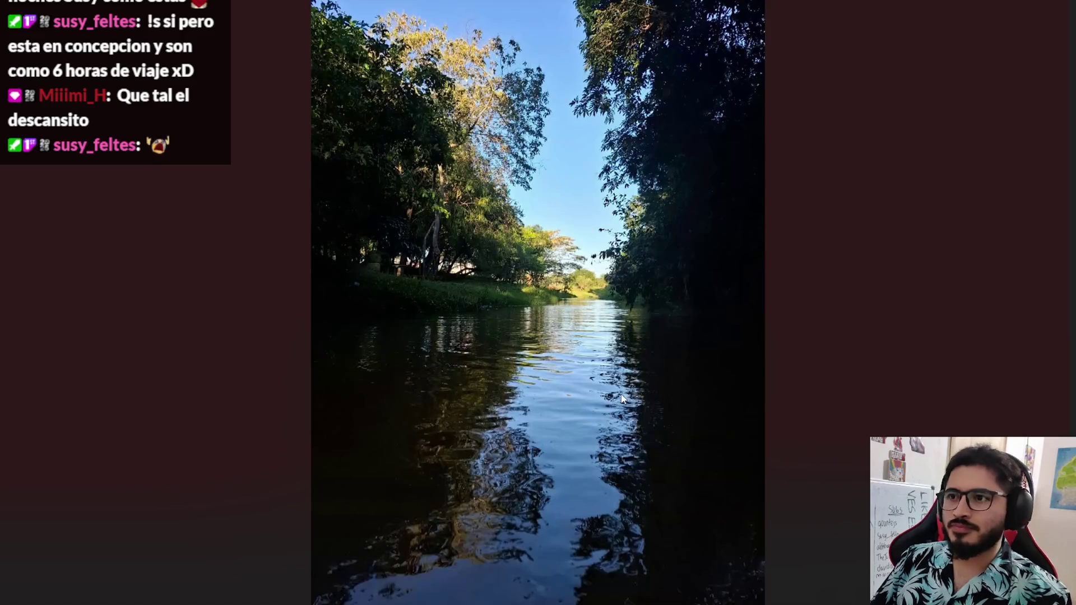
# Advance past the river photo to 0.jpeg, the dirt road seen through the windshield
pyautogui.press('Right')
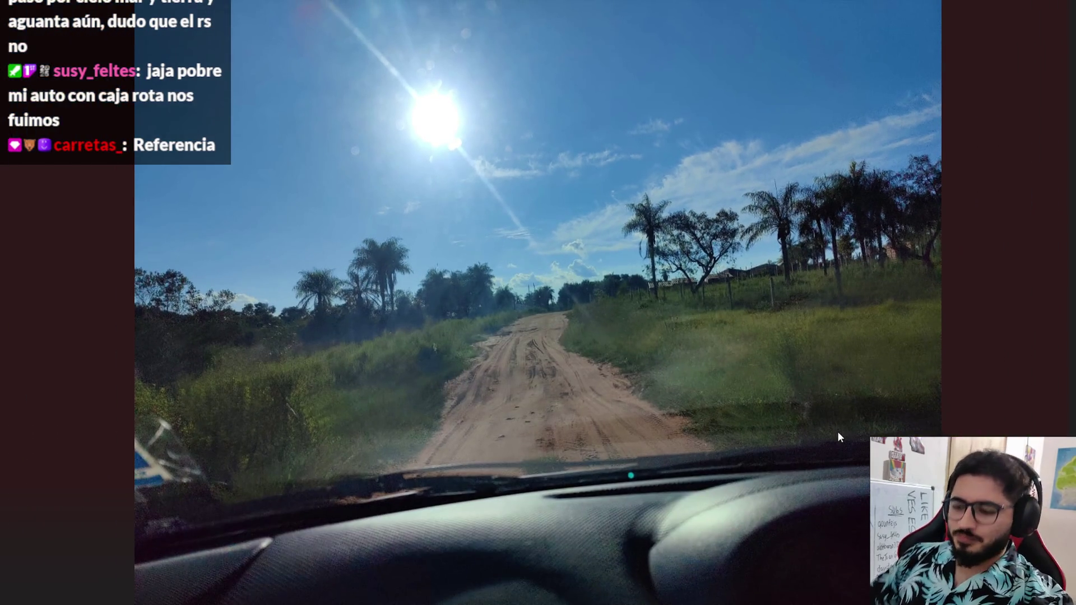
# Step through two more reference photos, then switch back to the Clip Studio Paint venue sketch
pyautogui.press('Right')
pyautogui.press('Right')
pyautogui.press('Right')
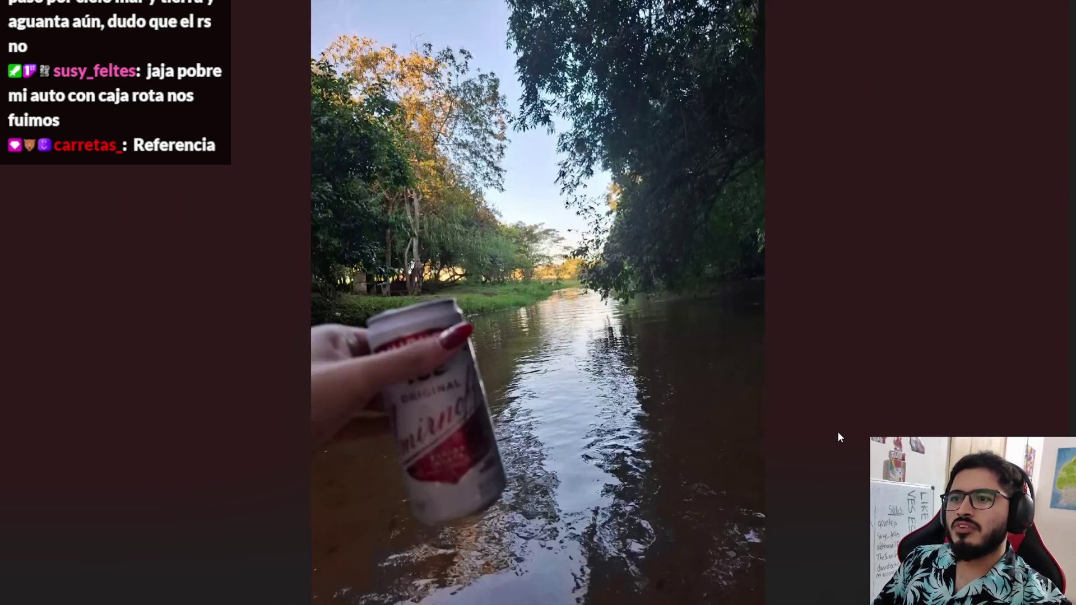
pyautogui.press('Right')
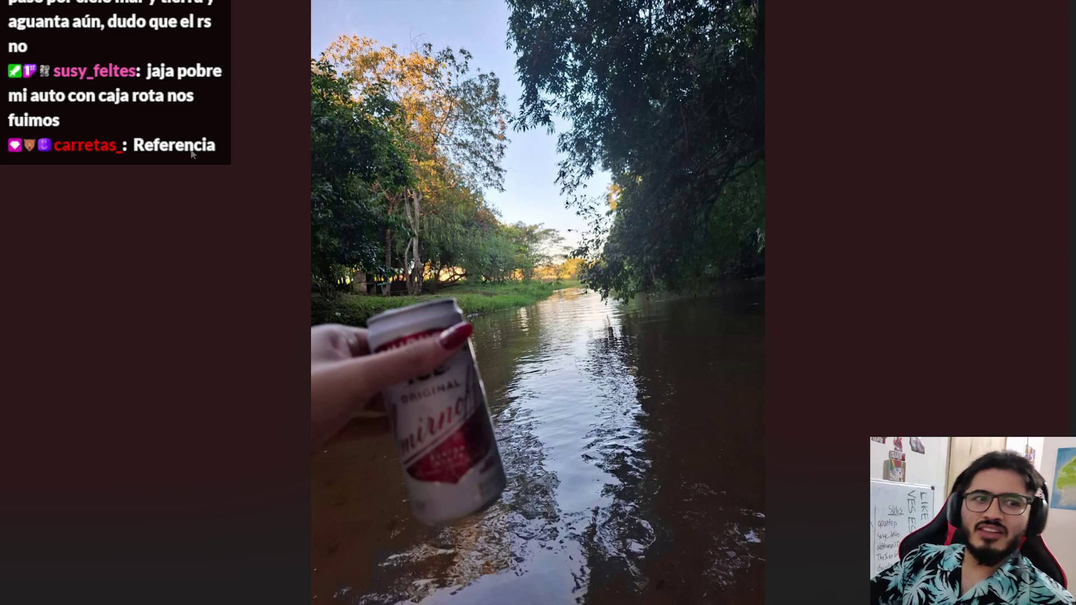
pyautogui.press('super')
pyautogui.press('super')
pyautogui.scroll(-2, 491, 295)
pyautogui.scroll(1, 460, 259)
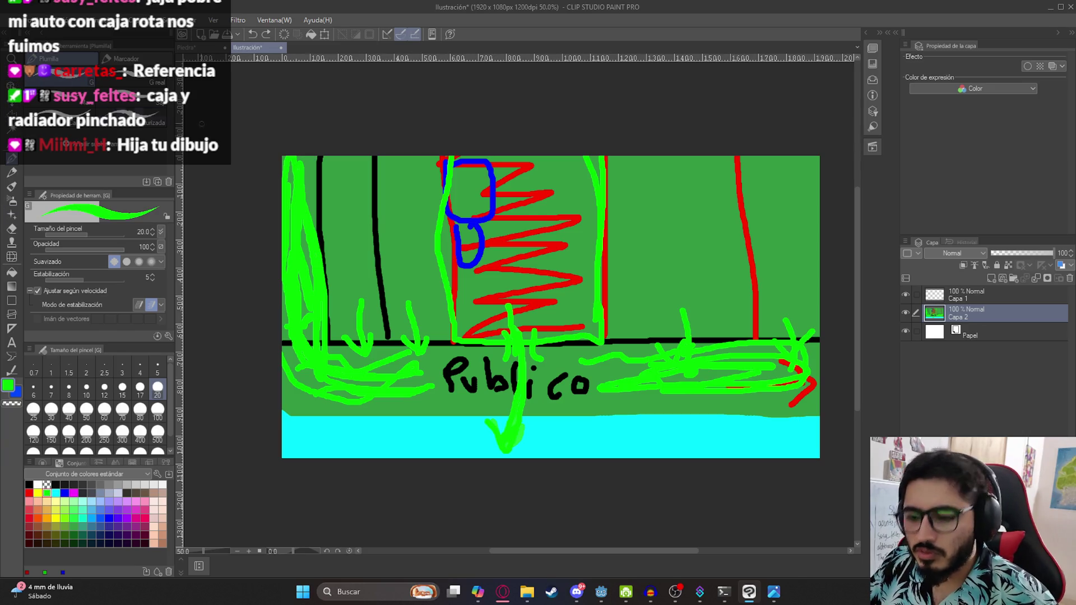
# Switch to the Move layer tool and zoom the venue sketch, then restore the river photo
pyautogui.press('k')
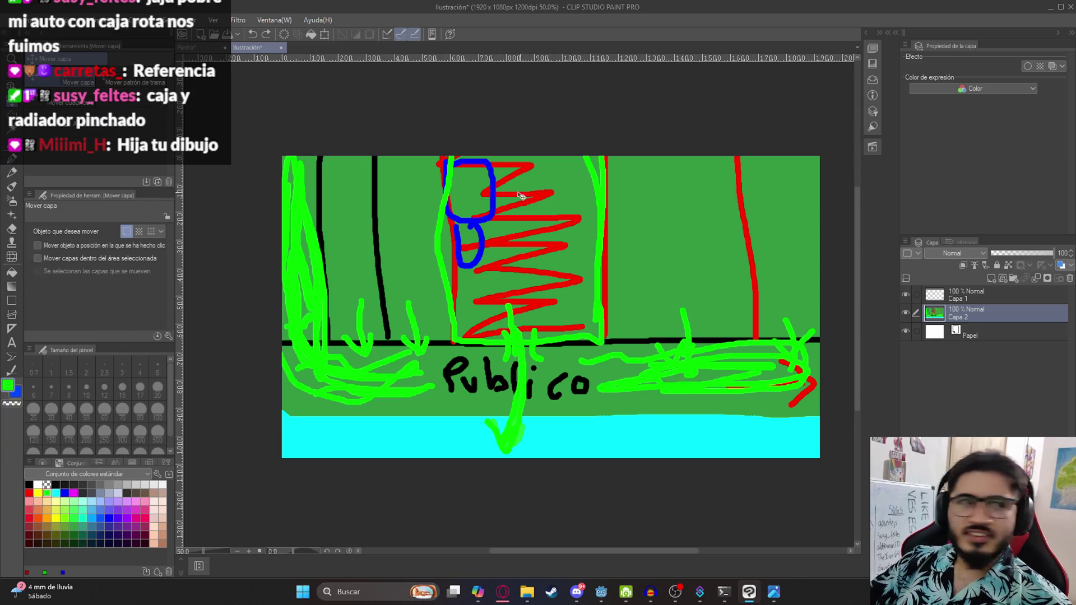
pyautogui.hotkey('ctrl', '+')
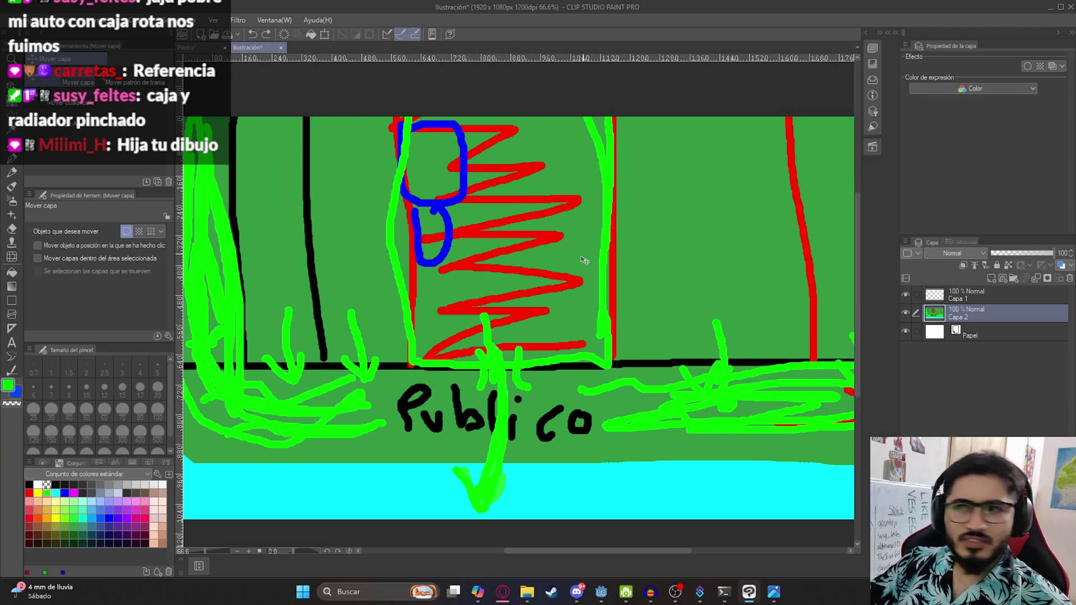
pyautogui.scroll(-1, 587, 257)
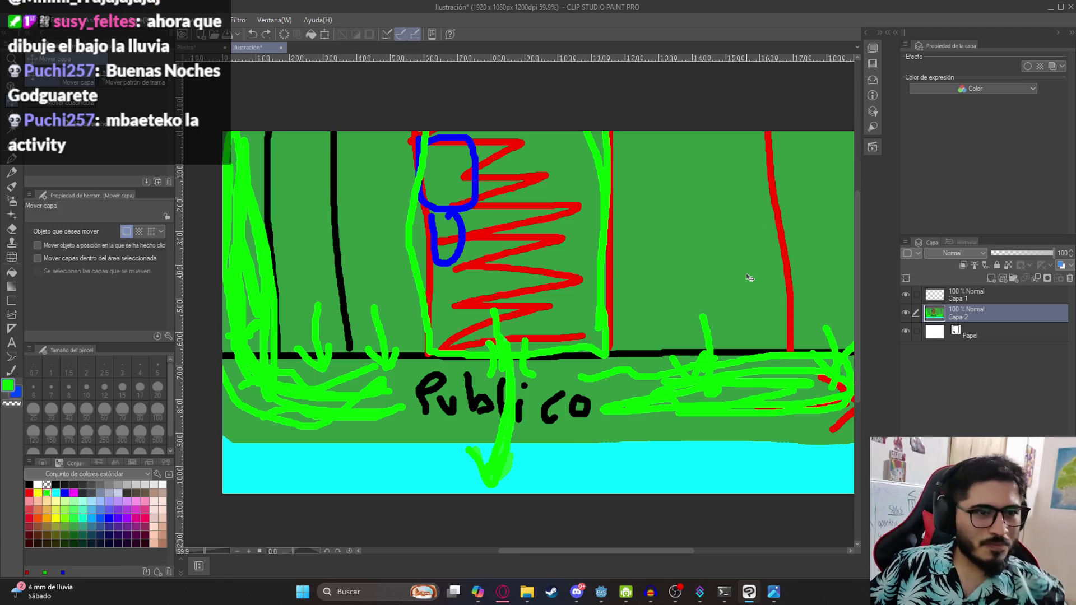
pyautogui.scroll(-1, 454, 395)
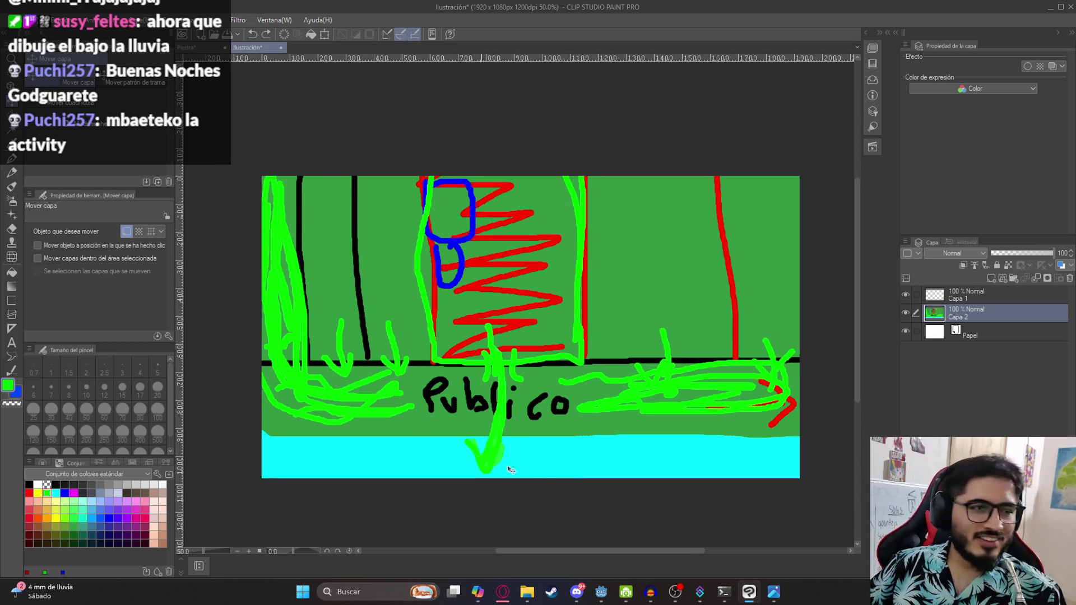
pyautogui.click(774, 592)
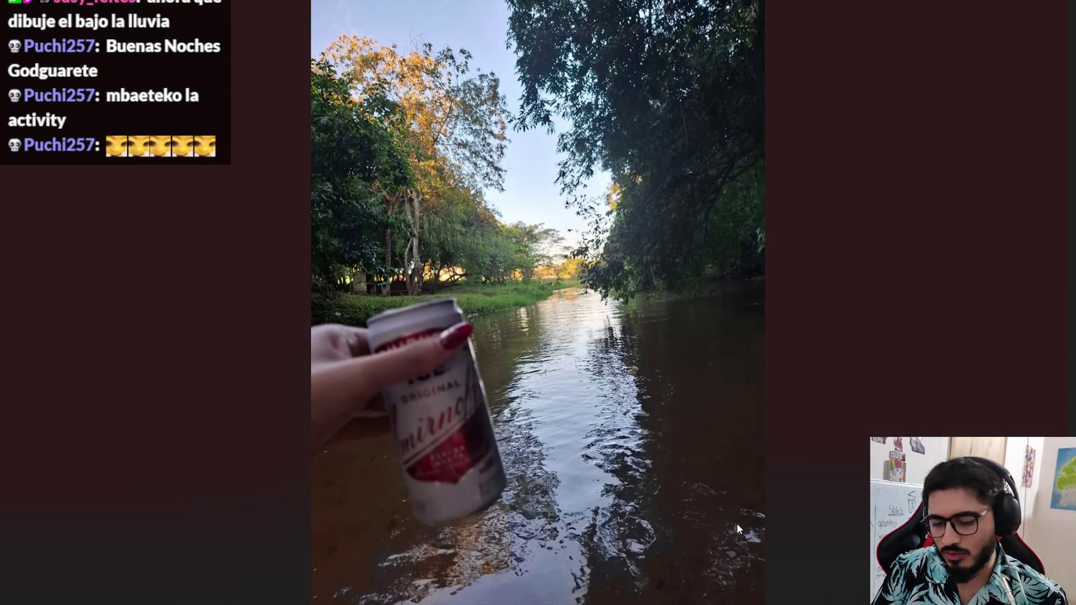
# Leave the drink-can river photo and bring the Clip Studio Paint field-and-stream sketch back
pyautogui.press('super')
pyautogui.click(749, 592)
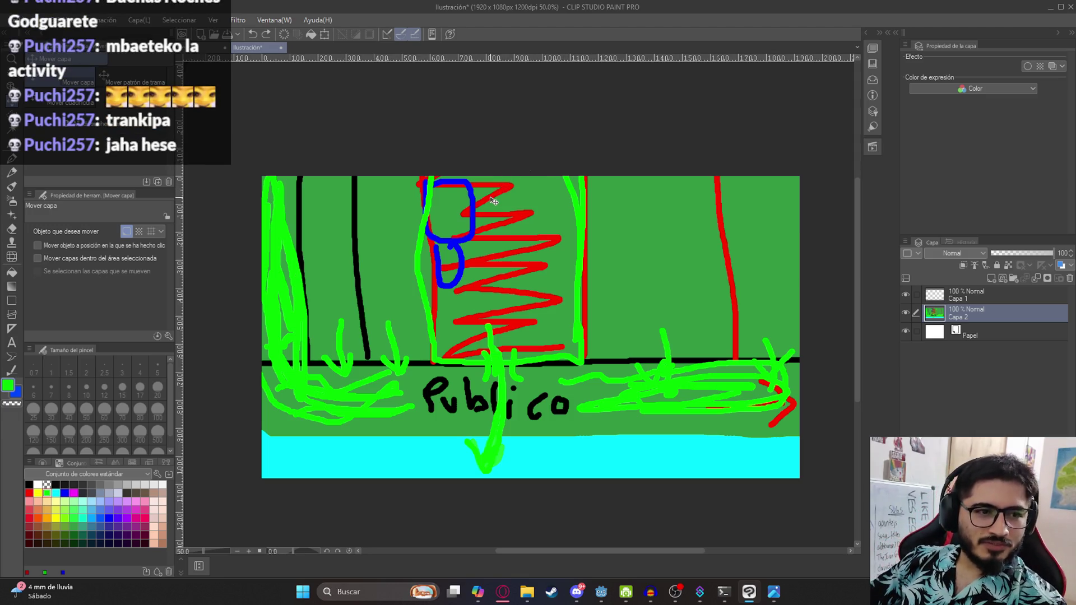
# Zoom the sketch in and out to check the Publico label and stream, then show the river photo
pyautogui.scroll(2, 437, 312)
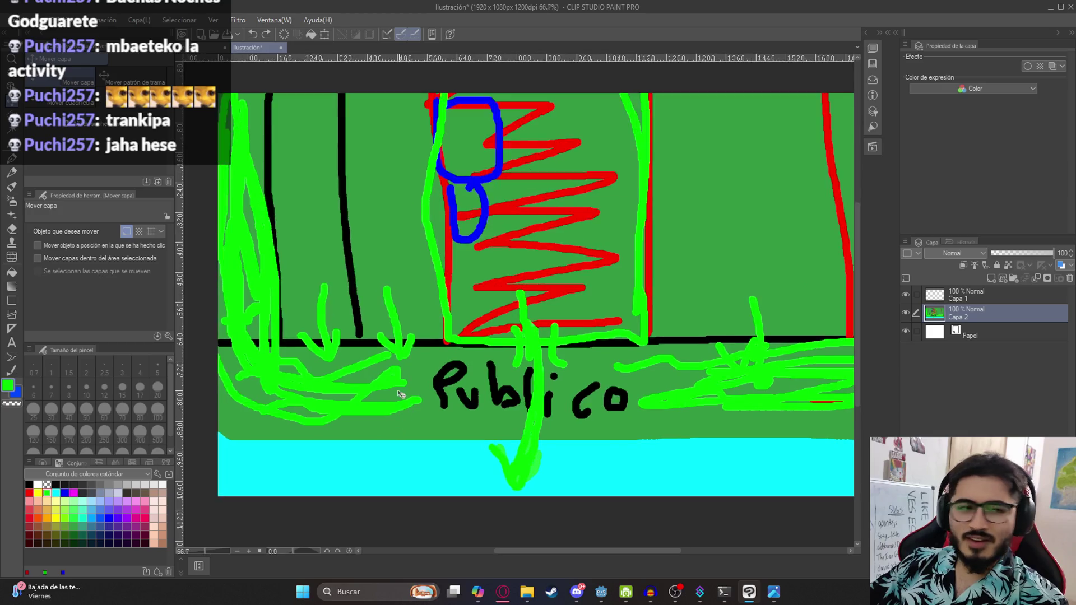
pyautogui.scroll(-3, 398, 317)
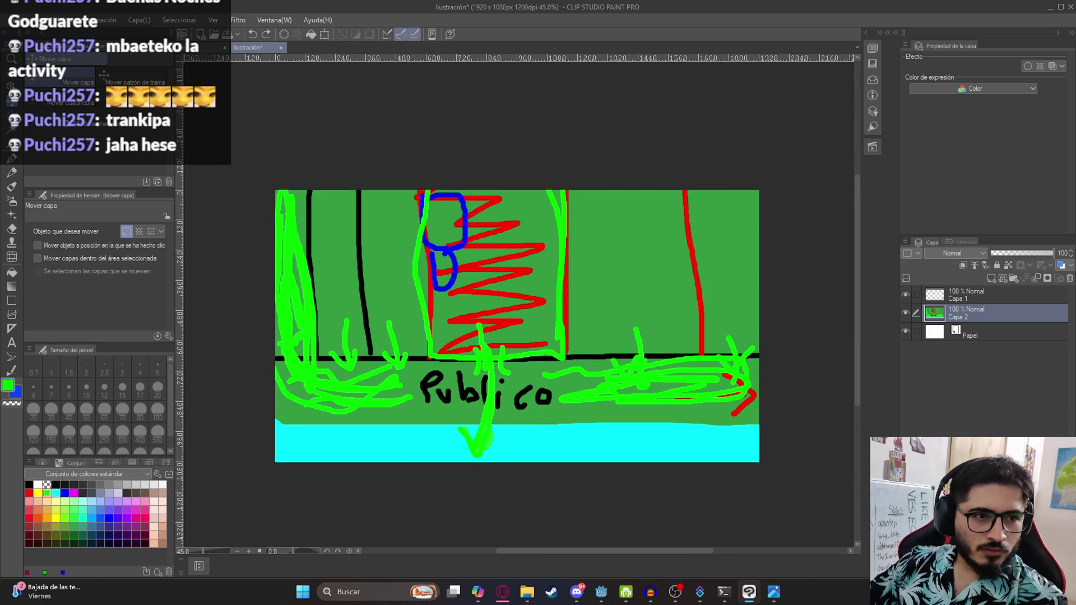
pyautogui.scroll(3, 418, 284)
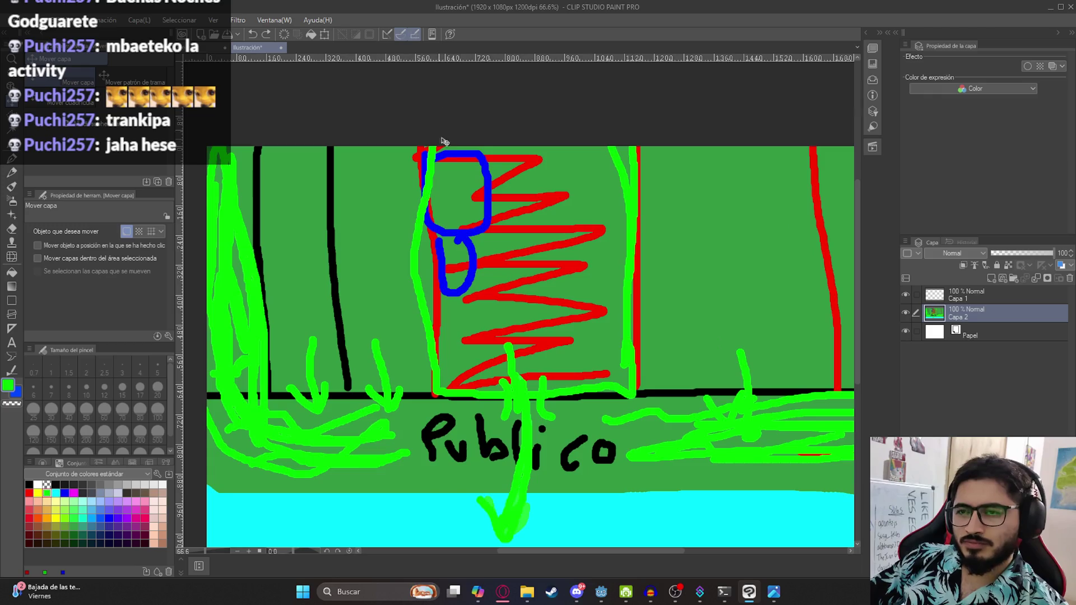
pyautogui.scroll(-2, 444, 220)
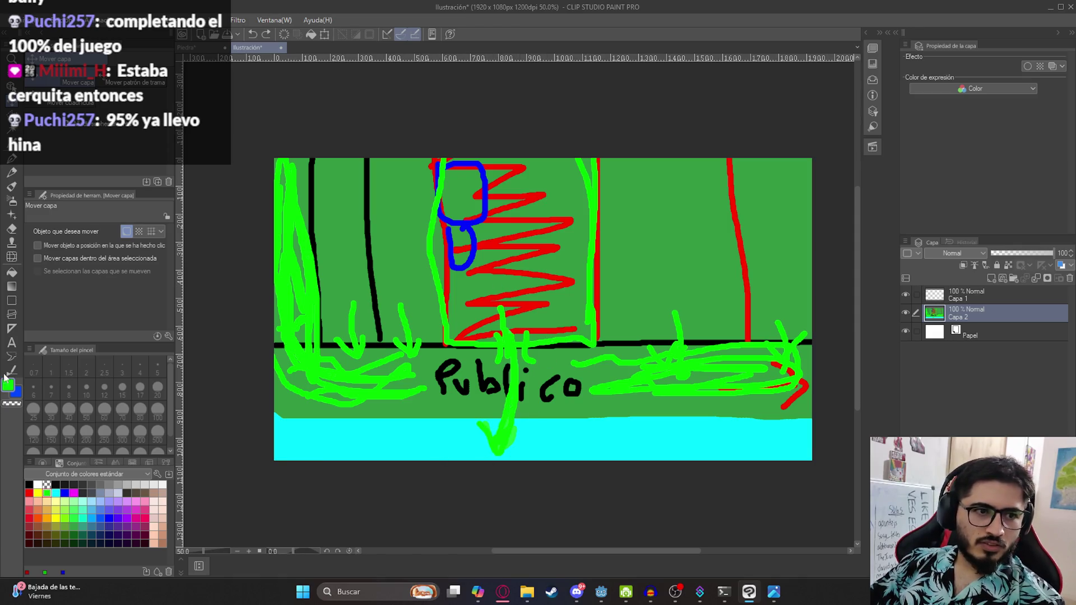
pyautogui.click(774, 592)
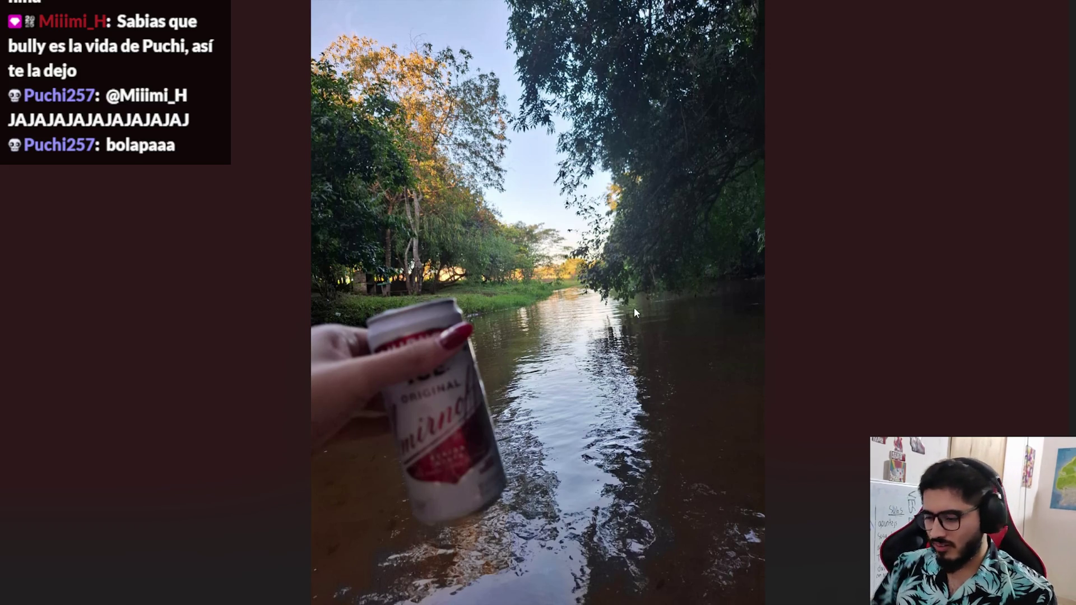
# Browse past the waterfall, river, man-in-chair and selfie photos to the night campfire and grill shots
pyautogui.press('Right')
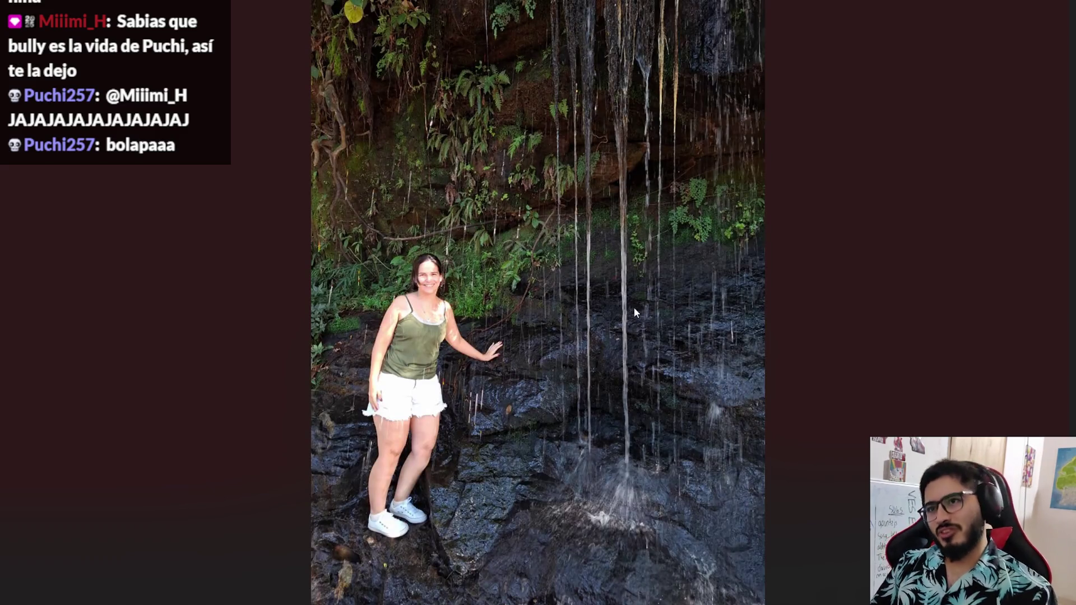
pyautogui.press('Left')
pyautogui.press('Left')
pyautogui.press('Right')
pyautogui.press('Left')
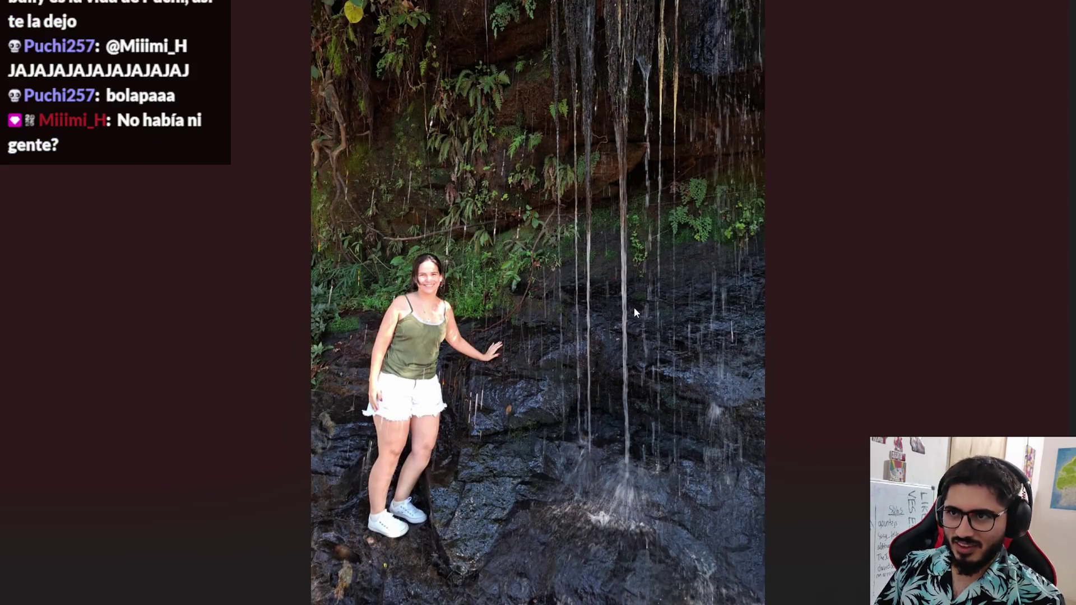
pyautogui.press('Right')
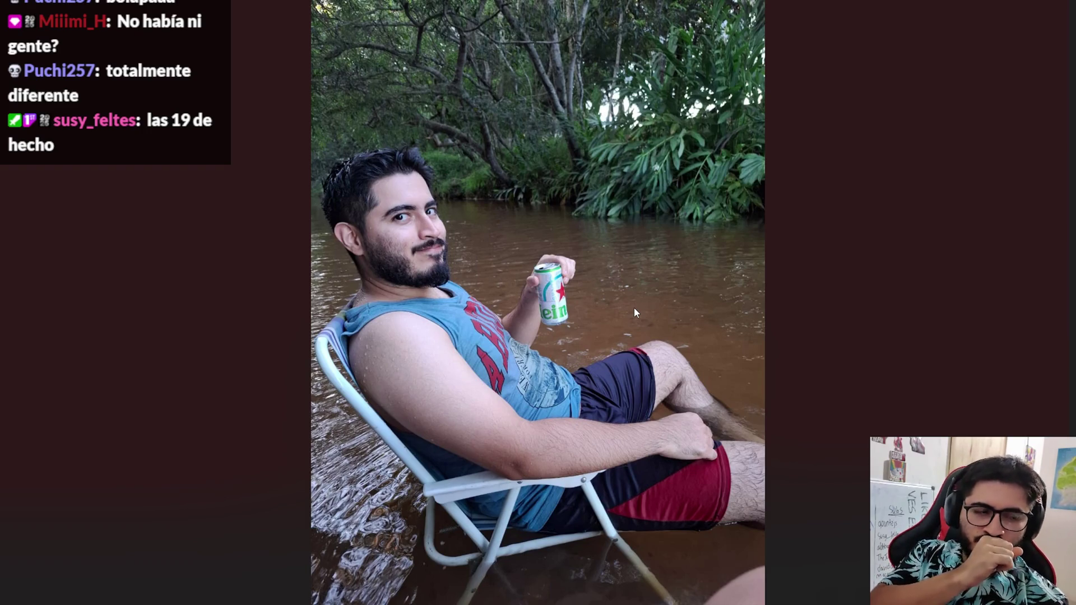
pyautogui.press('Right')
pyautogui.press('Right')
pyautogui.press('Right')
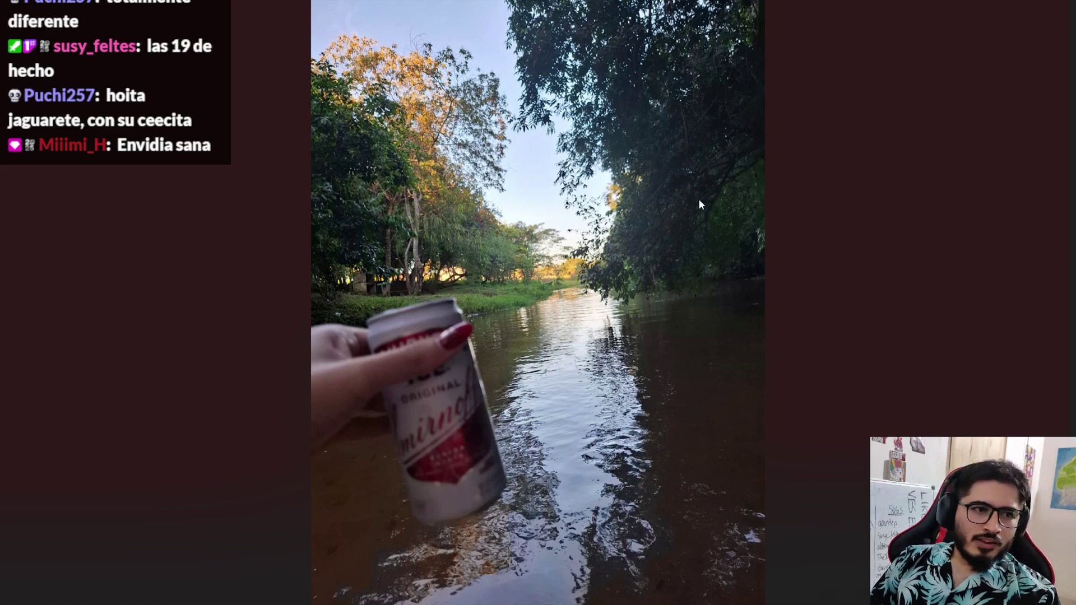
pyautogui.press('Right')
pyautogui.press('Right')
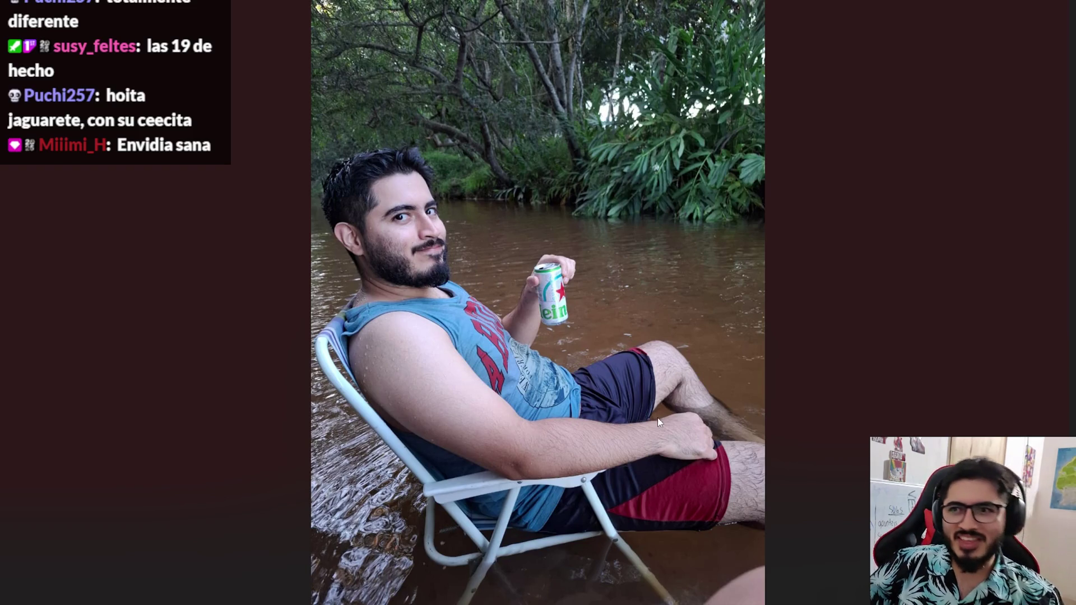
pyautogui.press('Right')
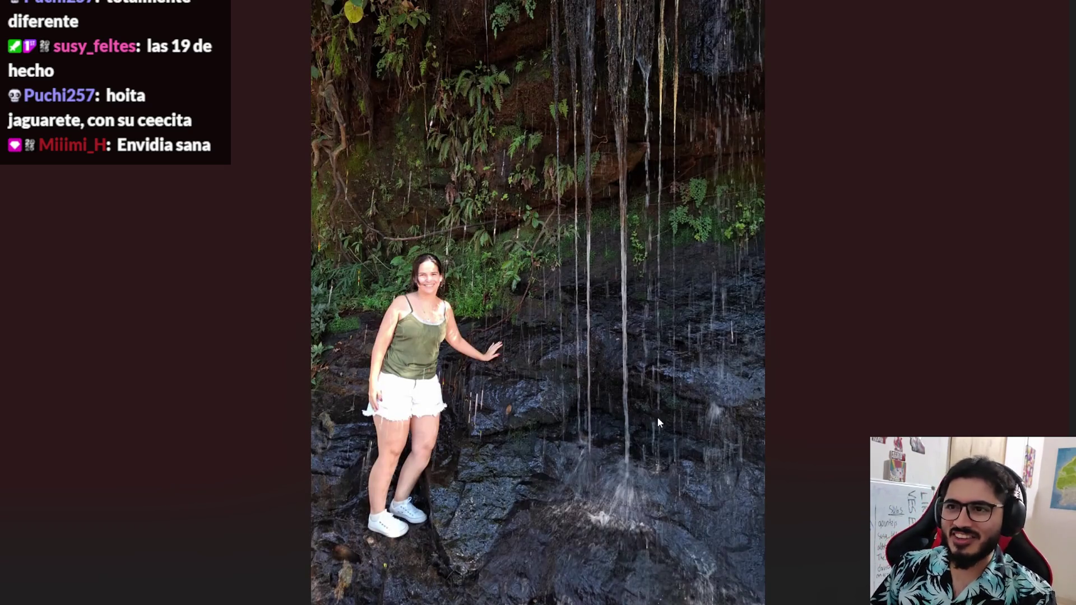
pyautogui.press('Left')
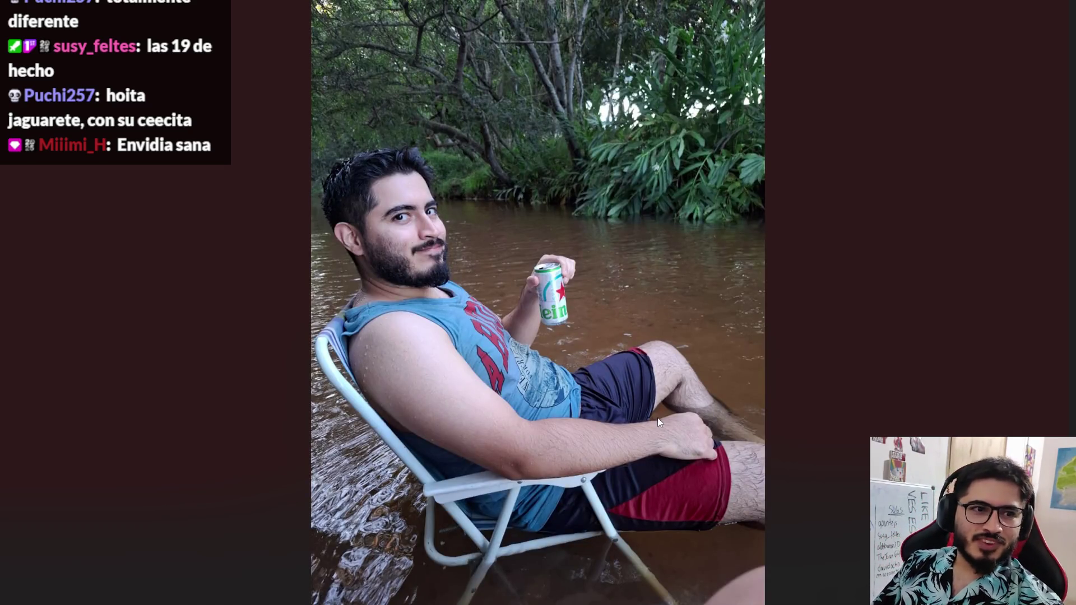
pyautogui.press('Right')
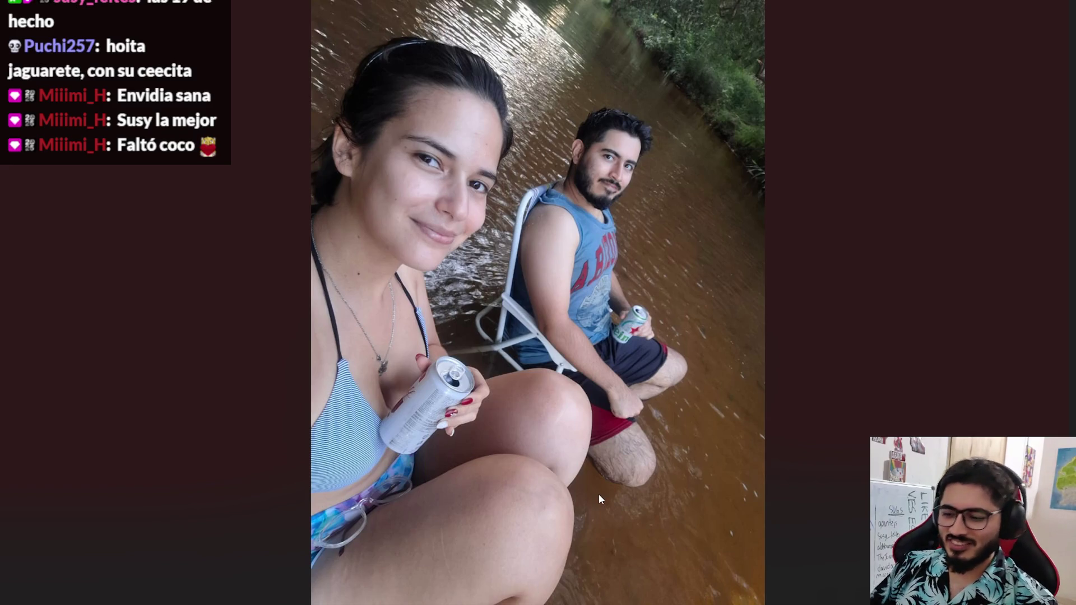
pyautogui.press('Right')
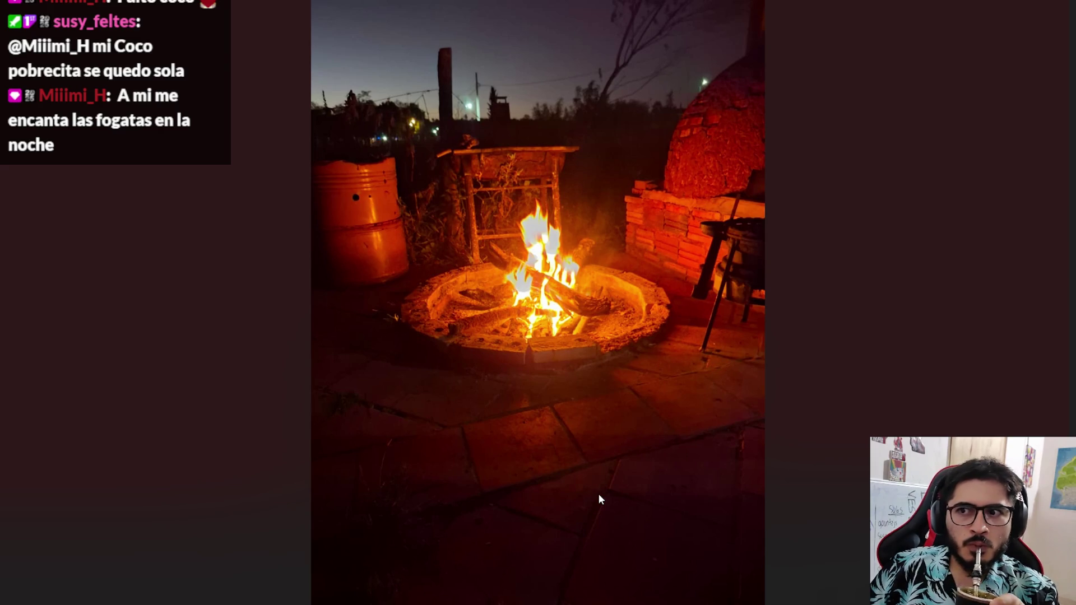
pyautogui.press('Right')
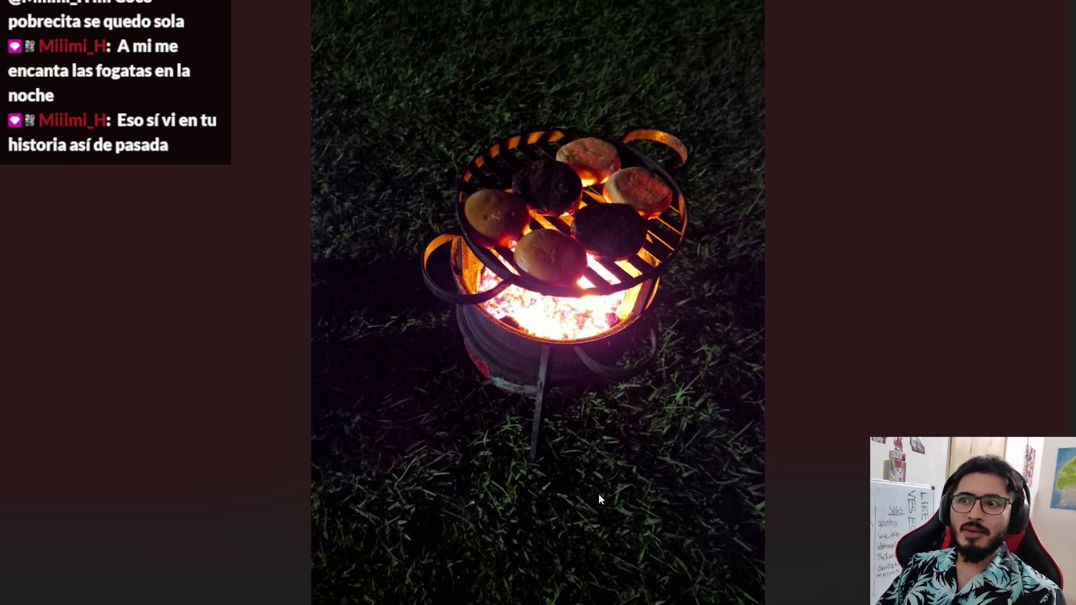
# Alternate between the patio campfire and grill photos, ending on the burgers over glowing coals
pyautogui.press('Left')
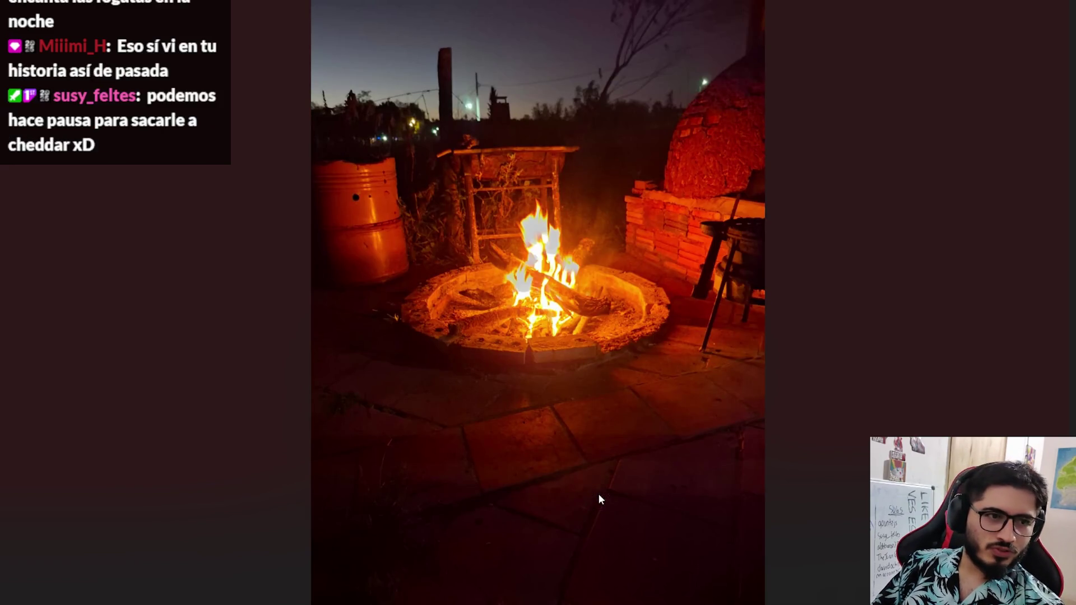
pyautogui.press('Right')
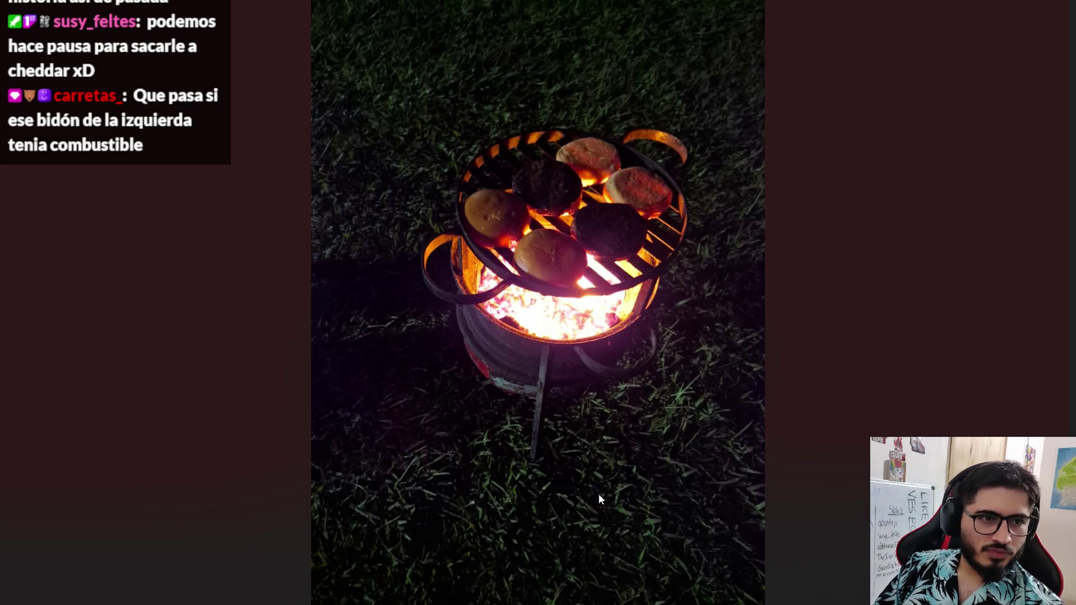
pyautogui.press('Right')
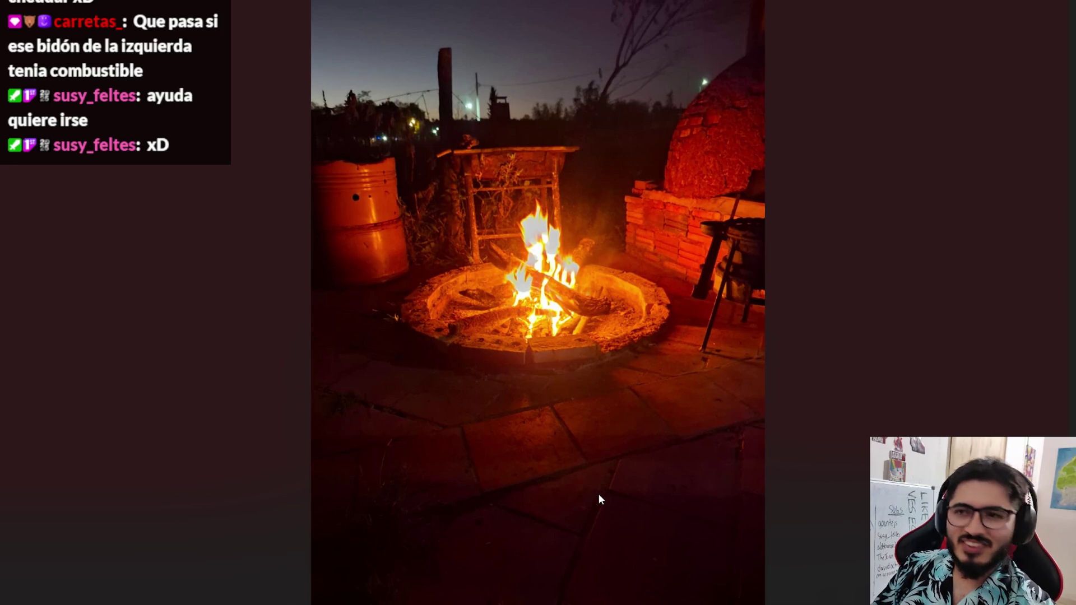
pyautogui.press('Left')
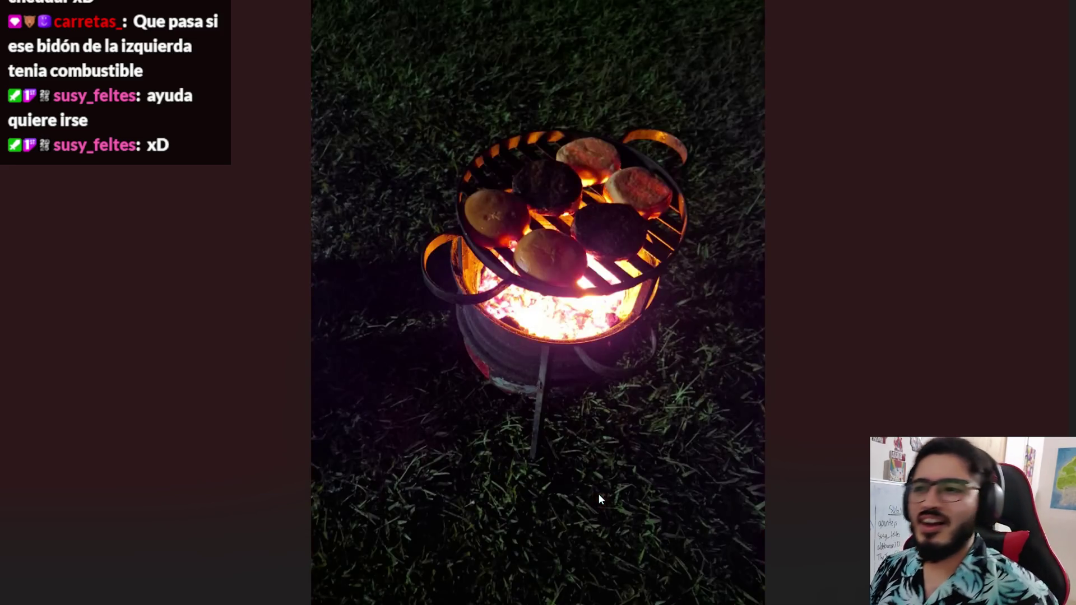